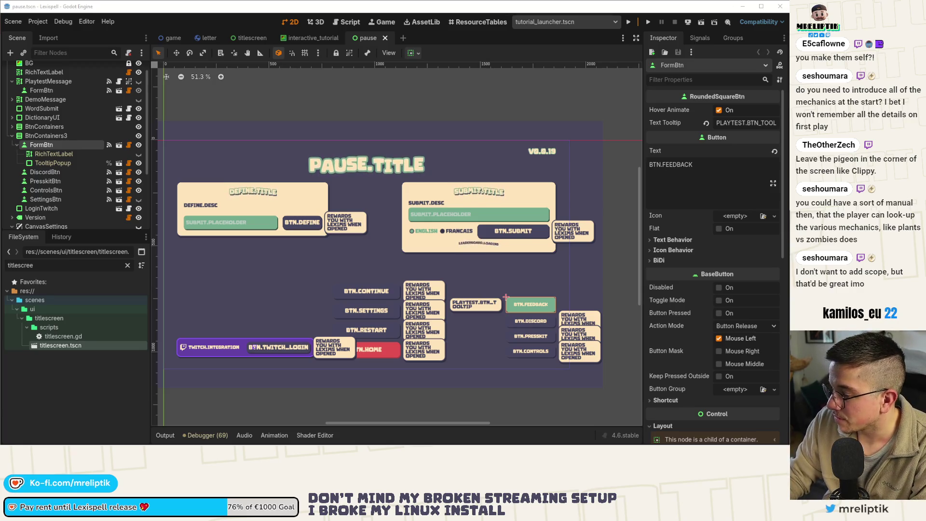
Open the interactive tutorial scene's script and scroll to the skip-tutorial handler near the end
scroll(72, 149, up, 1)
click(309, 38)
click(129, 65)
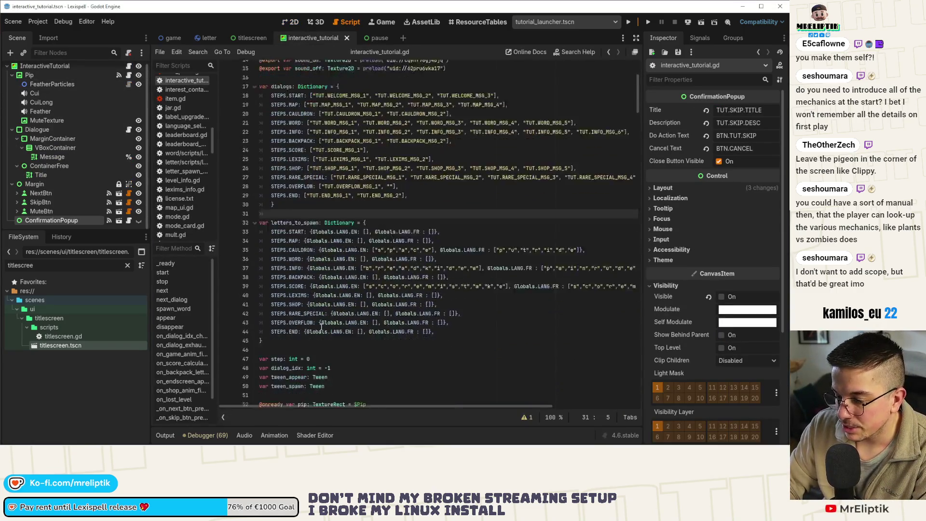
scroll(178, 323, down, 1)
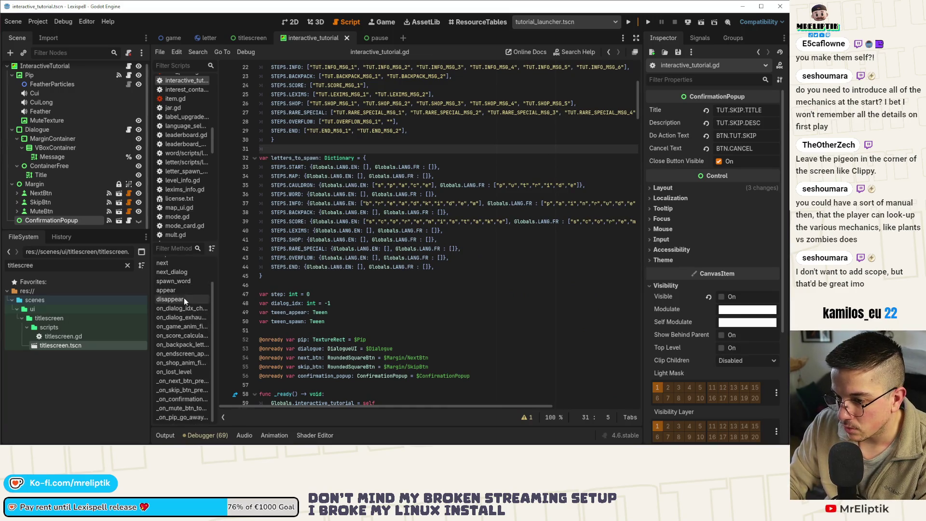
scroll(379, 325, down, 6)
scroll(380, 325, down, 10)
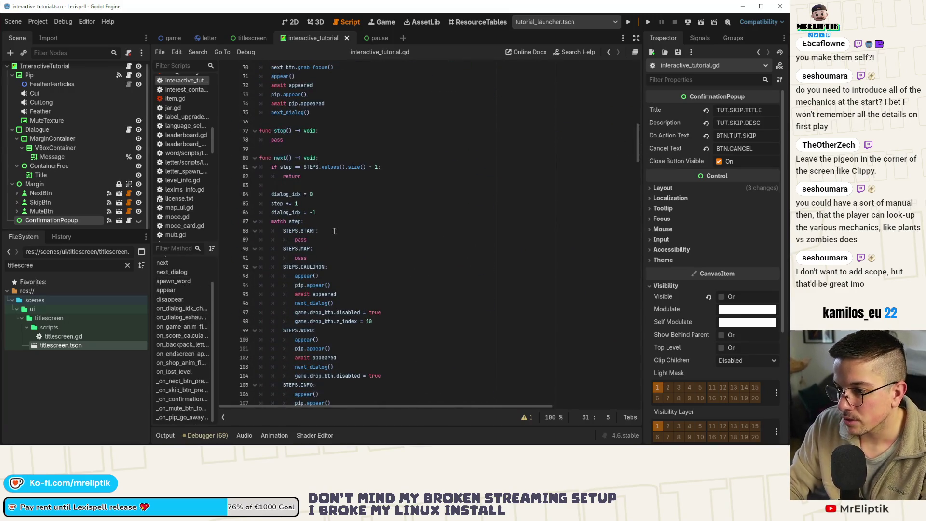
scroll(330, 303, down, 6)
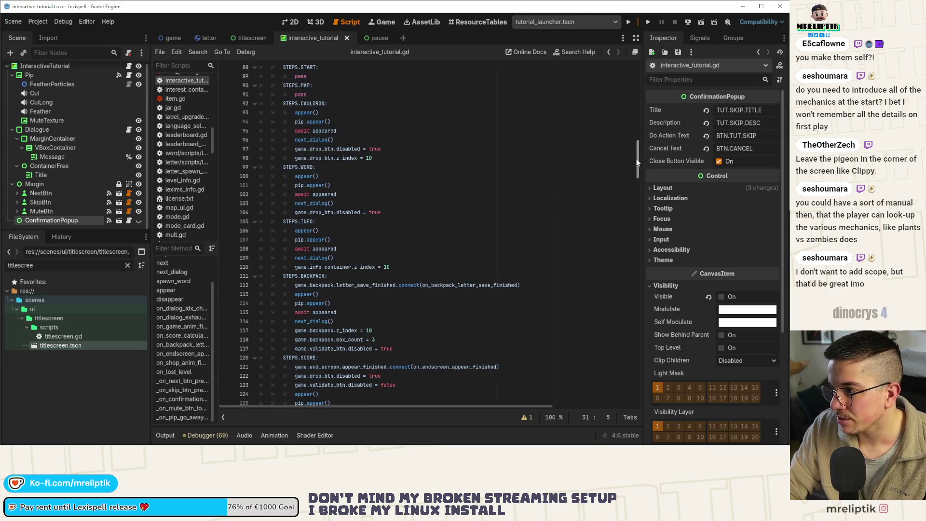
drag(637, 163, 636, 385)
click(345, 391)
scroll(300, 343, up, 1)
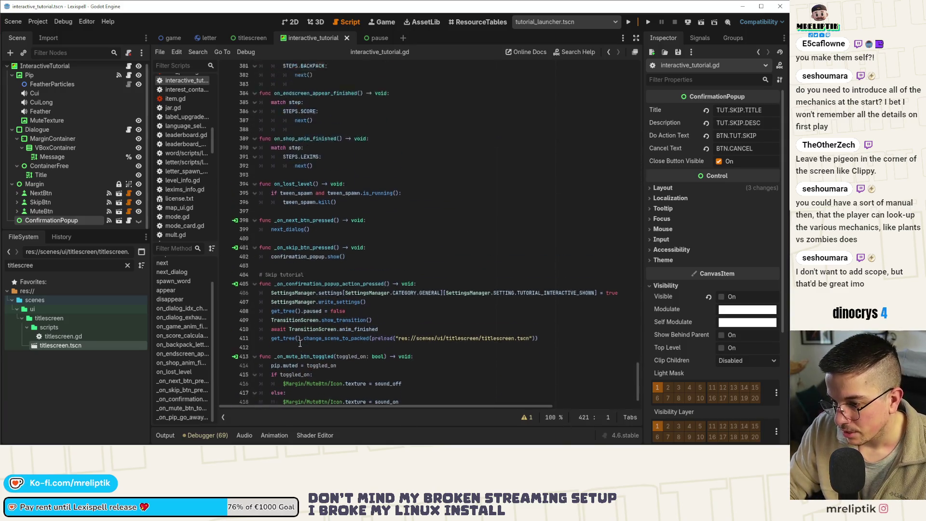
scroll(300, 343, up, 1)
Add 'Globals.can_pause = true' below get_tree().paused = false and save the script
click(304, 287)
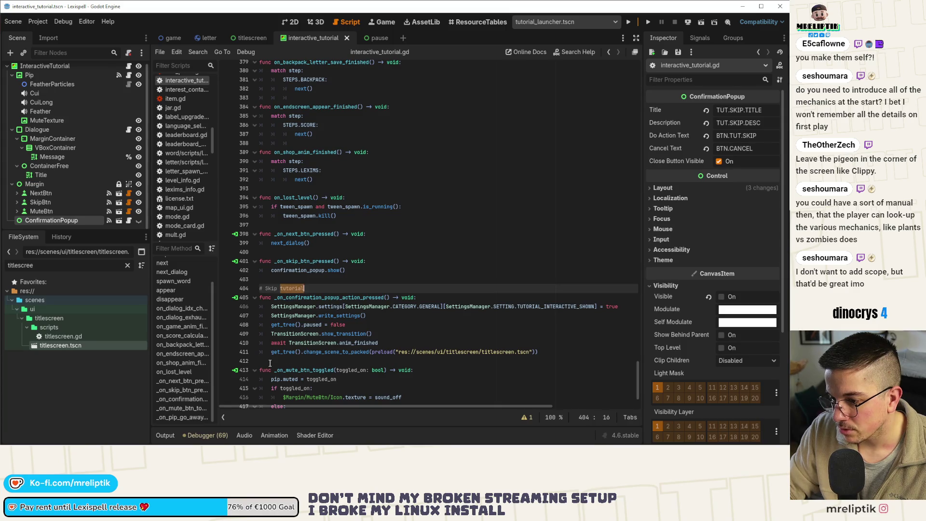
click(382, 328)
key(Return)
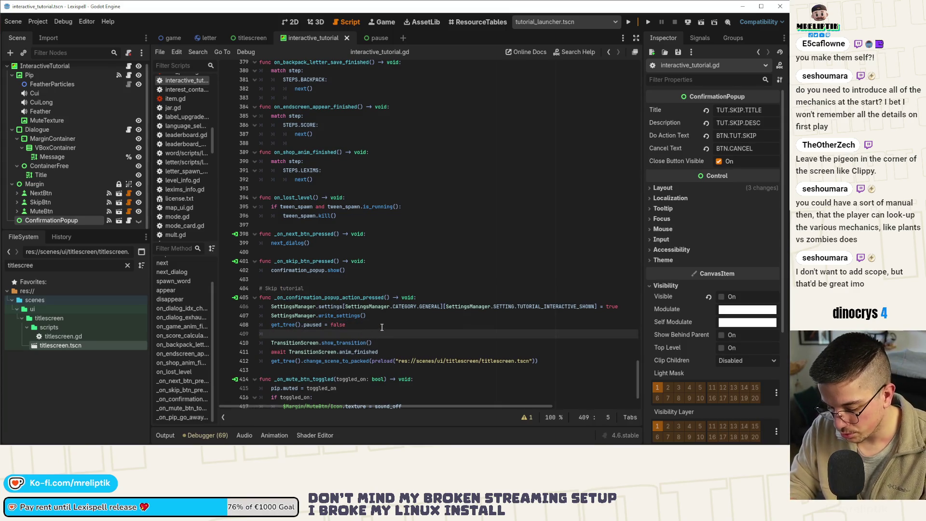
text(Globals.can_pause = tru)
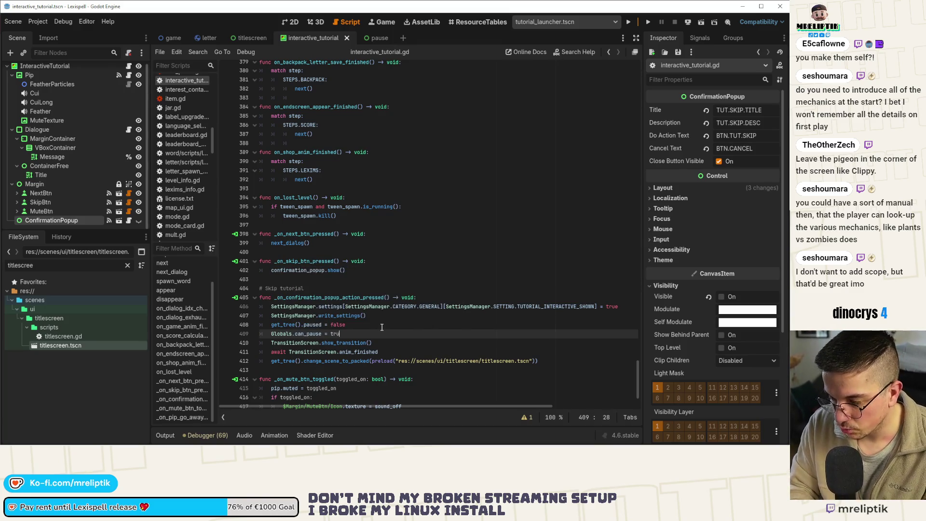
text(e)
key(ctrl+s)
key(Home)
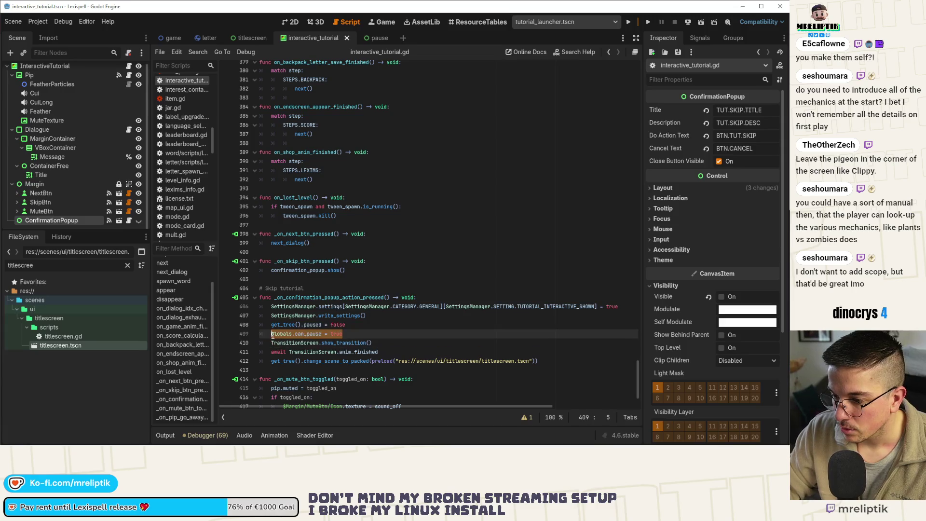
scroll(353, 318, up, 4)
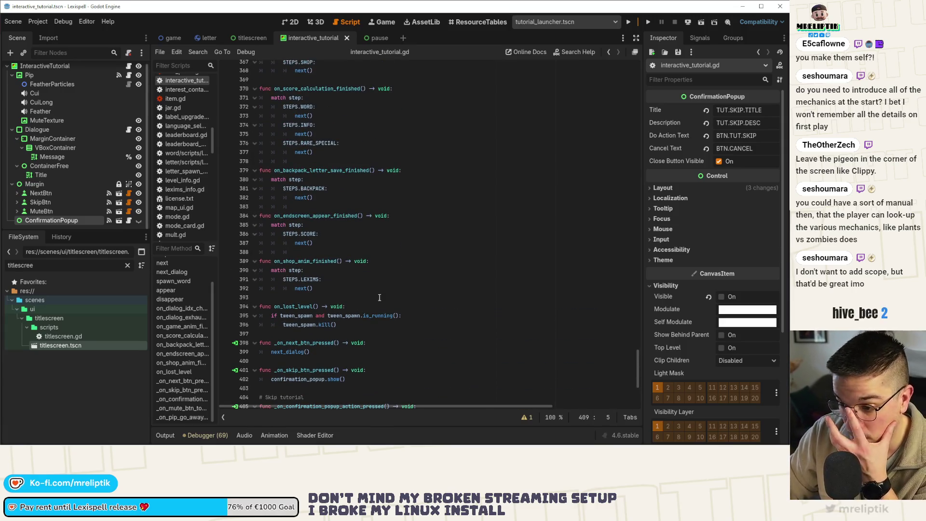
Add 'Globals.can_pause = true' under the SettingsManager line in STEPS.END, save, and show the 2D view
scroll(406, 279, up, 8)
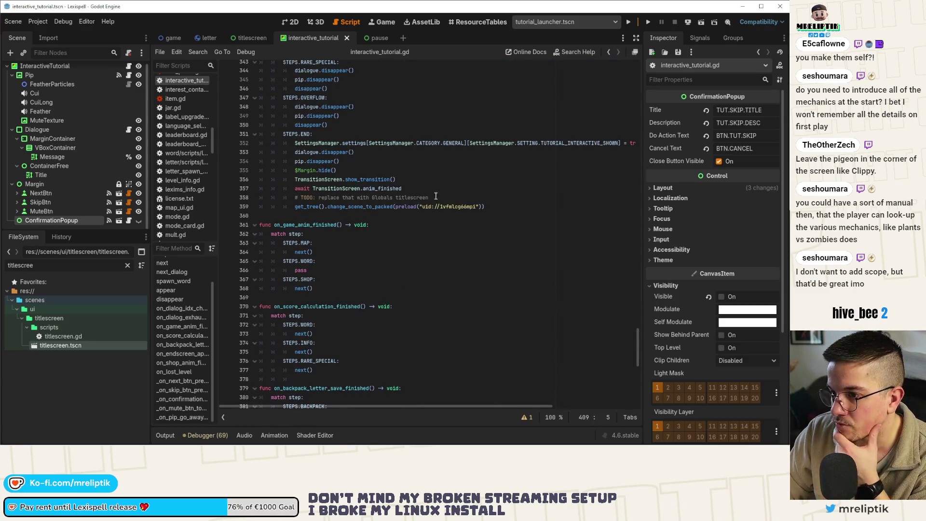
scroll(436, 196, up, 1)
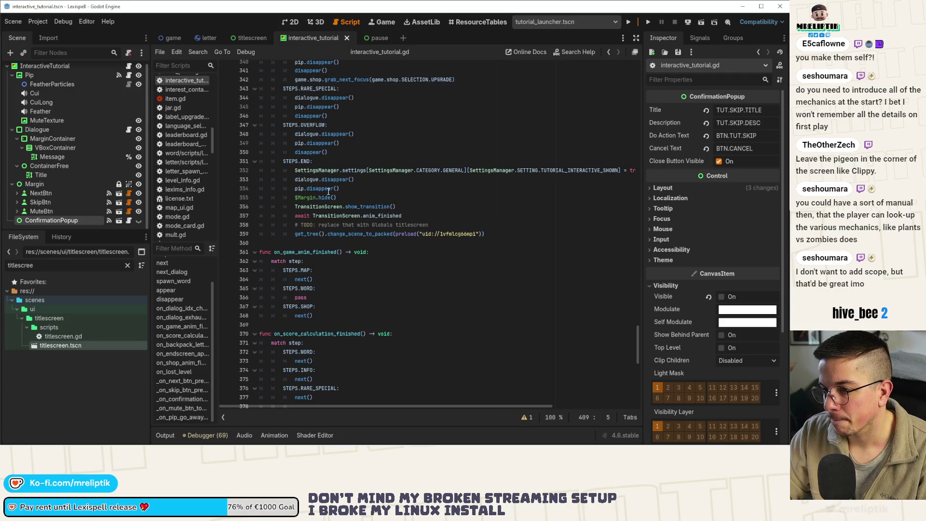
click(379, 184)
click(337, 163)
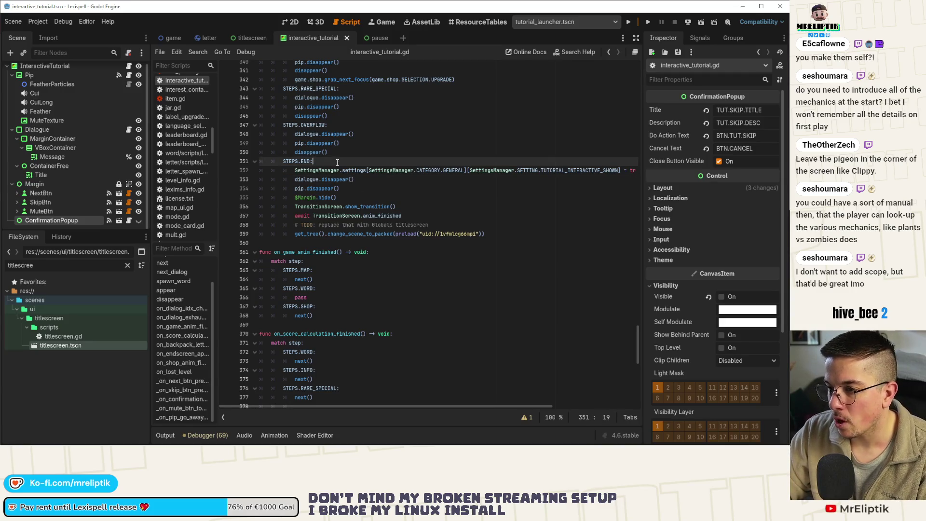
key(Return)
text(Globals.can_pause = true)
key(alt+Down)
key(ctrl+s)
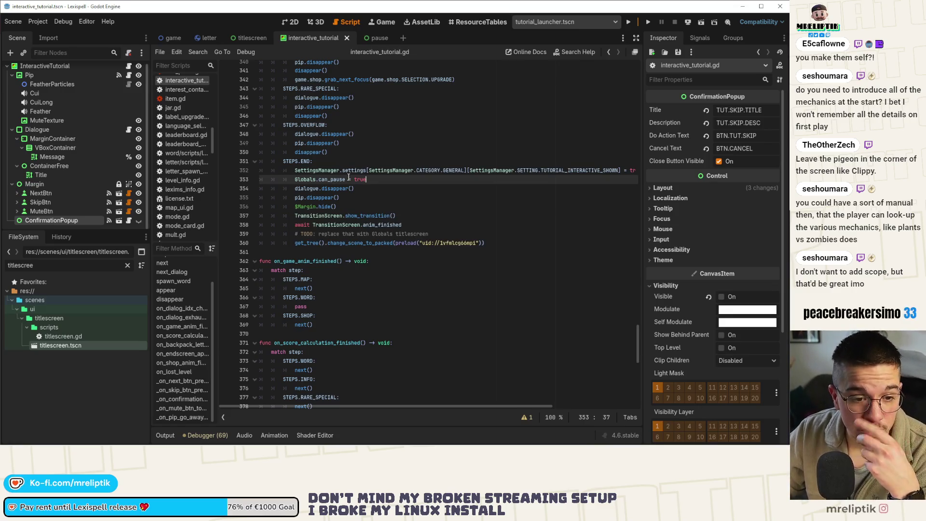
click(294, 26)
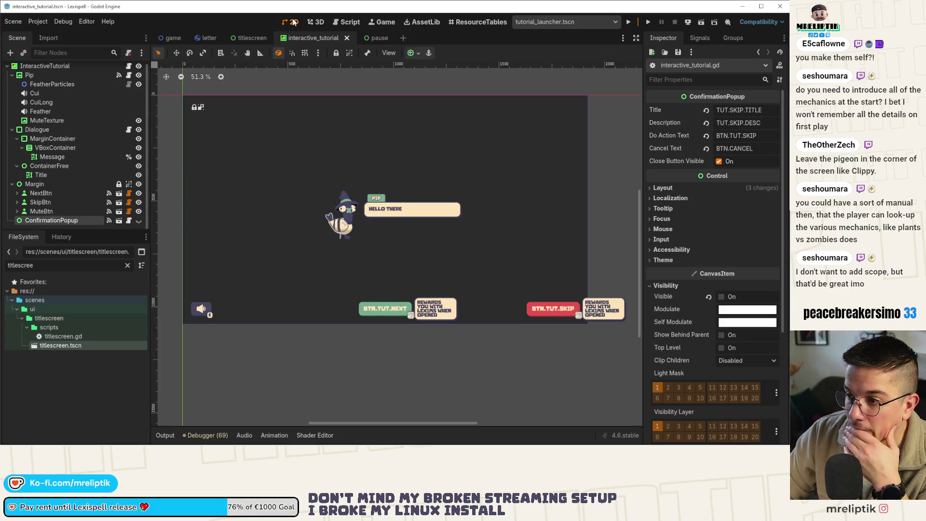
Quick-open shop.tscn by searching for 'shop'
scroll(346, 218, down, 2)
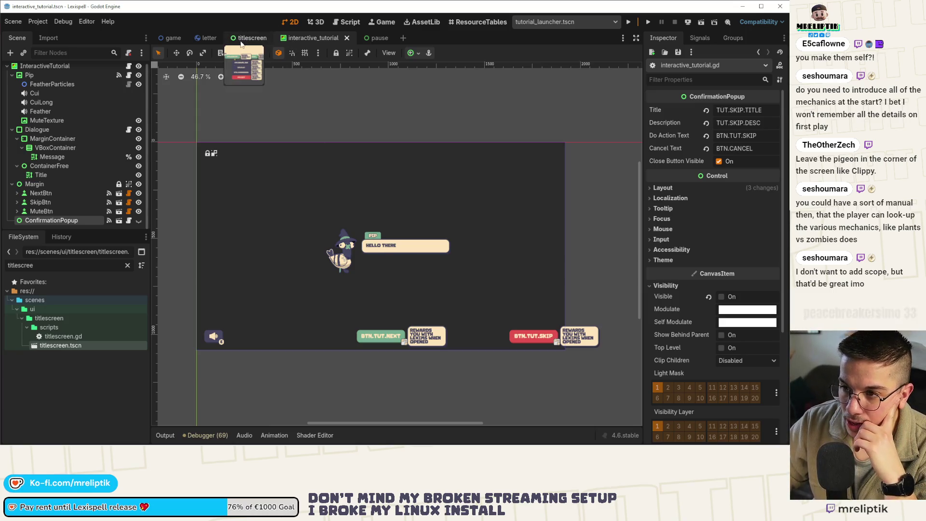
key(ctrl+shift+o)
text(shop)
key(Return)
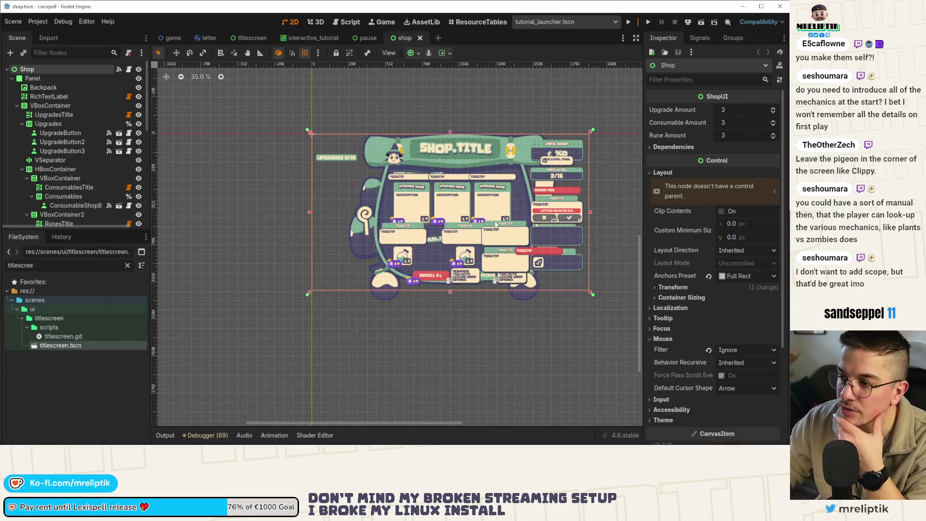
Replace the Character node's wizard texture with shopkeeper.png through Quick Load
scroll(495, 223, up, 5)
scroll(435, 241, down, 2)
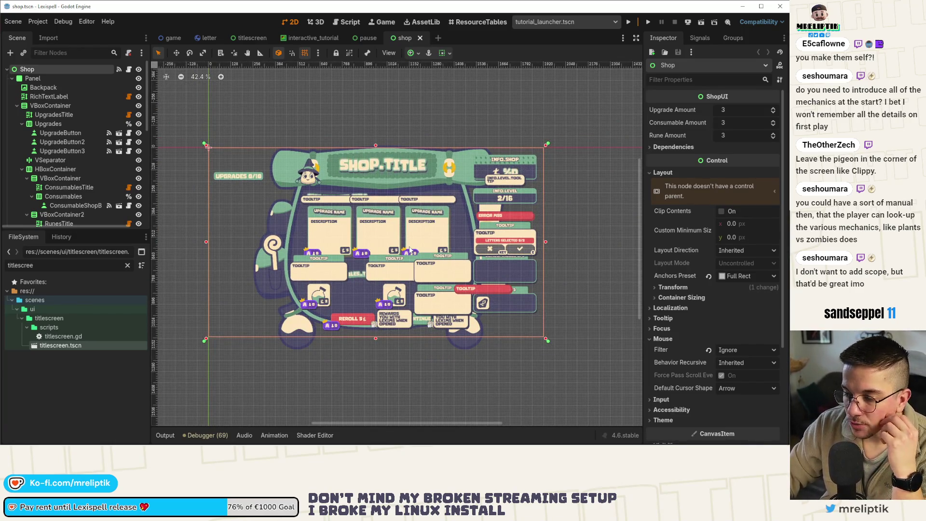
scroll(328, 166, up, 5)
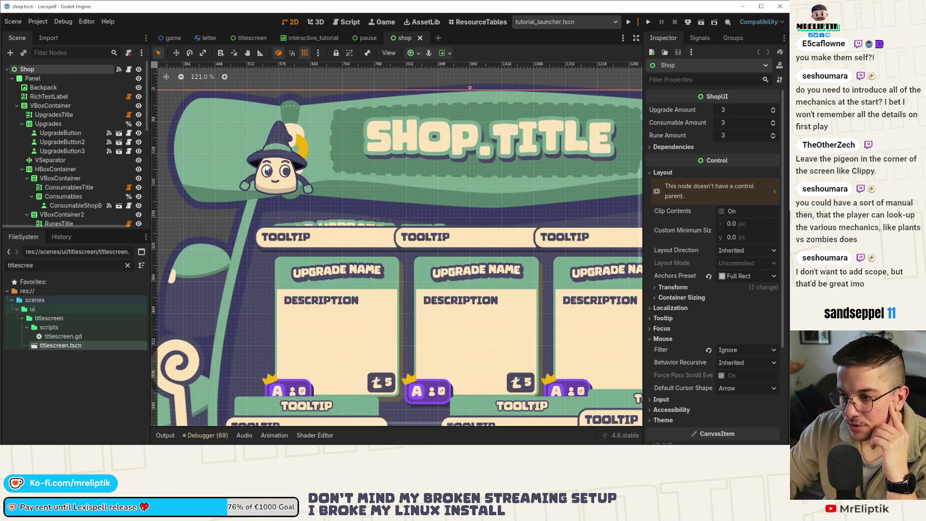
click(267, 169)
click(774, 118)
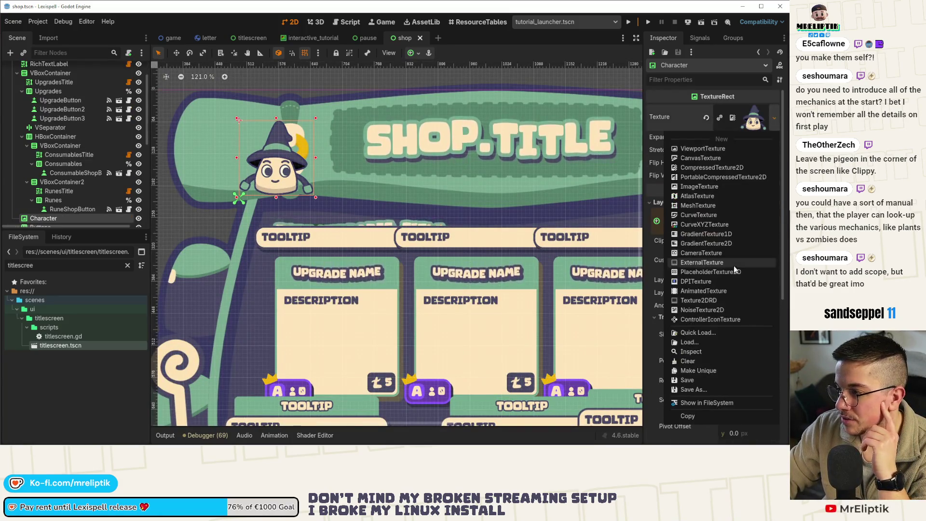
click(699, 332)
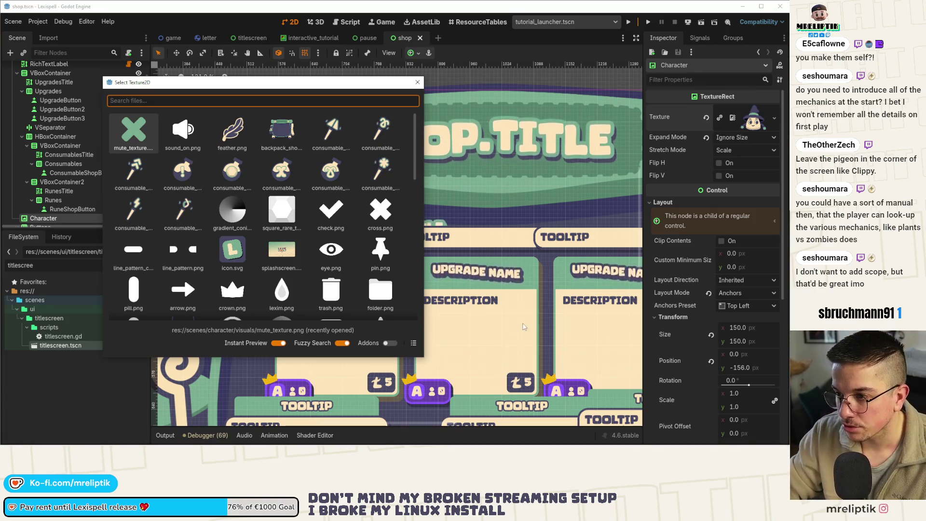
scroll(277, 231, down, 8)
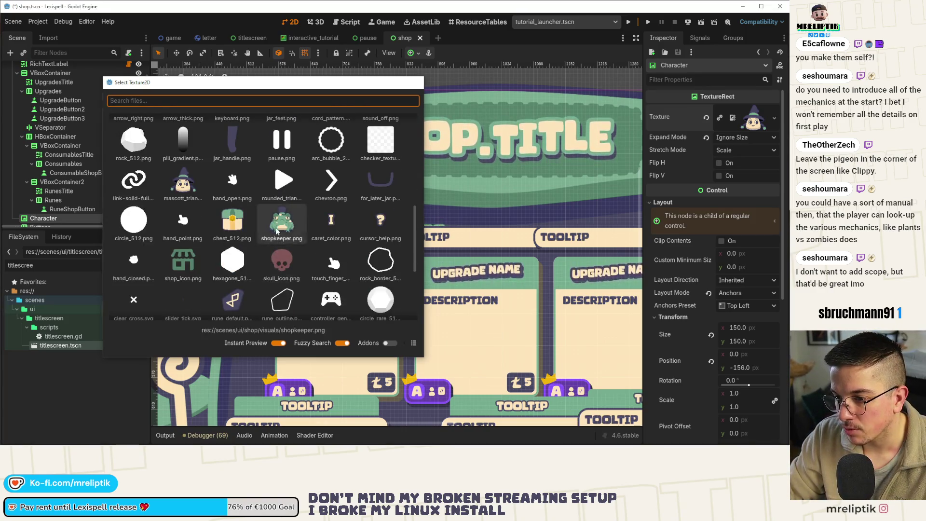
double_click(282, 225)
Review the shop header with the frog shopkeeper, then switch to Affinity Designer
scroll(303, 224, down, 3)
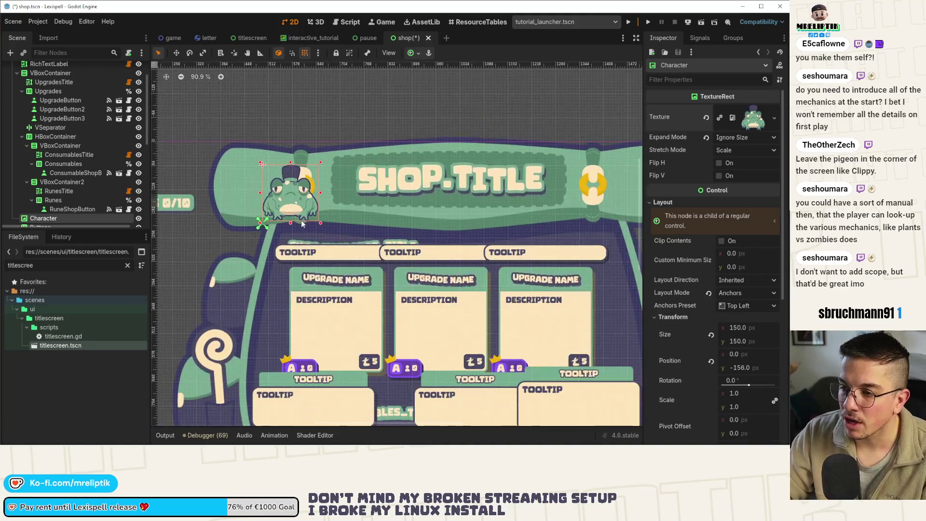
scroll(301, 223, down, 7)
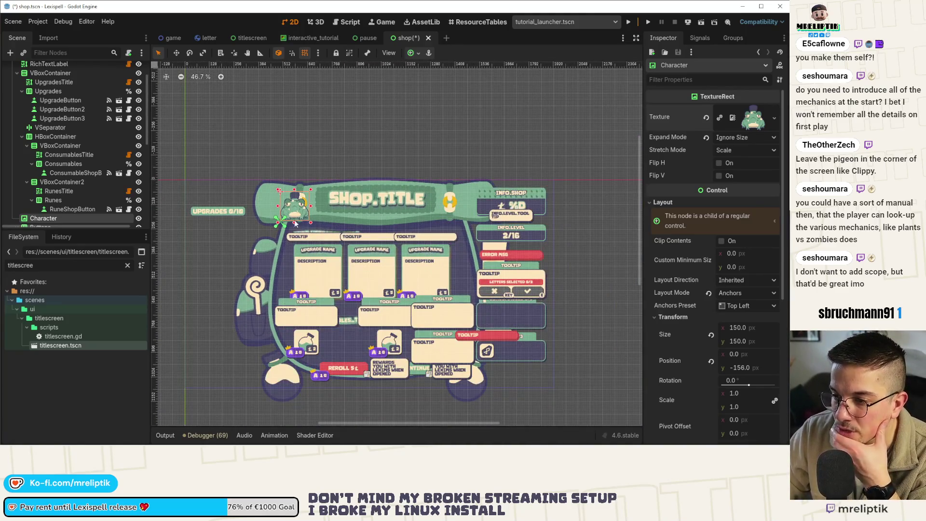
scroll(296, 222, up, 10)
scroll(295, 220, down, 4)
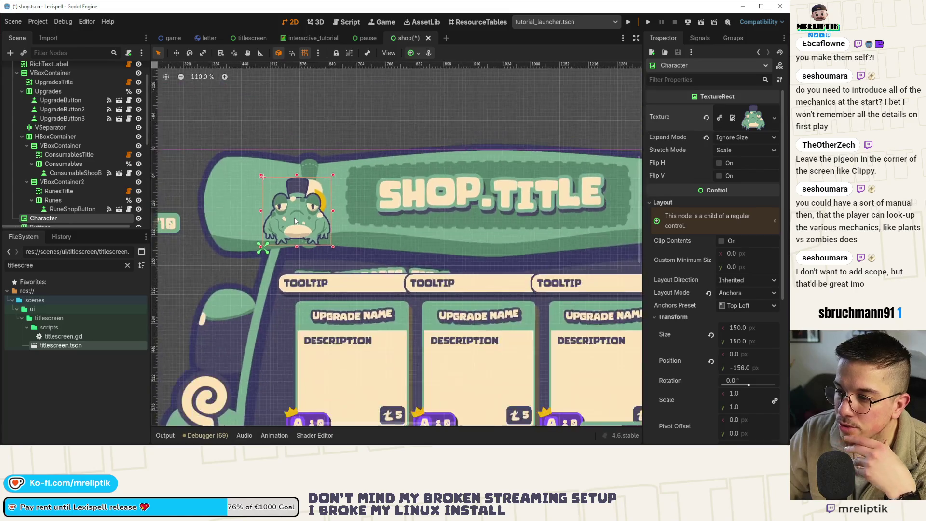
scroll(296, 221, down, 15)
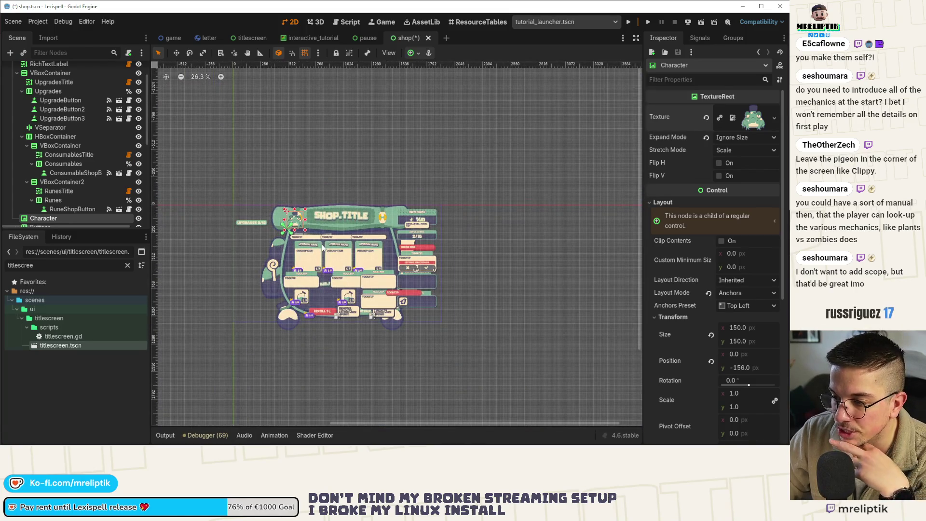
scroll(322, 247, up, 6)
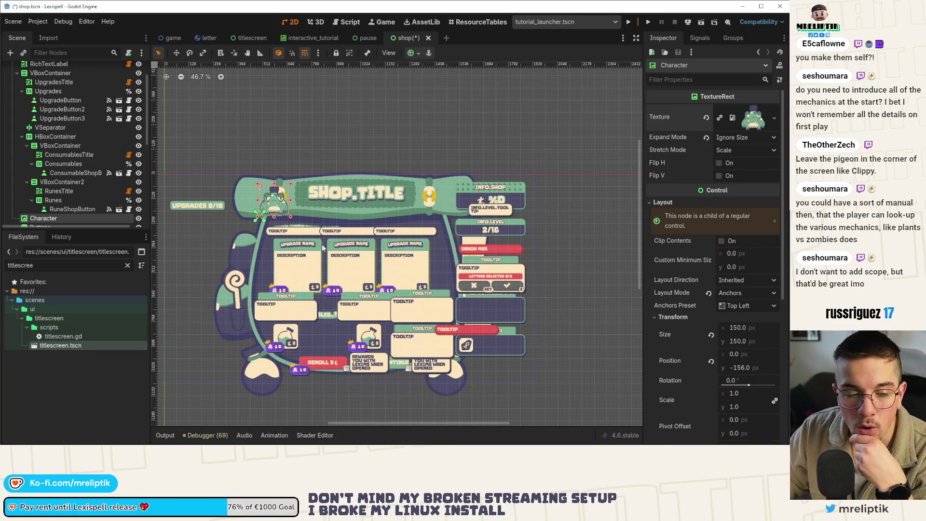
mouse_move(322, 445)
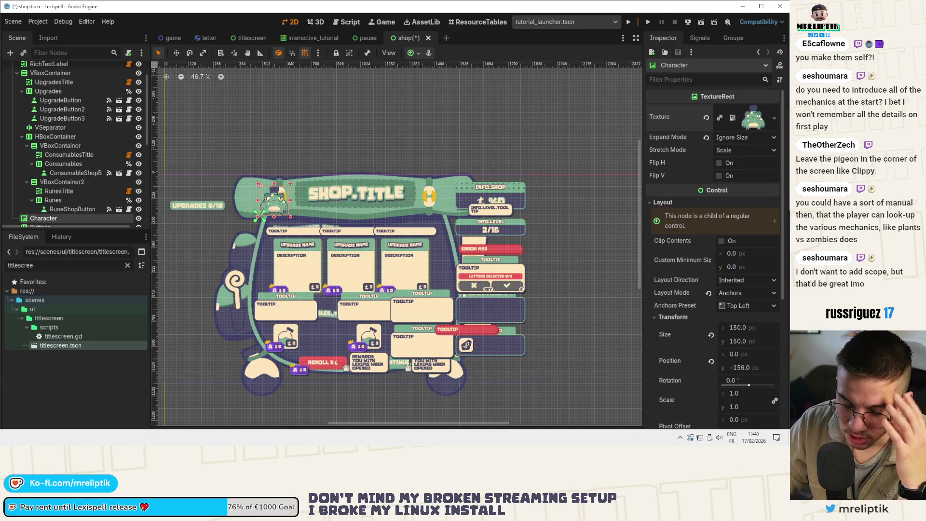
key(alt+Tab)
scroll(272, 226, up, 5)
scroll(268, 241, down, 4)
scroll(263, 270, up, 6)
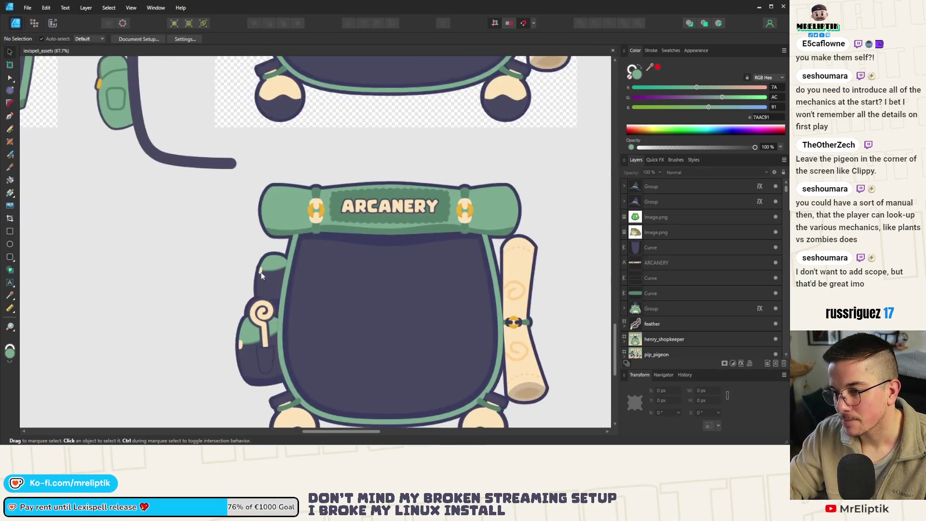
click(278, 261)
double_click(279, 265)
scroll(279, 265, up, 5)
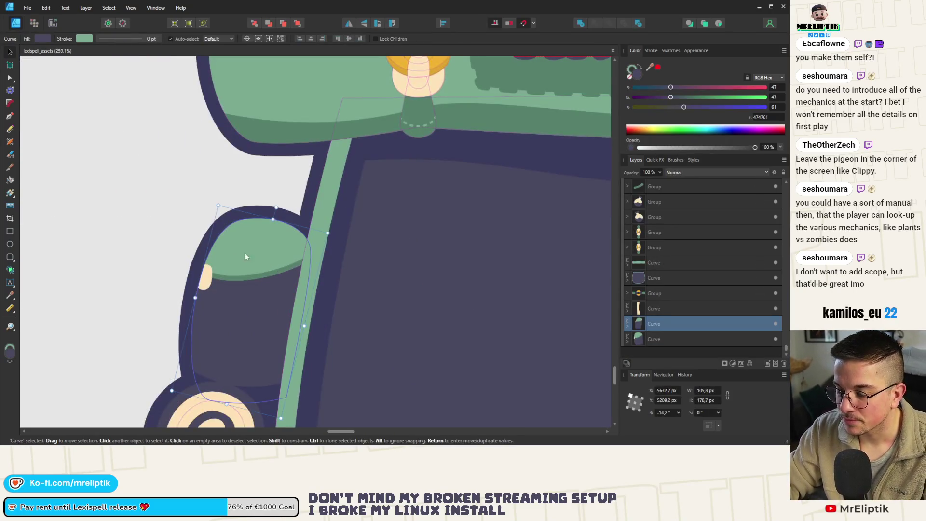
double_click(252, 247)
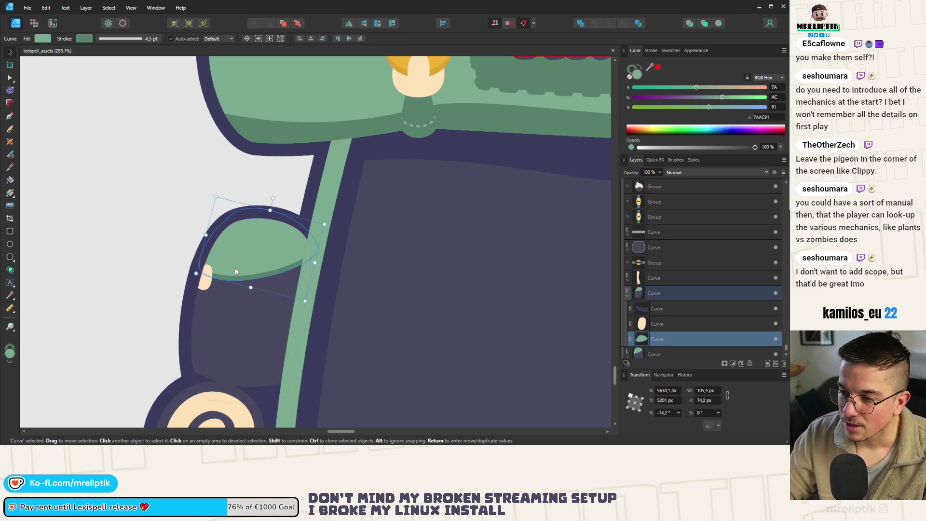
mouse_move(274, 198)
mouse_down()
mouse_move(252, 200)
mouse_move(270, 213)
mouse_up()
key(ctrl+z)
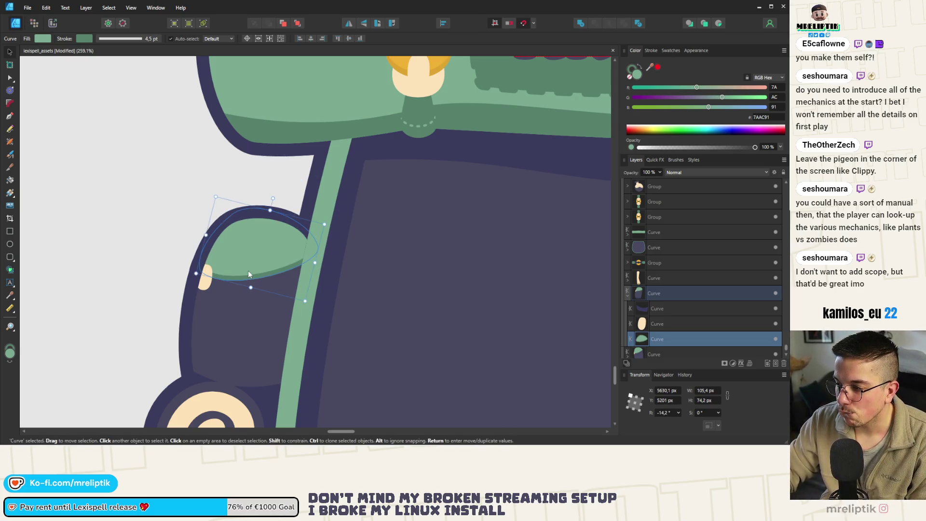
drag(663, 338, 665, 288)
drag(326, 222, 307, 195)
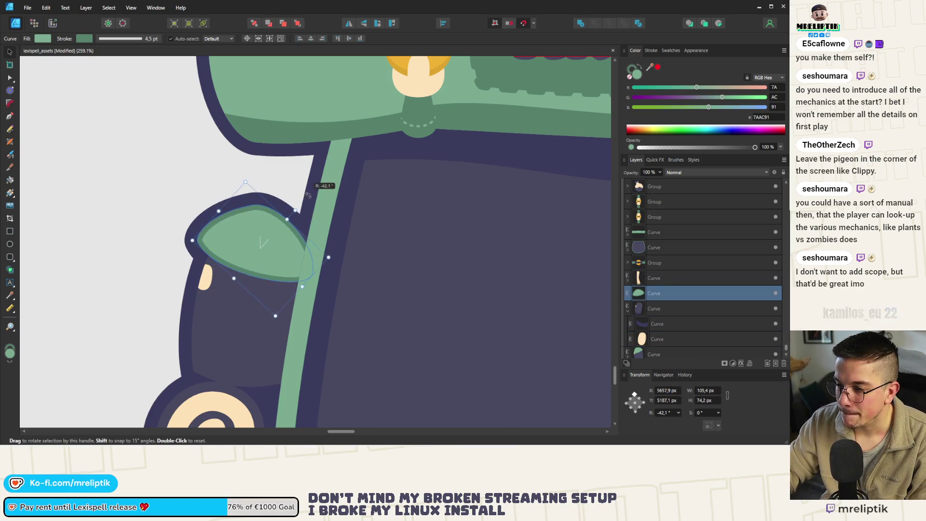
click(248, 241)
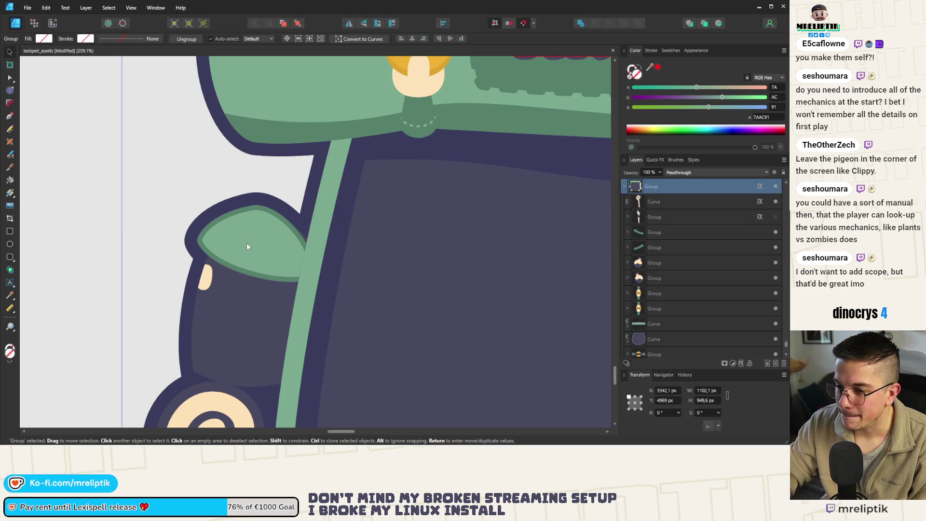
double_click(247, 243)
drag(301, 214, 366, 235)
mouse_move(240, 256)
mouse_down()
mouse_move(301, 233)
mouse_move(292, 230)
mouse_up()
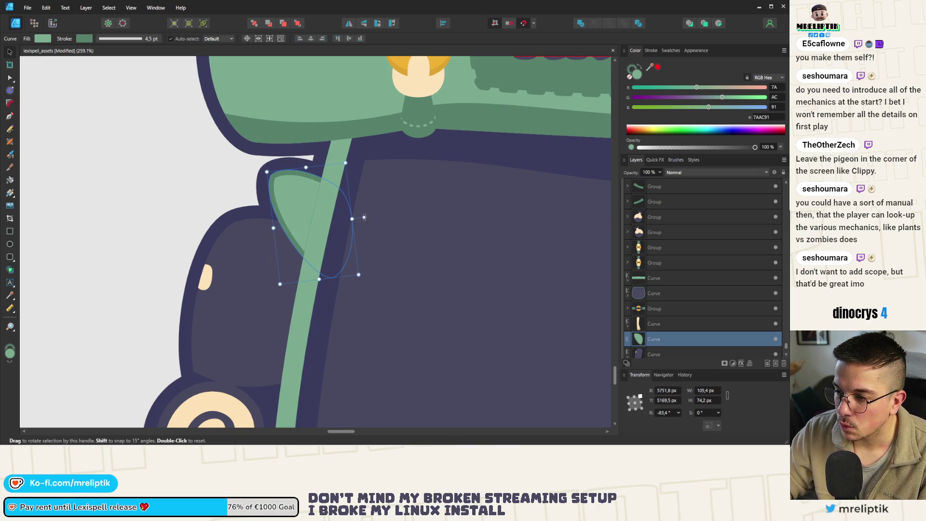
drag(364, 217, 351, 188)
mouse_move(309, 226)
mouse_down()
mouse_move(297, 240)
mouse_move(310, 195)
mouse_up()
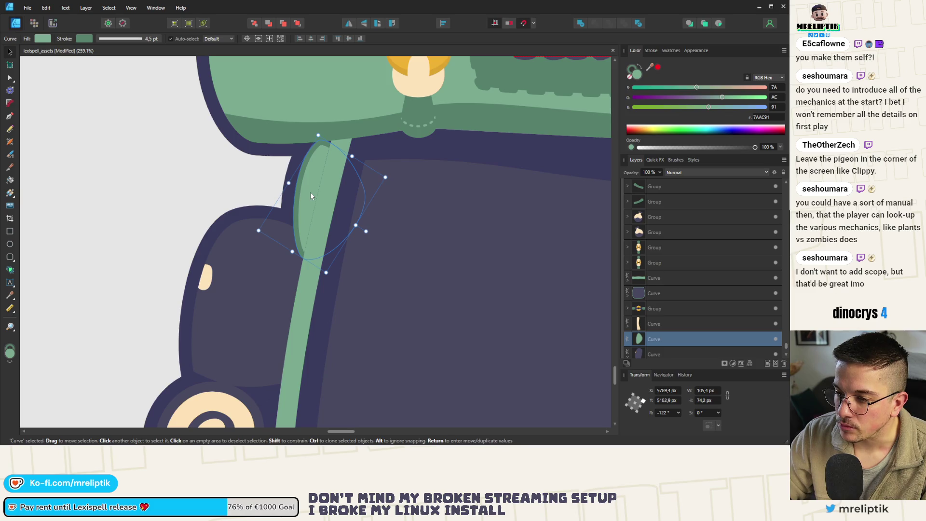
key(ctrl+z)
key(ctrl+z)
key(ctrl+z)
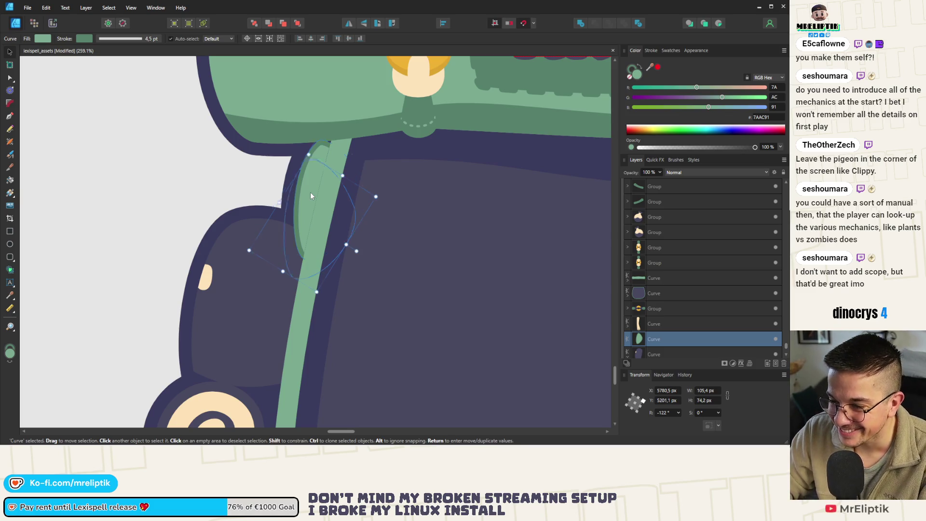
key(ctrl+z)
key(ctrl+z)
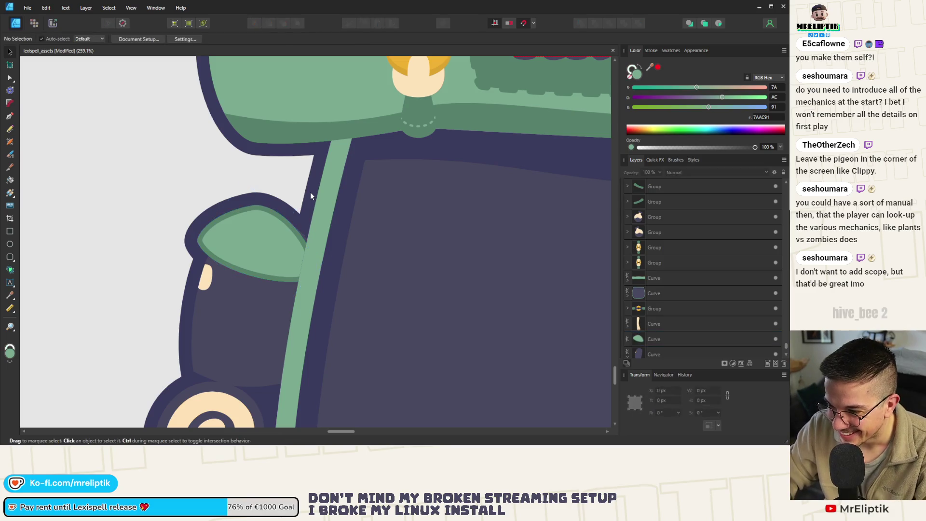
scroll(309, 200, down, 5)
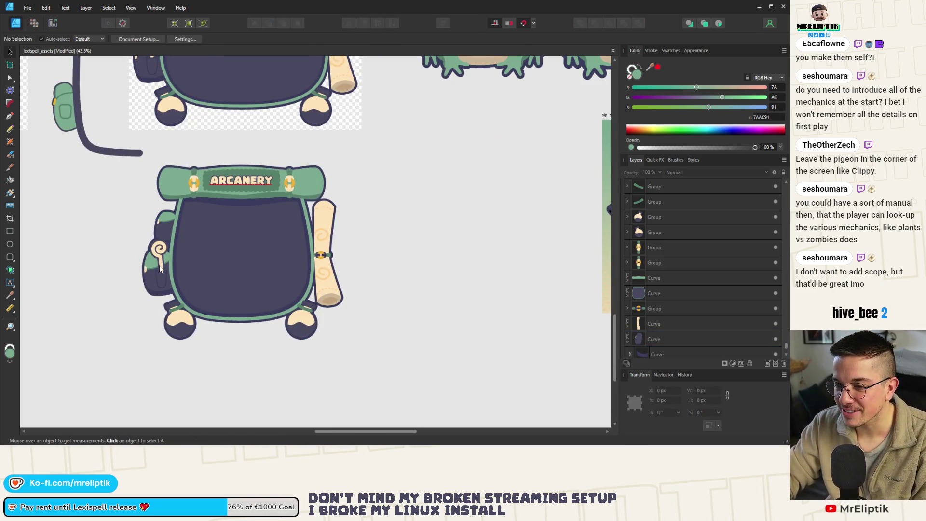
Try a shrunken copy of the top-hat frog on the backpack, then delete it
key(Escape)
scroll(285, 212, down, 4)
scroll(285, 213, up, 4)
scroll(284, 212, down, 3)
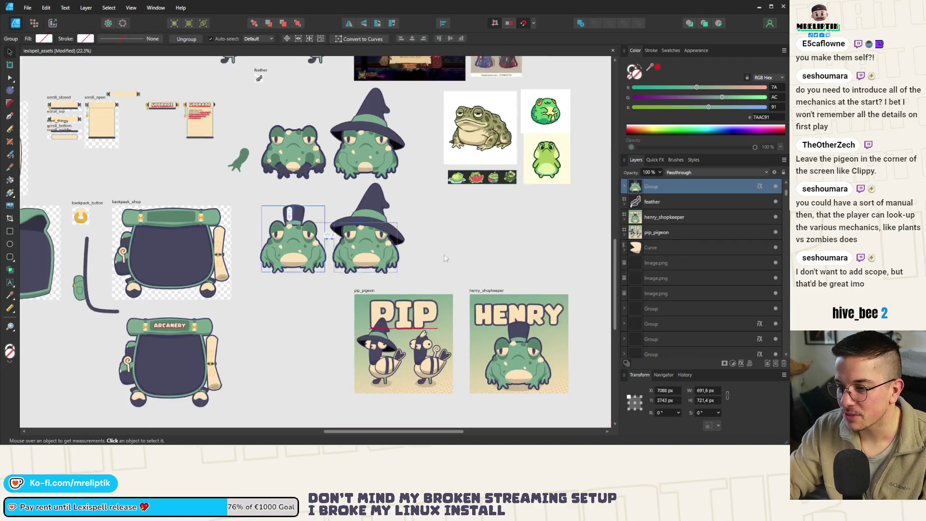
mouse_move(361, 220)
mouse_down()
mouse_move(249, 283)
mouse_move(251, 297)
mouse_move(233, 318)
mouse_up()
scroll(232, 323, up, 4)
scroll(232, 322, up, 2)
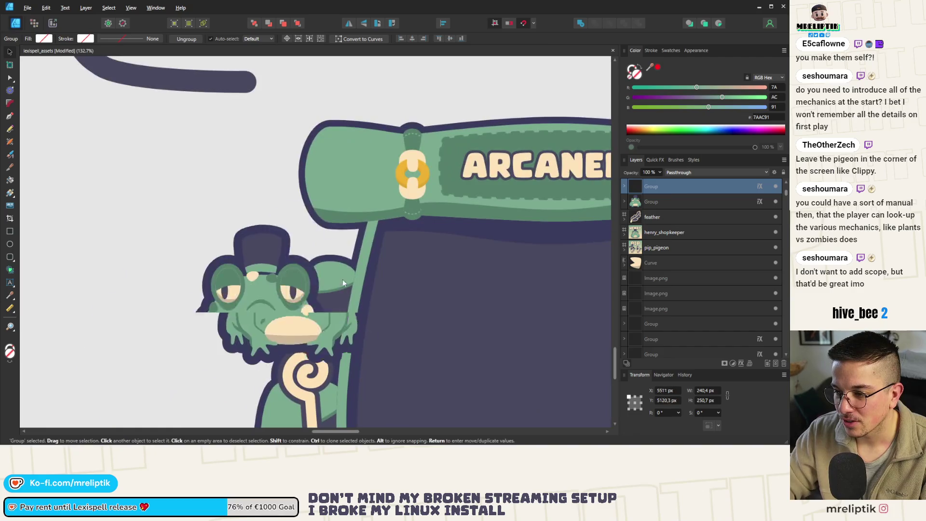
mouse_move(395, 189)
mouse_down()
mouse_move(279, 285)
mouse_move(347, 241)
mouse_move(244, 265)
mouse_move(232, 282)
mouse_up()
scroll(337, 251, up, 4)
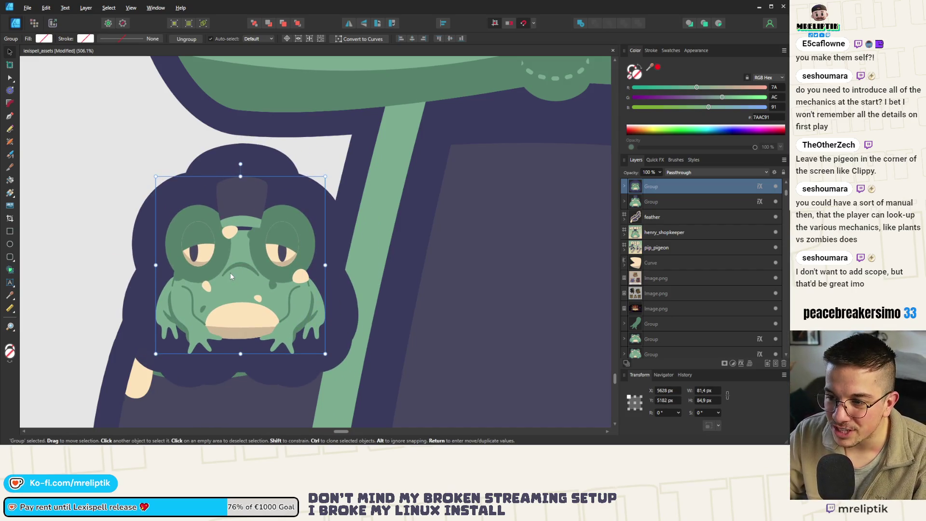
scroll(231, 273, down, 6)
key(ctrl+z)
key(ctrl+z)
key(ctrl+z)
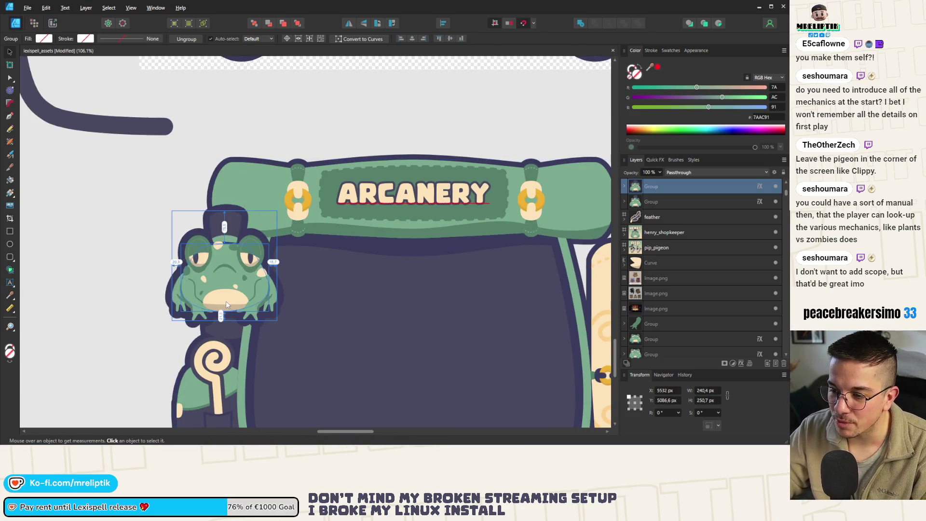
key(ctrl+z)
key(ctrl+z)
scroll(150, 297, down, 4)
mouse_move(150, 298)
mouse_down()
mouse_move(87, 329)
mouse_move(391, 268)
mouse_up()
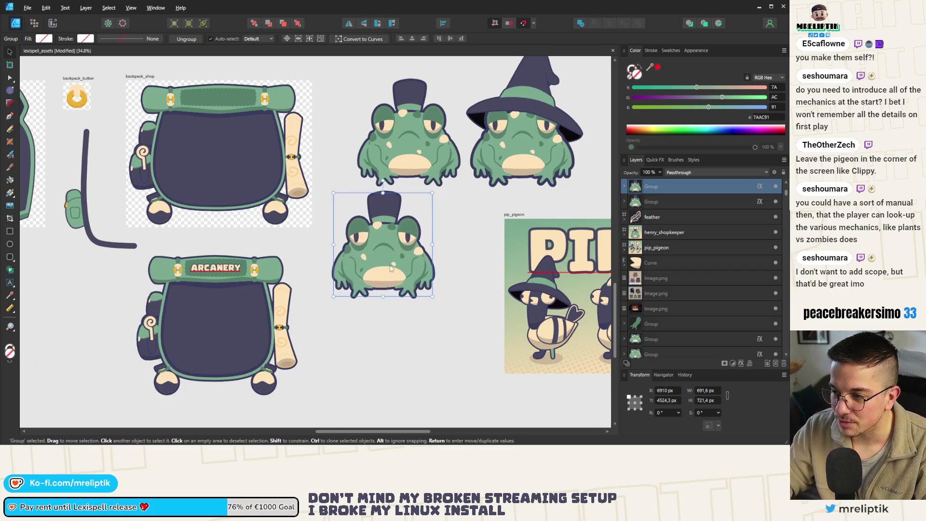
key(Delete)
Move the top-hat frog group below the other artwork
scroll(183, 300, up, 4)
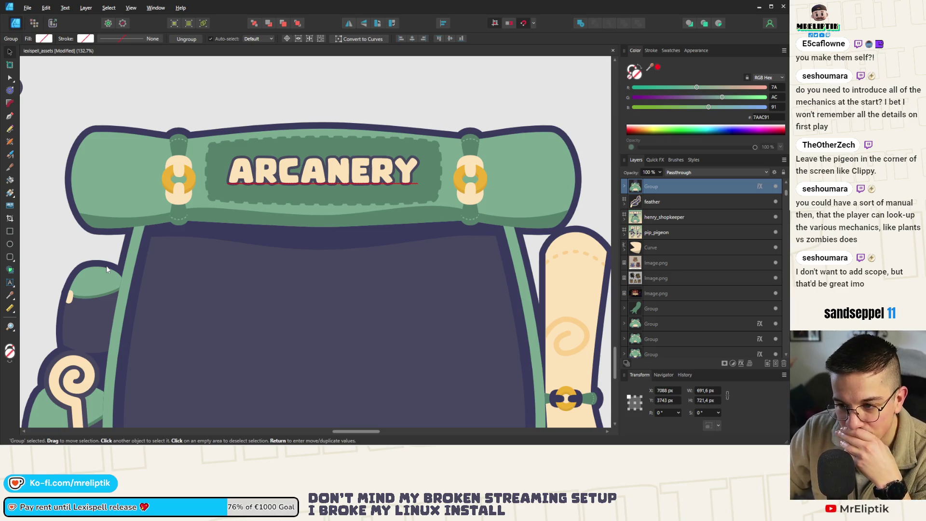
scroll(107, 263, down, 1)
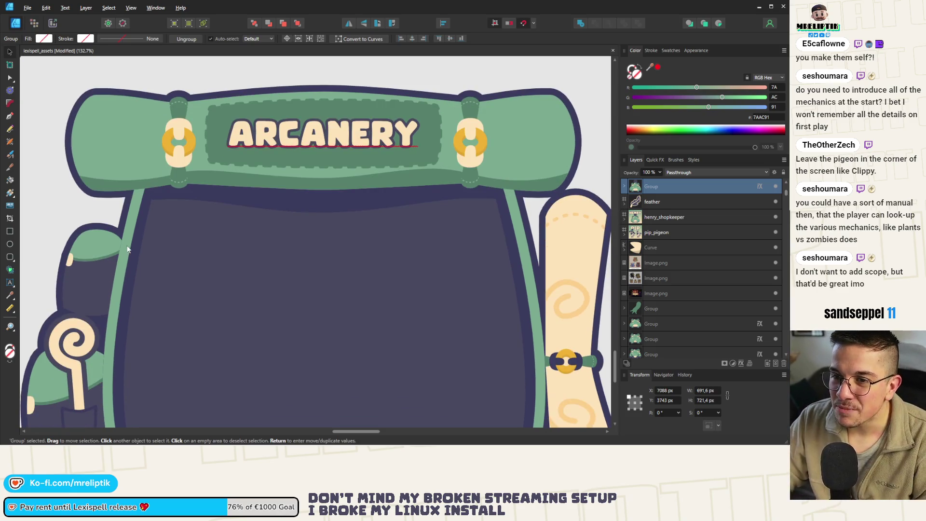
scroll(140, 236, down, 8)
scroll(145, 227, up, 2)
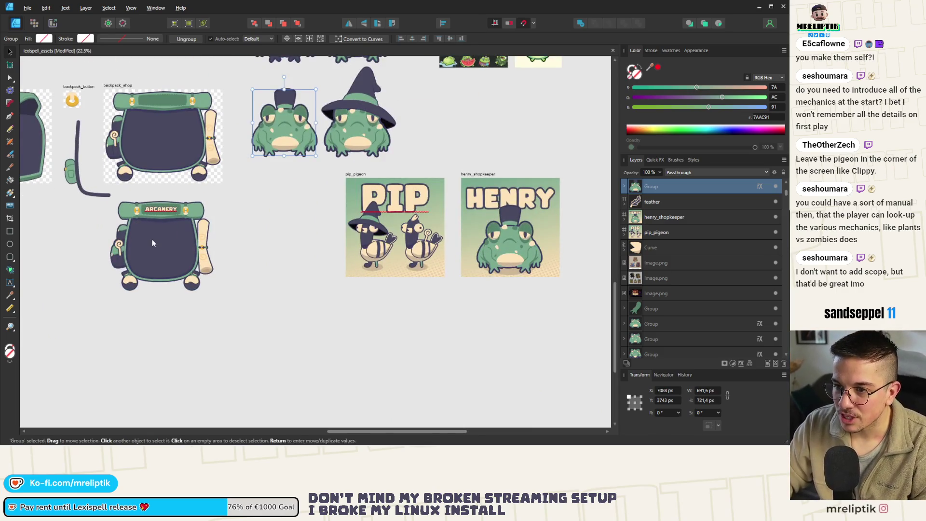
mouse_move(282, 117)
mouse_down()
mouse_move(256, 279)
mouse_move(277, 283)
mouse_up()
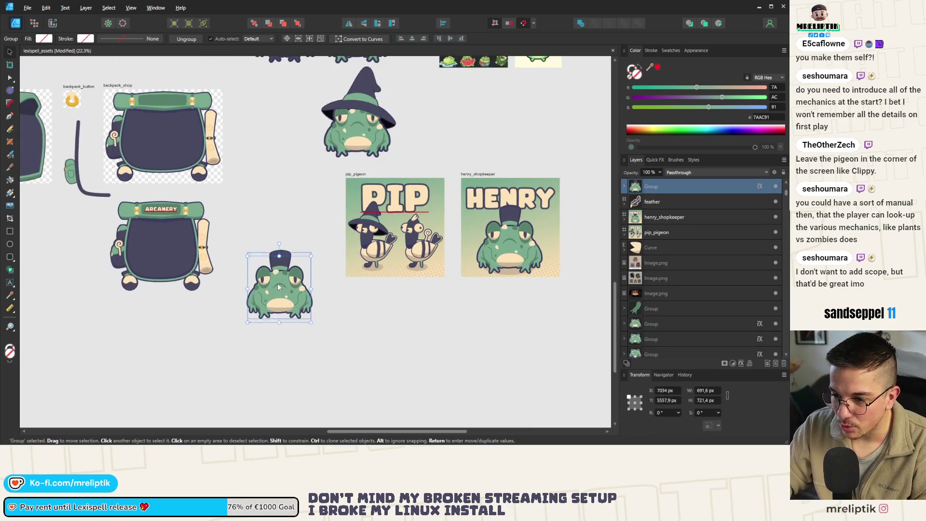
Place a shrunken copy of the shop backpack onto the top-hat frog, then return to Godot
click(169, 246)
drag(169, 246, 268, 225)
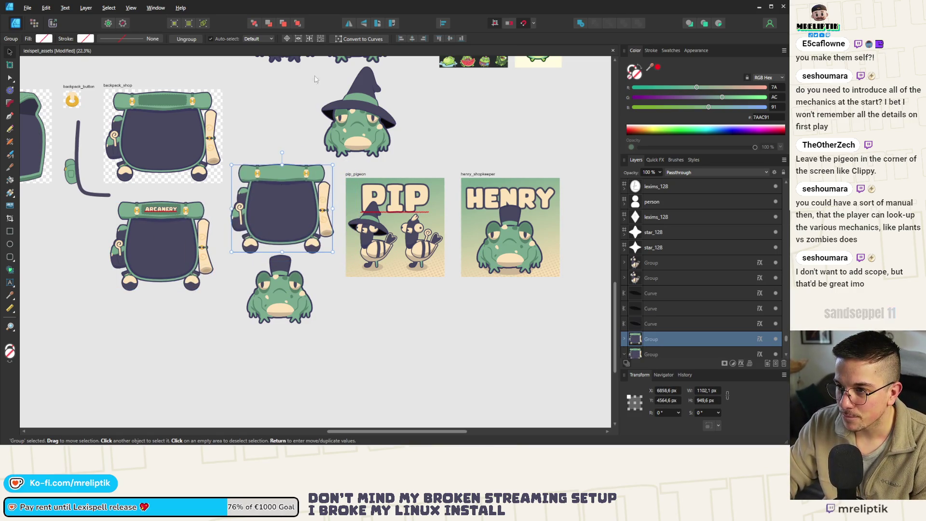
drag(289, 203, 291, 256)
mouse_move(335, 217)
mouse_down()
mouse_move(312, 252)
mouse_move(285, 262)
mouse_move(319, 244)
mouse_up()
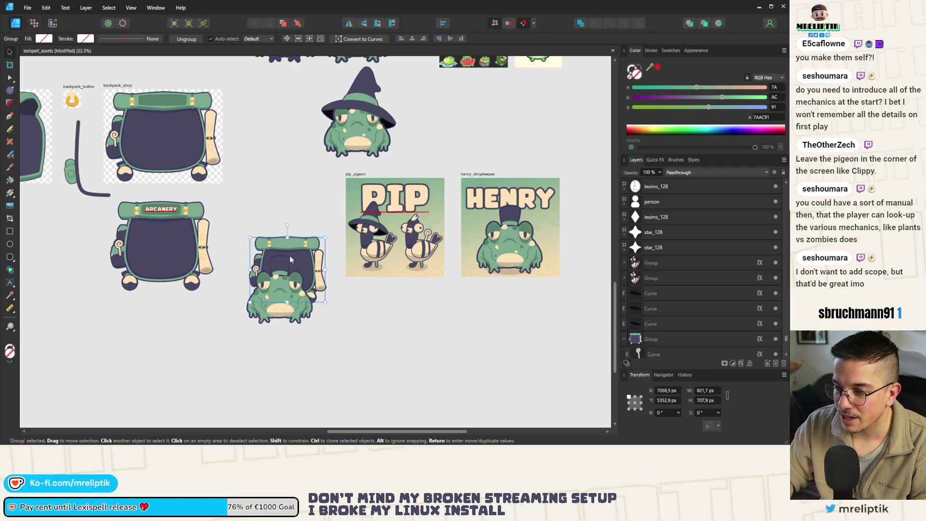
key(Escape)
scroll(288, 283, down, 2)
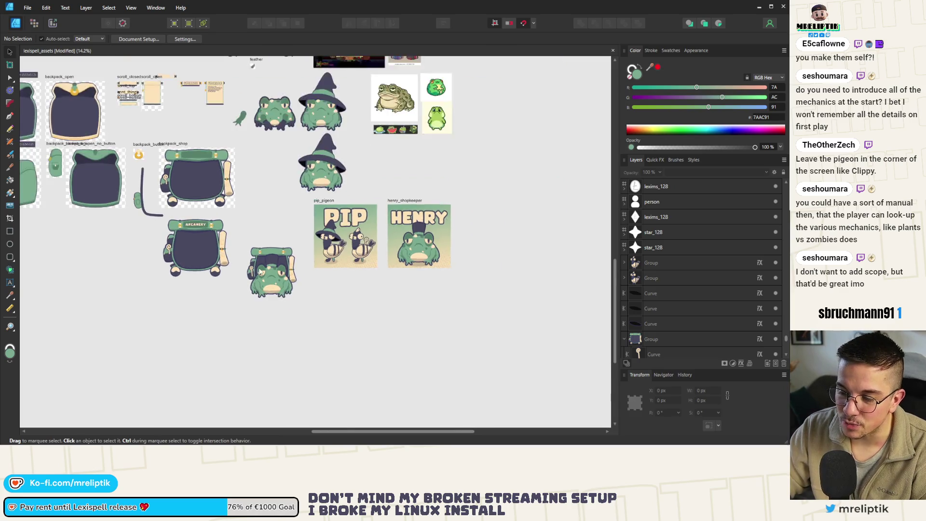
scroll(268, 294, up, 4)
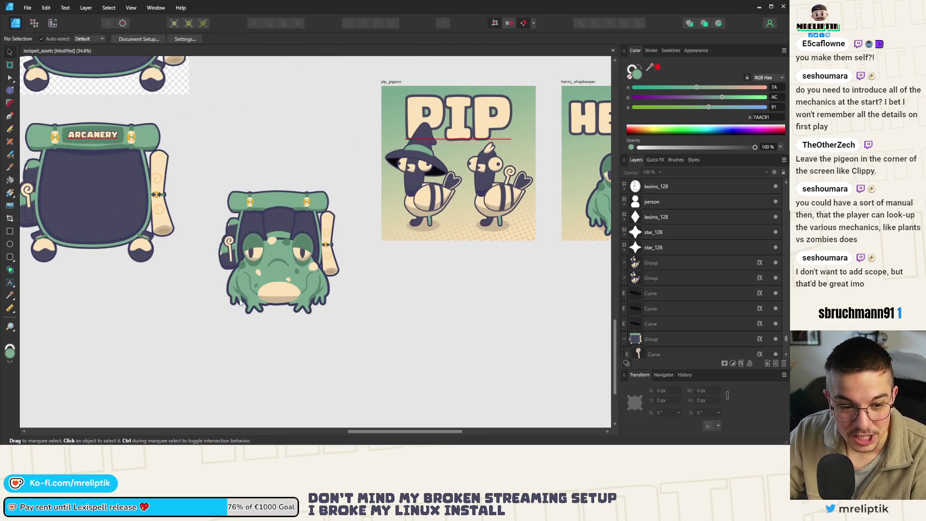
scroll(295, 252, down, 2)
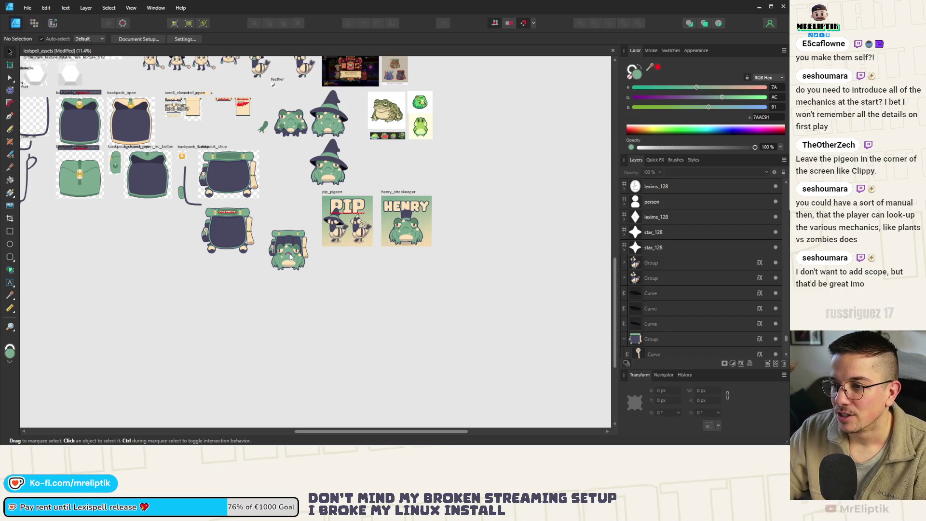
click(760, 7)
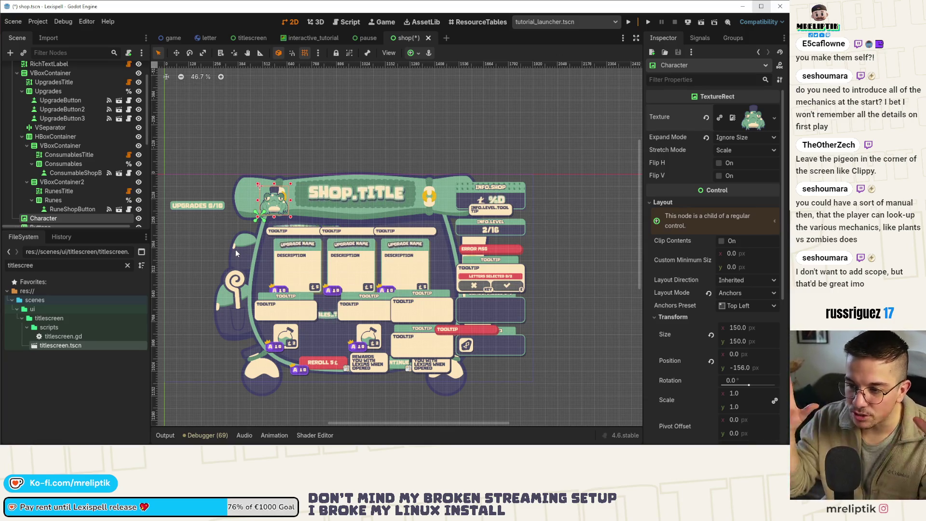
Move the frog Character image down-left to about (-144, 7), then switch to Affinity Designer
scroll(273, 215, up, 5)
scroll(273, 215, up, 4)
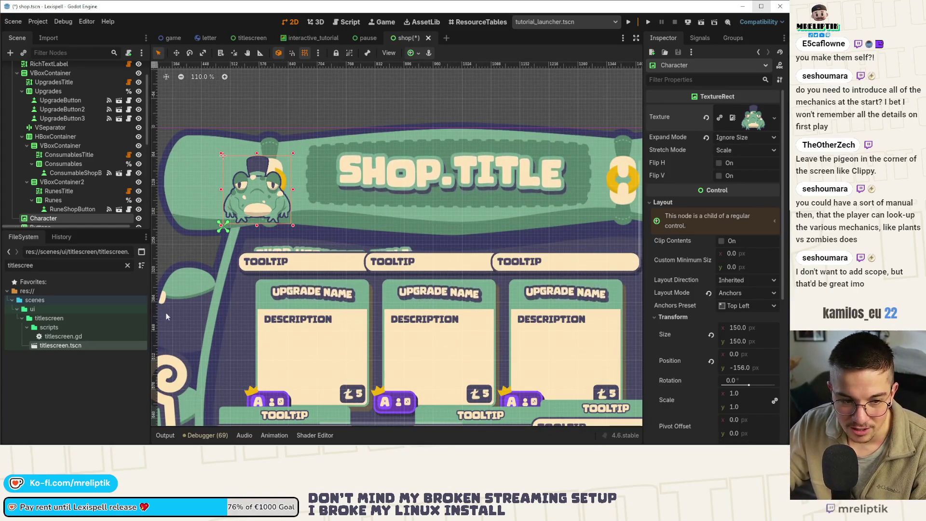
scroll(181, 305, down, 5)
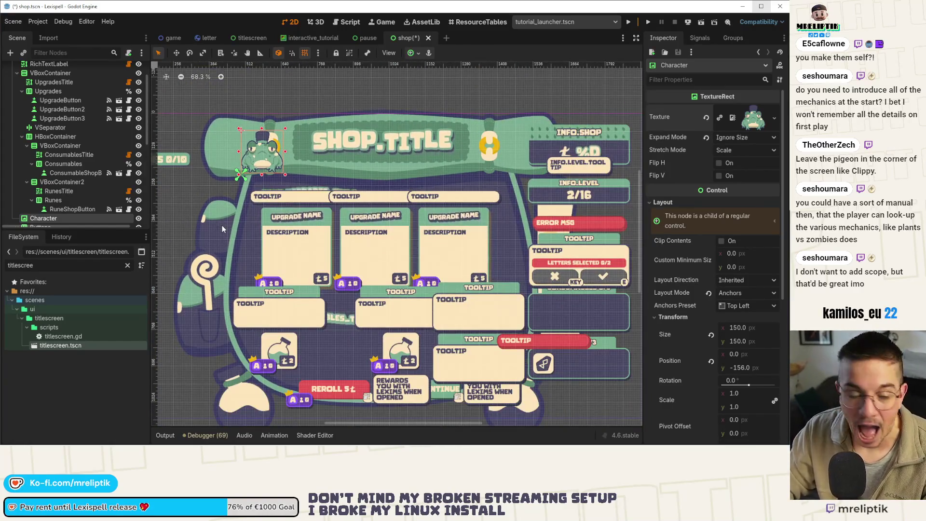
scroll(243, 241, down, 4)
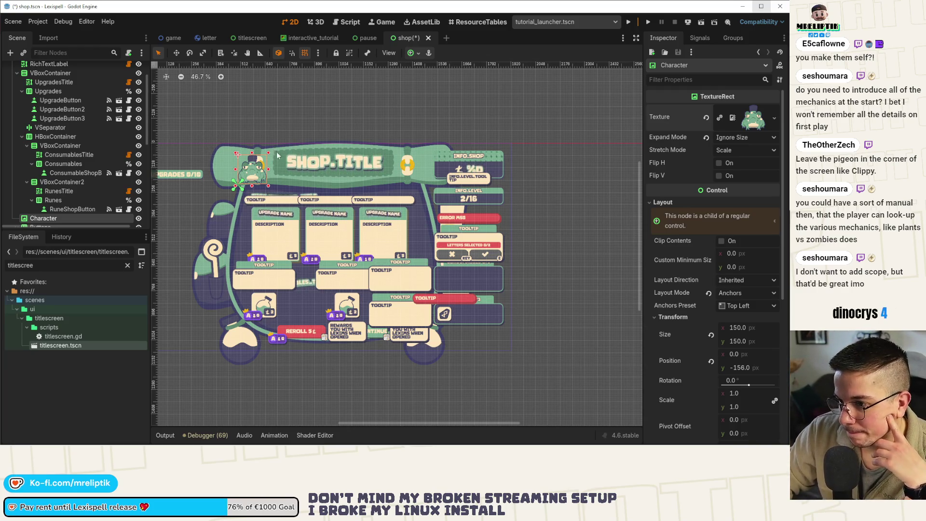
scroll(275, 163, down, 1)
scroll(273, 166, up, 5)
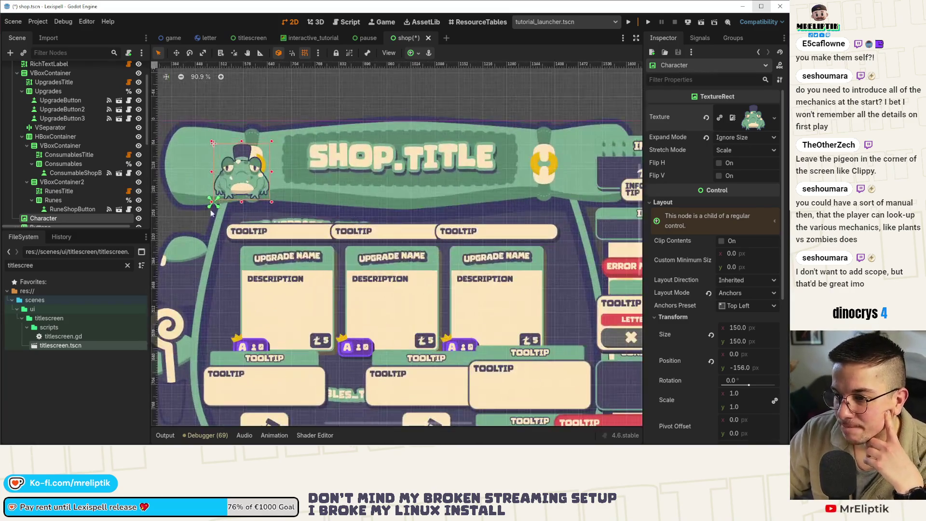
drag(369, 163, 305, 234)
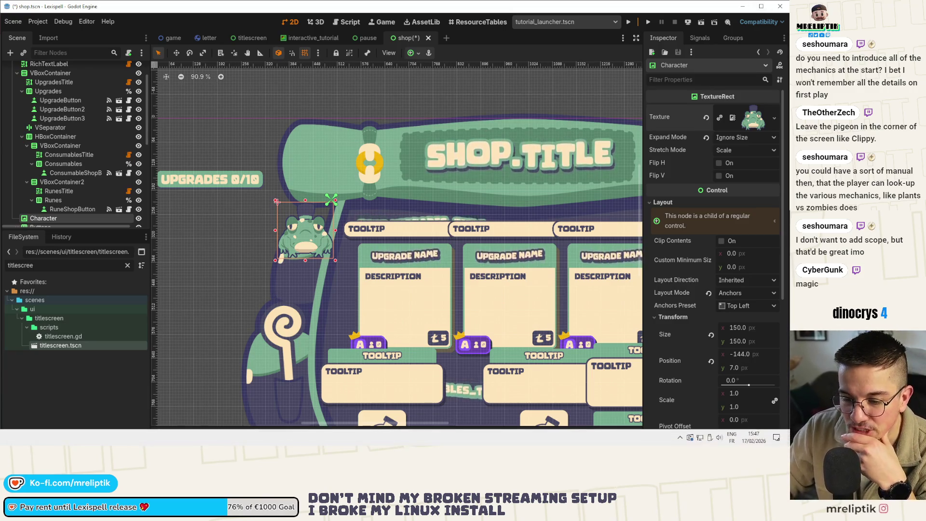
key(alt+Tab)
scroll(304, 277, up, 3)
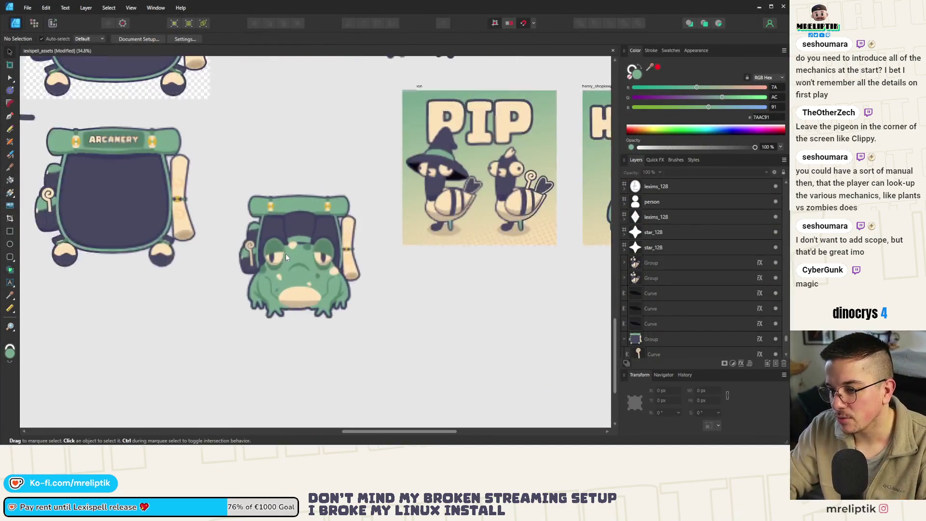
Paste, move the small witch hat aside, and select the frog-with-backpack group
scroll(304, 278, down, 3)
key(ctrl+v)
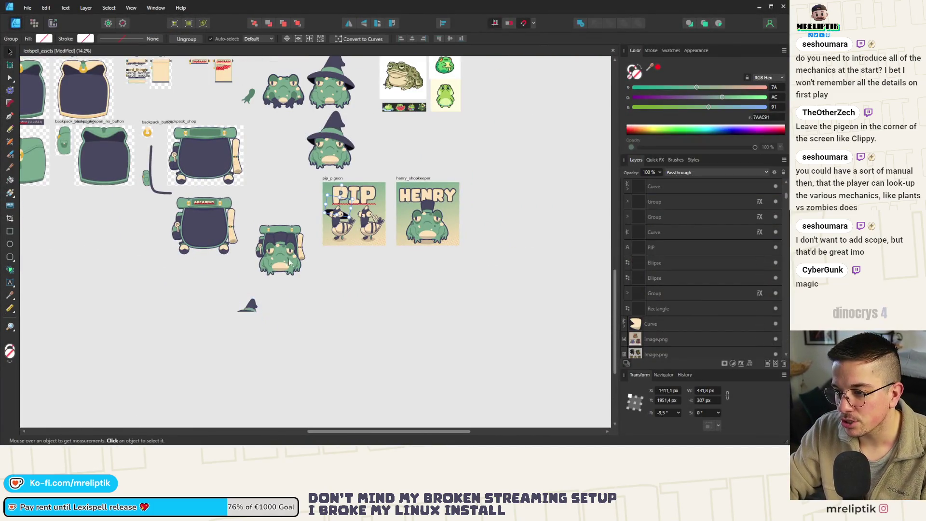
drag(246, 303, 279, 236)
shift+click(278, 264)
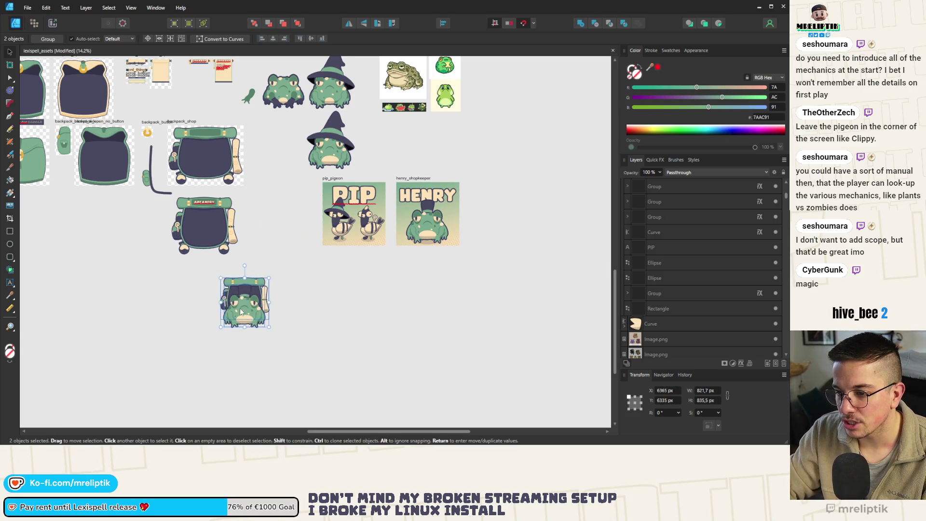
scroll(278, 264, down, 2)
mouse_move(265, 321)
mouse_down()
mouse_move(343, 404)
mouse_move(276, 337)
mouse_up()
key(ctrl+z)
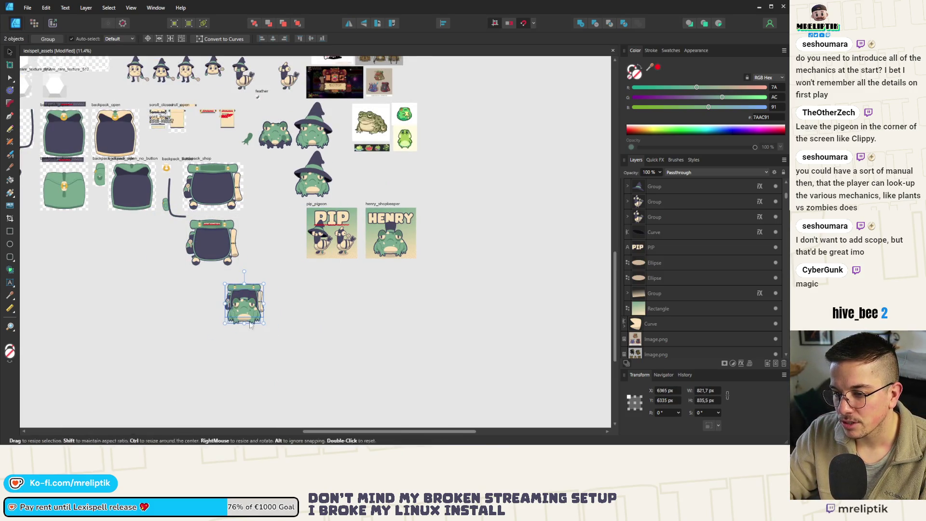
scroll(280, 296, up, 4)
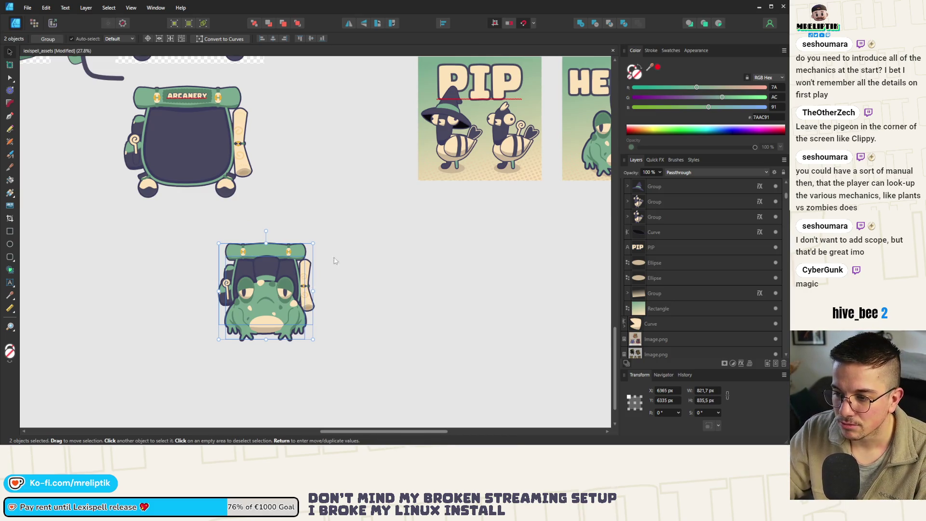
Rotate the frog to -150°, move it below, and mirror the empty backpack horizontally
click(272, 313)
mouse_move(279, 249)
mouse_down()
mouse_move(309, 304)
mouse_move(274, 337)
mouse_up()
mouse_move(282, 273)
mouse_down()
mouse_move(277, 362)
mouse_move(259, 390)
mouse_up()
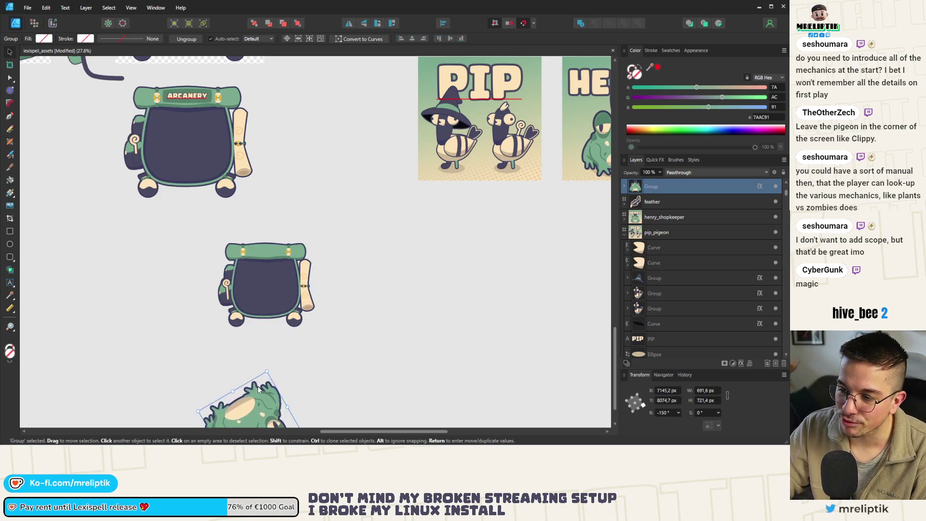
click(309, 321)
mouse_move(315, 328)
mouse_down()
mouse_move(443, 411)
mouse_move(360, 371)
mouse_move(313, 317)
mouse_up()
Select the backpack's buckle and body shapes, then draw an artistic text frame above it
scroll(237, 267, down, 3)
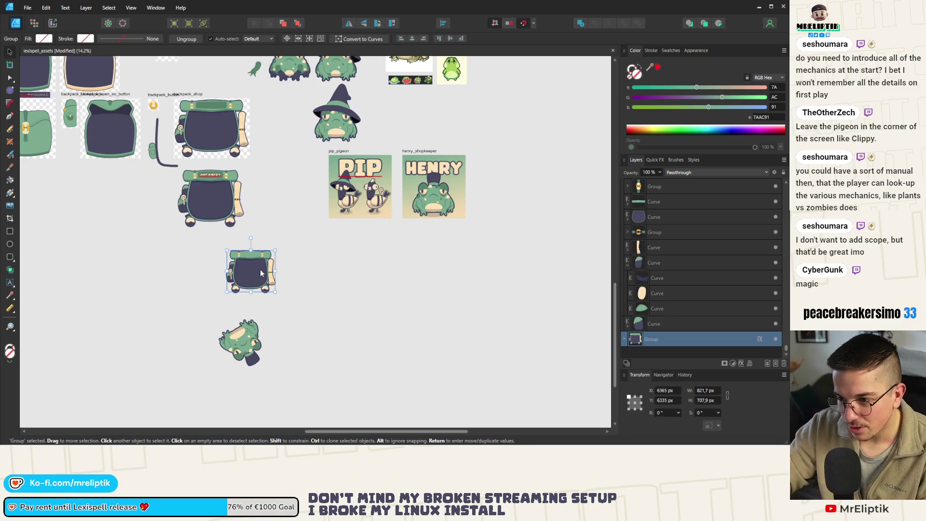
scroll(207, 265, up, 5)
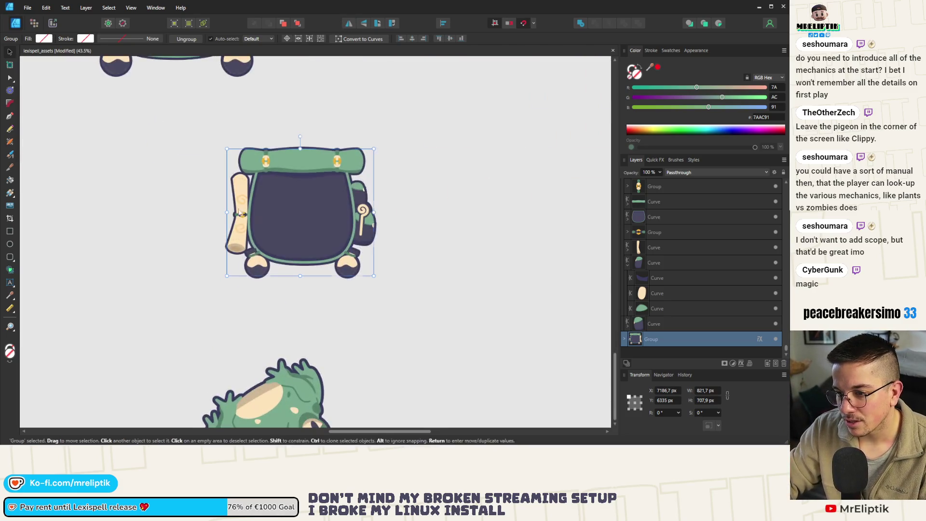
scroll(212, 231, down, 2)
scroll(217, 181, up, 3)
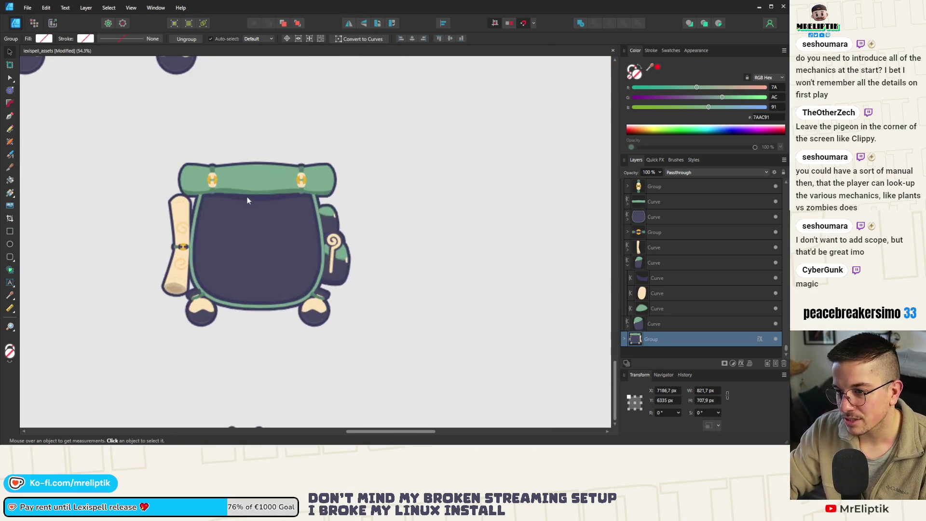
double_click(213, 180)
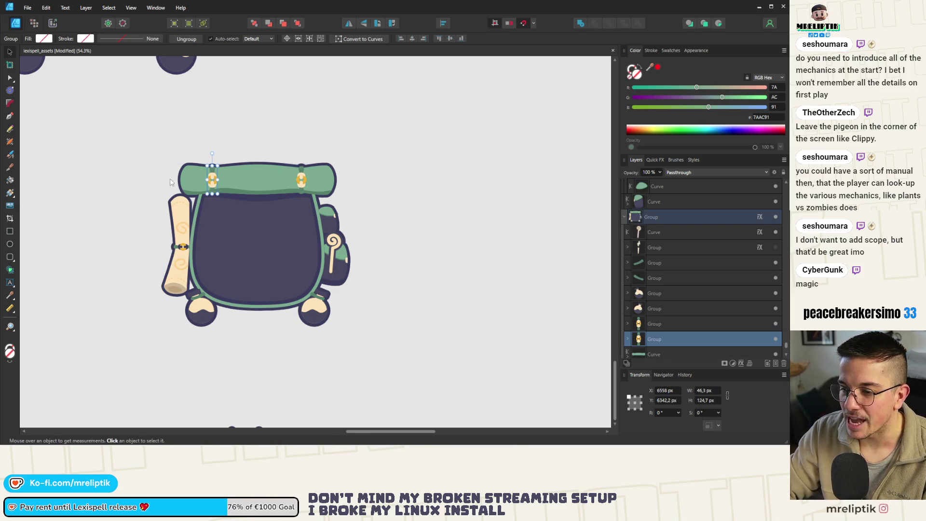
scroll(200, 203, down, 4)
scroll(200, 203, up, 2)
click(190, 266)
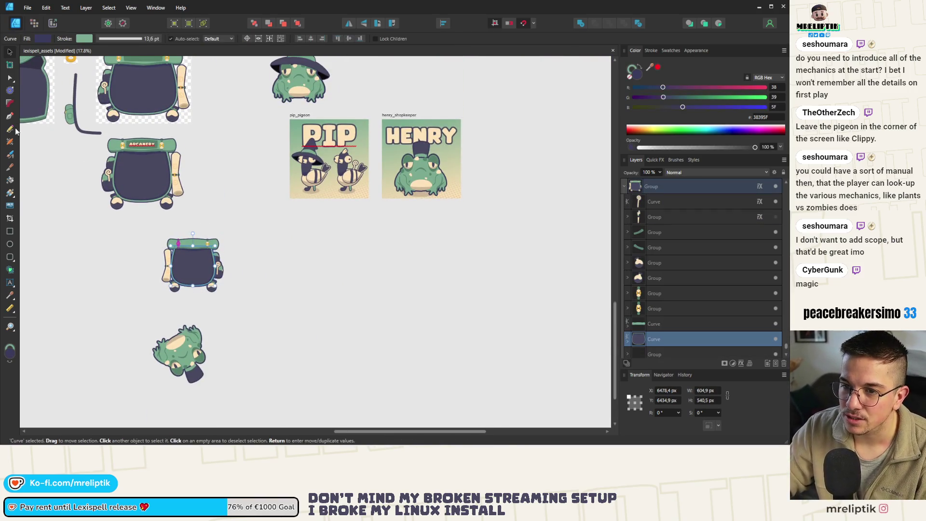
scroll(305, 311, down, 3)
scroll(284, 303, up, 4)
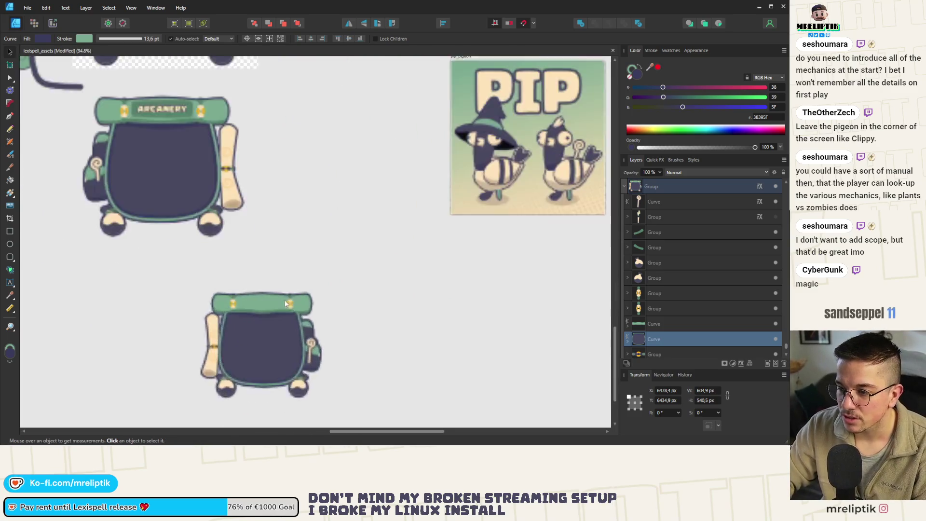
scroll(284, 303, up, 2)
click(8, 283)
mouse_move(187, 254)
mouse_down()
mouse_move(314, 264)
mouse_move(339, 289)
mouse_up()
Type the note 'TODO: DRAW BACKPACK BEHIND' into the text frame
text(DRAW)
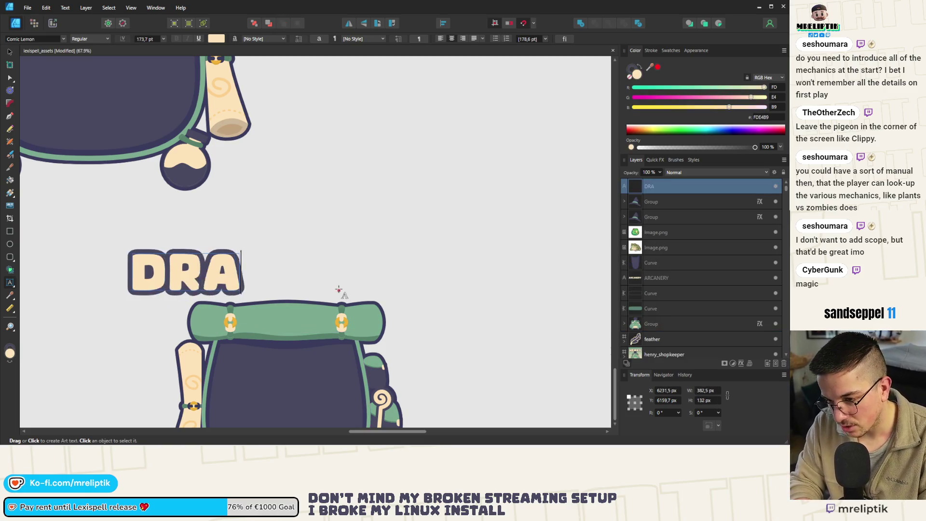
key(BackSpace)
key(BackSpace)
key(BackSpace)
text(TODO/)
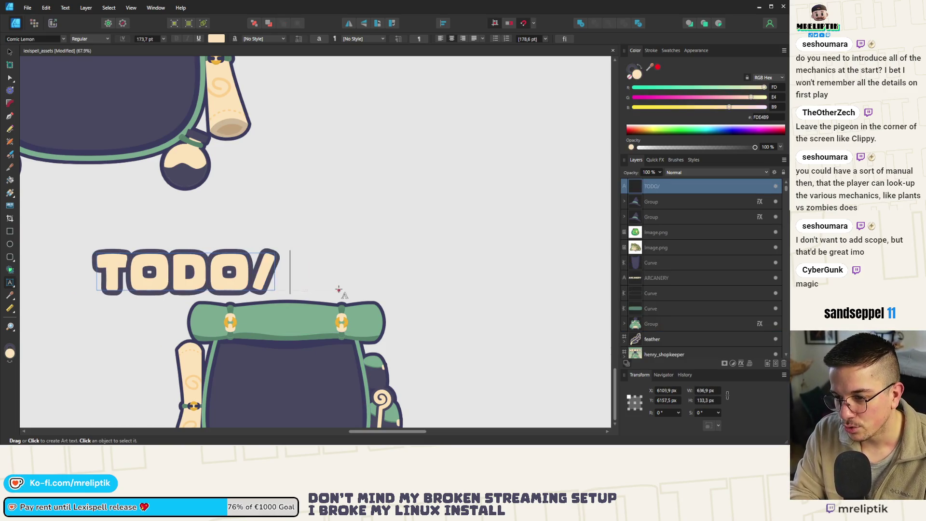
key(BackSpace)
text(: DRAW)
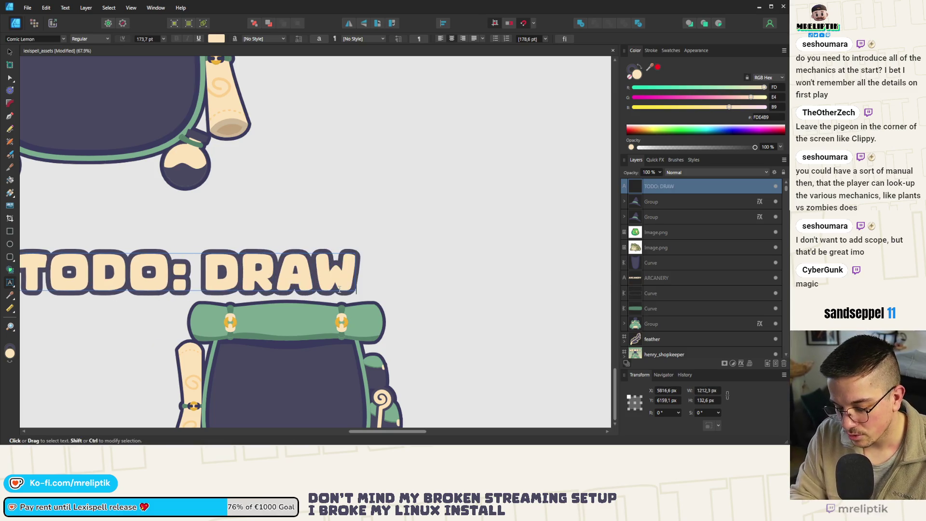
text( BACKPACK)
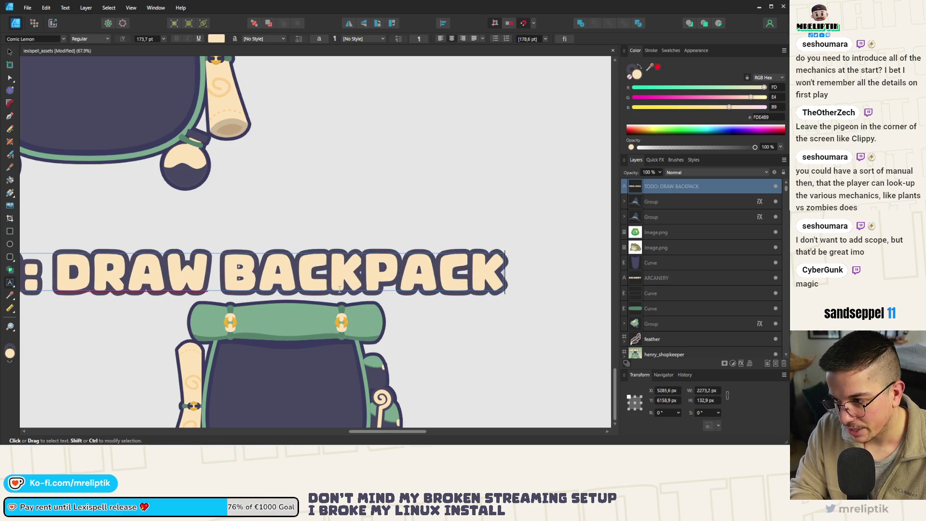
text( BEI)
key(BackSpace)
key(BackSpace)
text(HIN)
key(BackSpace)
key(BackSpace)
key(BackSpace)
text(EIN)
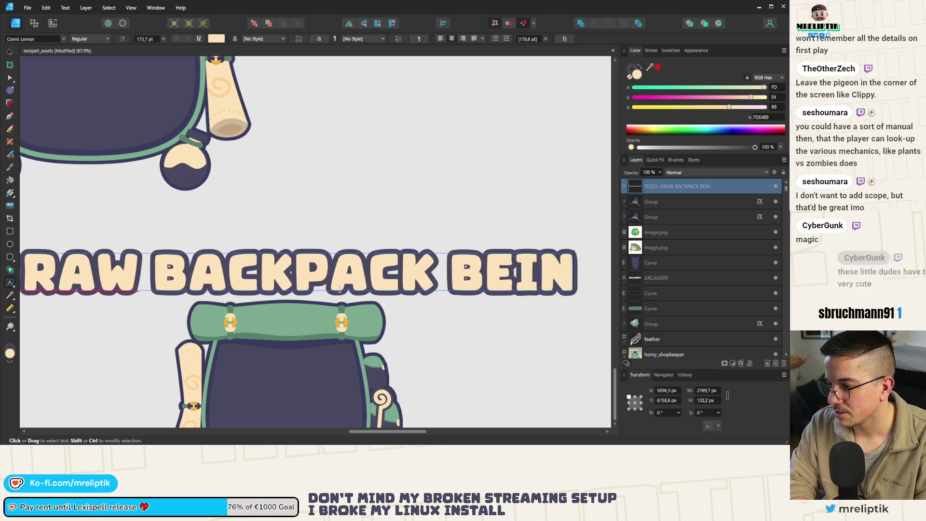
key(BackSpace)
key(BackSpace)
text(HIND)
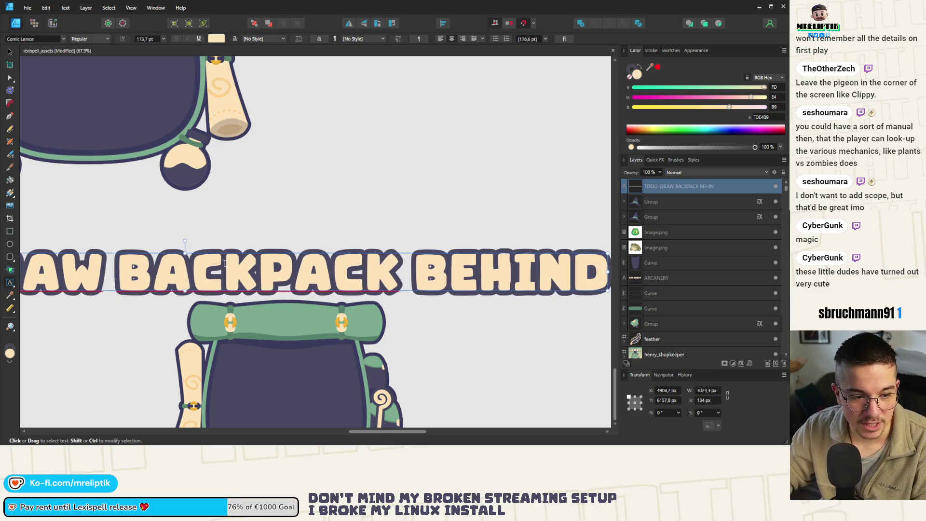
Narrow the TODO text to roughly the backpack's width
scroll(203, 216, down, 5)
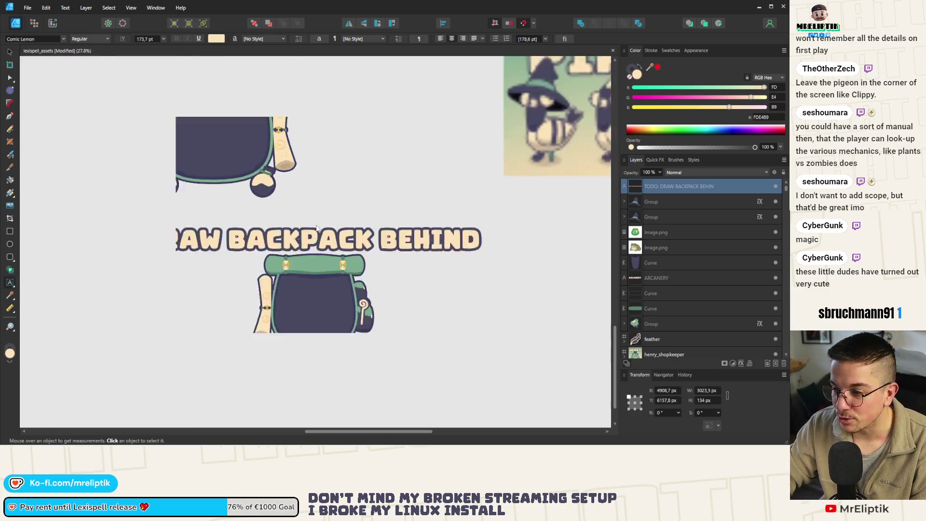
click(10, 51)
mouse_move(418, 235)
mouse_down()
mouse_move(218, 235)
mouse_move(330, 236)
mouse_up()
Select the tipped-over frog and rotate it back upright to 0°
click(306, 376)
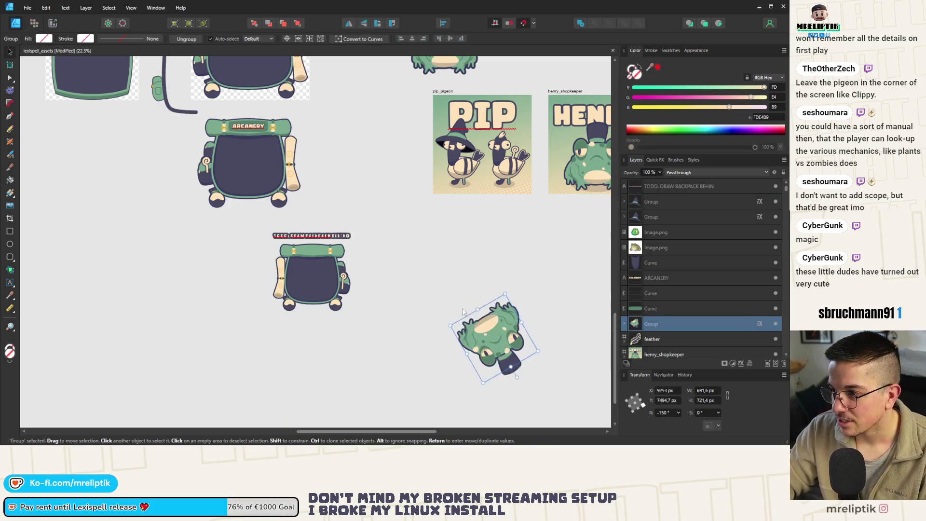
scroll(306, 377, down, 2)
scroll(286, 292, up, 8)
scroll(286, 292, down, 5)
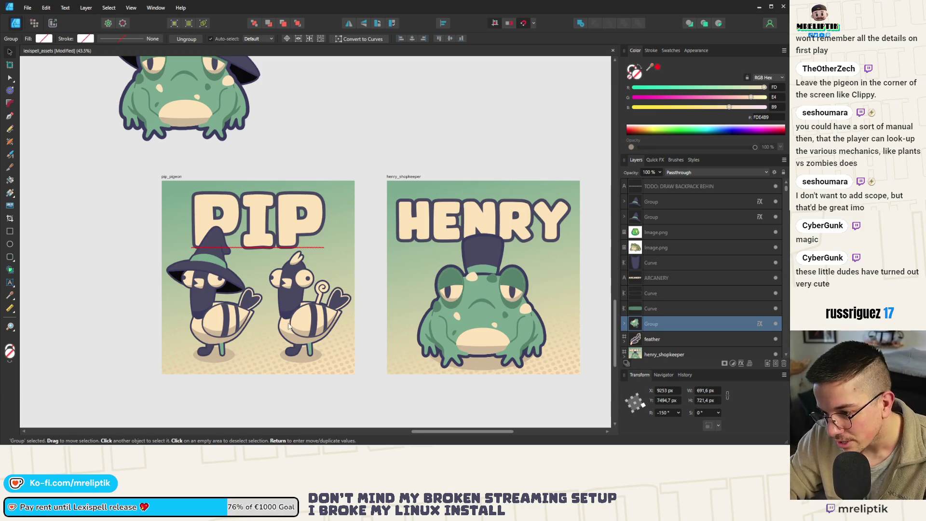
scroll(289, 326, down, 3)
scroll(496, 170, up, 5)
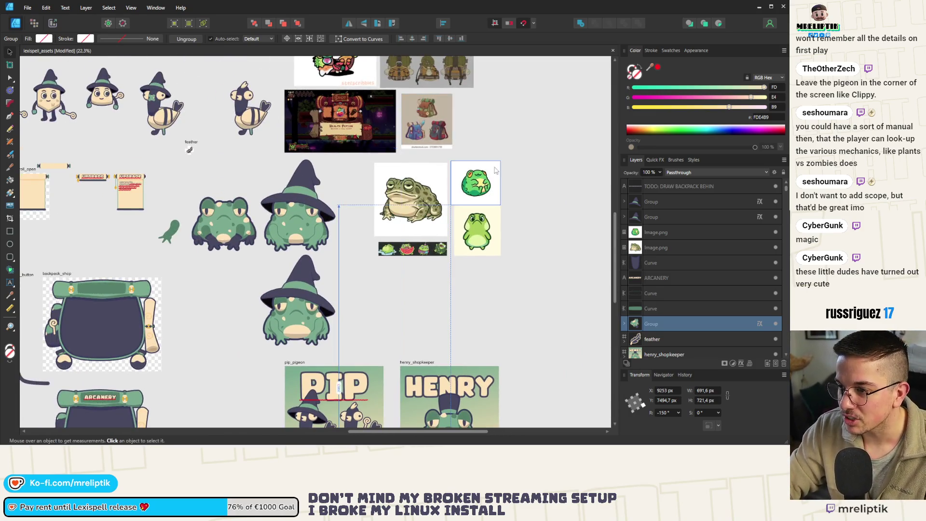
scroll(423, 221, up, 2)
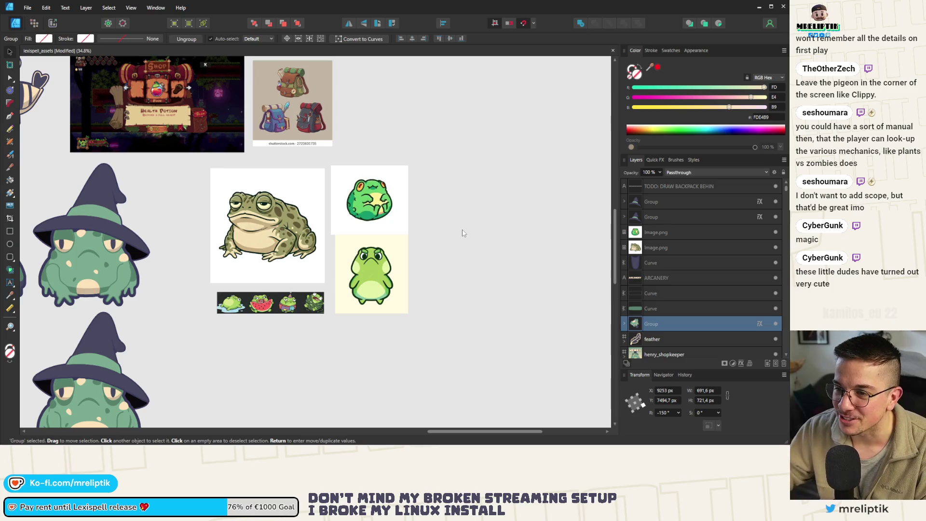
scroll(432, 166, up, 5)
scroll(432, 166, left, 3)
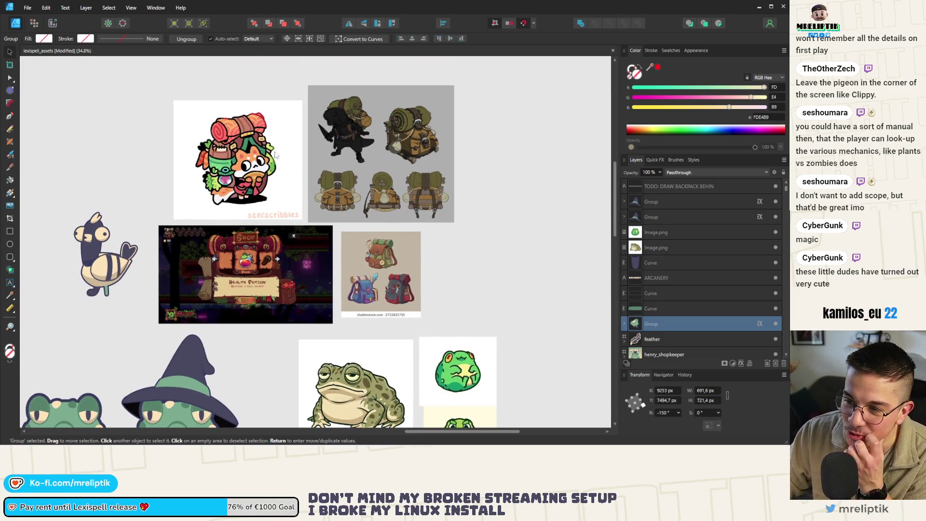
scroll(248, 172, down, 2)
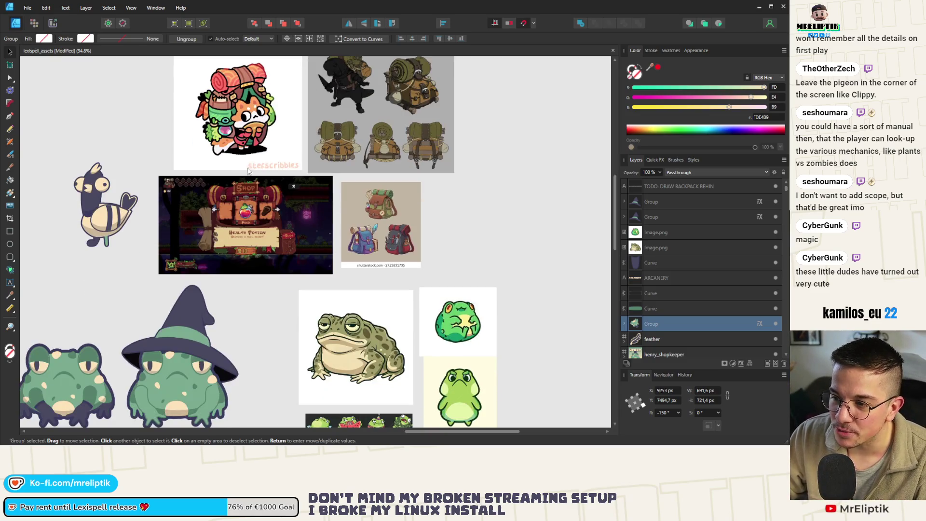
scroll(218, 314, down, 15)
scroll(219, 315, left, 5)
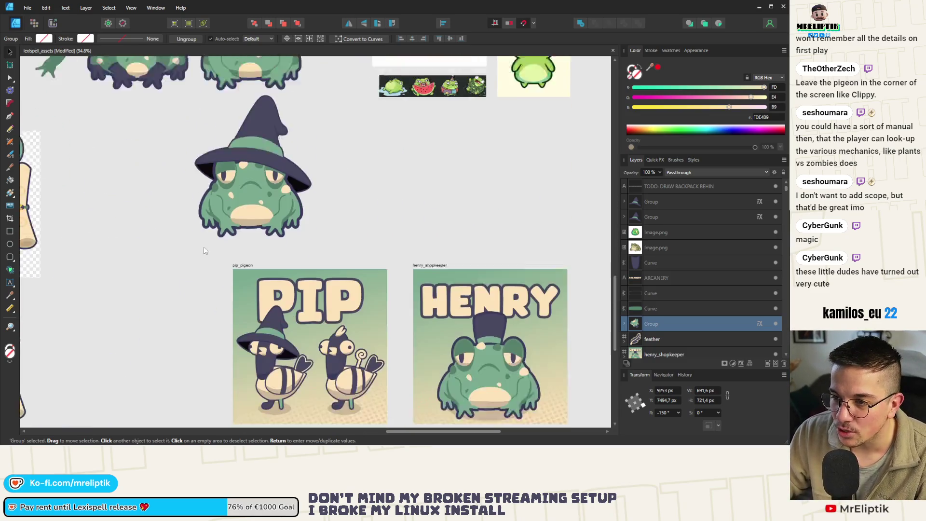
scroll(274, 357, down, 5)
scroll(274, 357, right, 4)
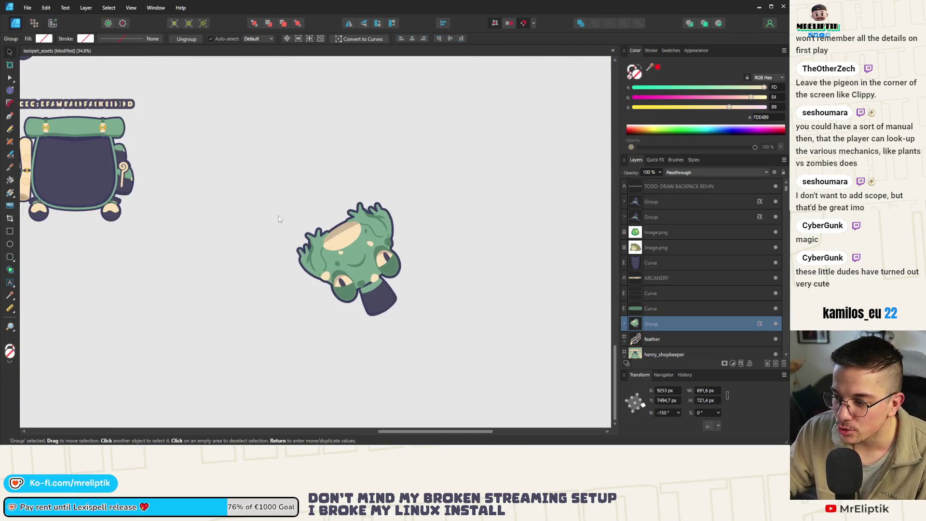
mouse_move(400, 290)
mouse_down()
mouse_move(248, 277)
mouse_move(193, 183)
mouse_move(210, 194)
mouse_up()
Set the upright frog onto the mirrored backpack below the TODO note, then deselect it
mouse_move(208, 260)
mouse_down()
mouse_move(72, 181)
mouse_move(74, 201)
mouse_up()
click(162, 215)
scroll(193, 241, up, 5)
scroll(239, 275, left, 3)
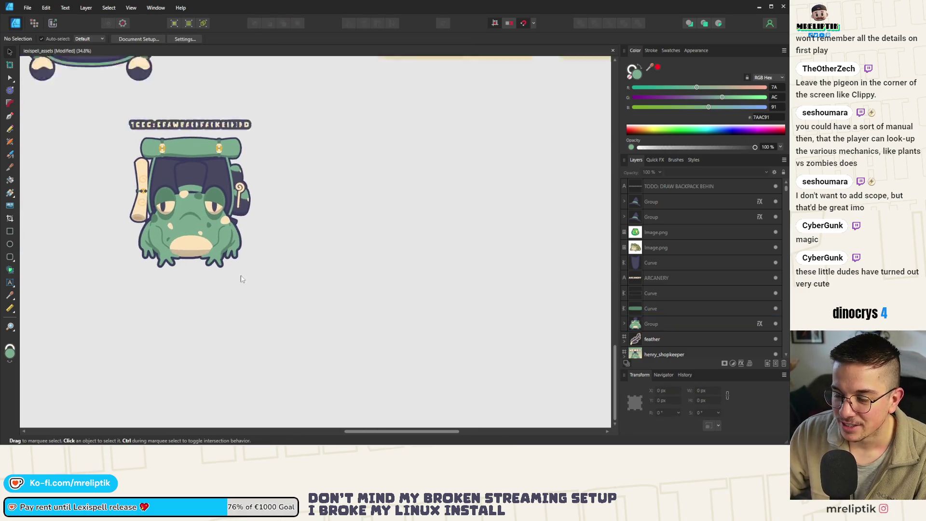
scroll(265, 250, down, 2)
scroll(266, 251, down, 2)
scroll(278, 225, up, 6)
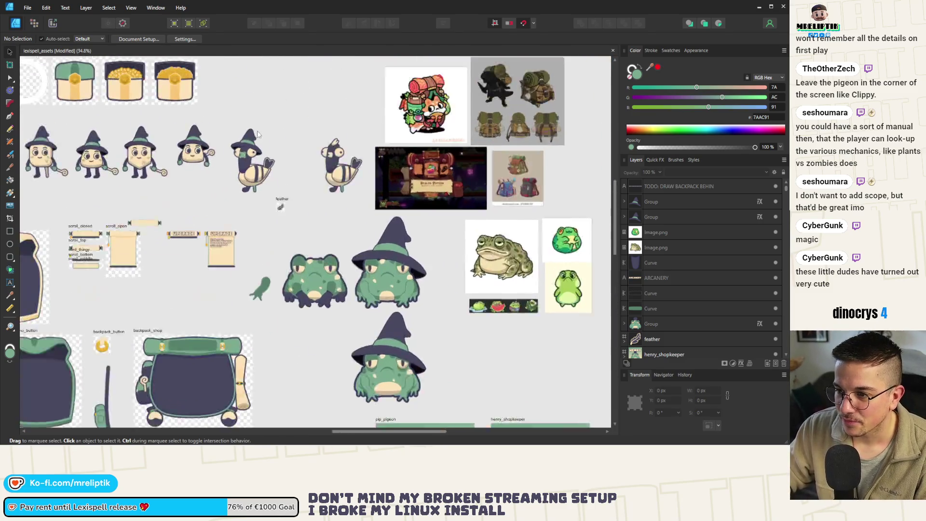
Centre on the witch pigeon, try tilting it, and undo the rotation with Ctrl+Z
scroll(268, 224, up, 4)
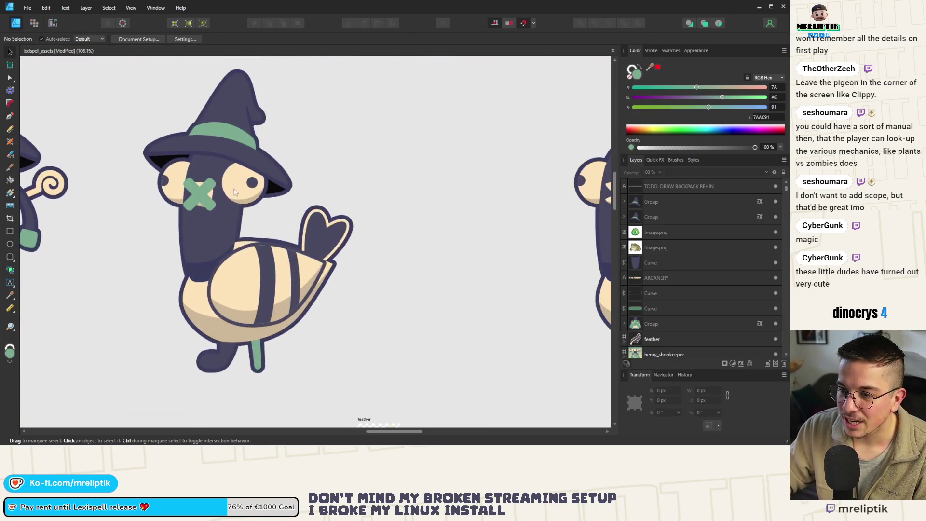
scroll(307, 218, down, 1)
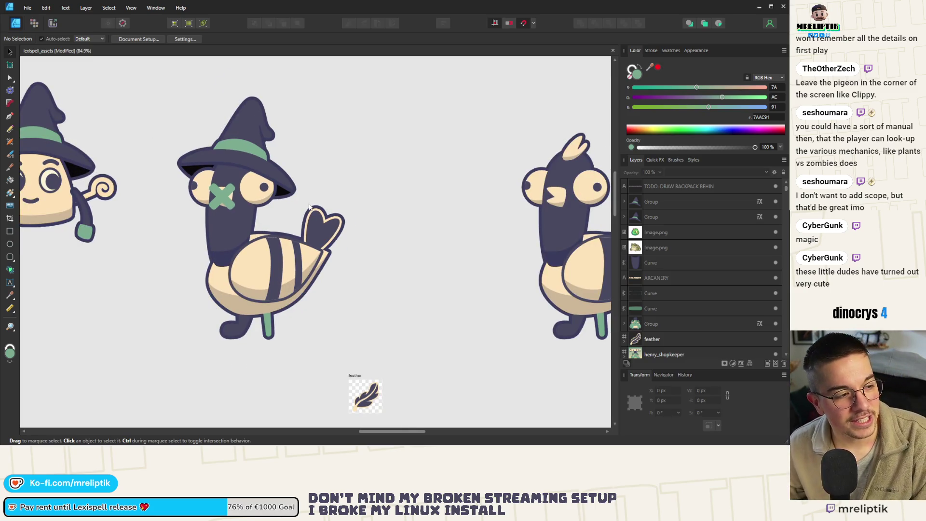
scroll(309, 206, up, 1)
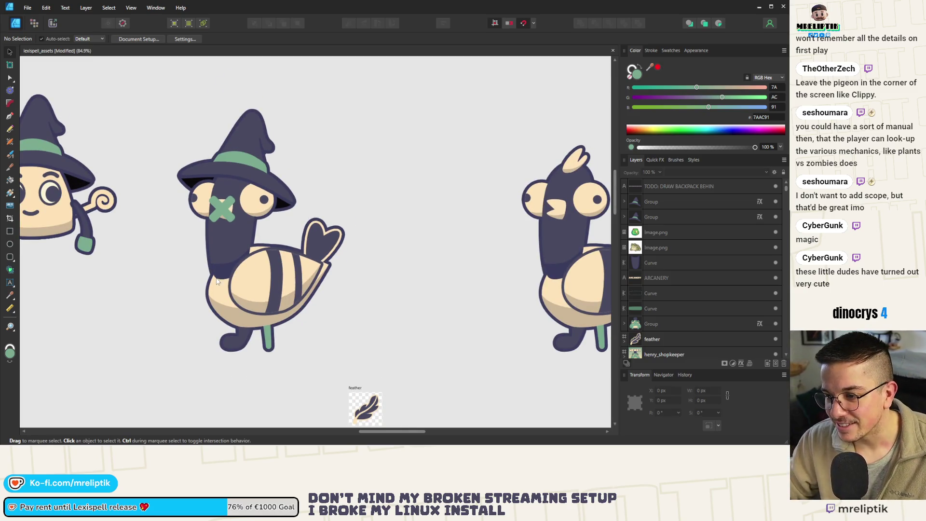
drag(218, 281, 242, 276)
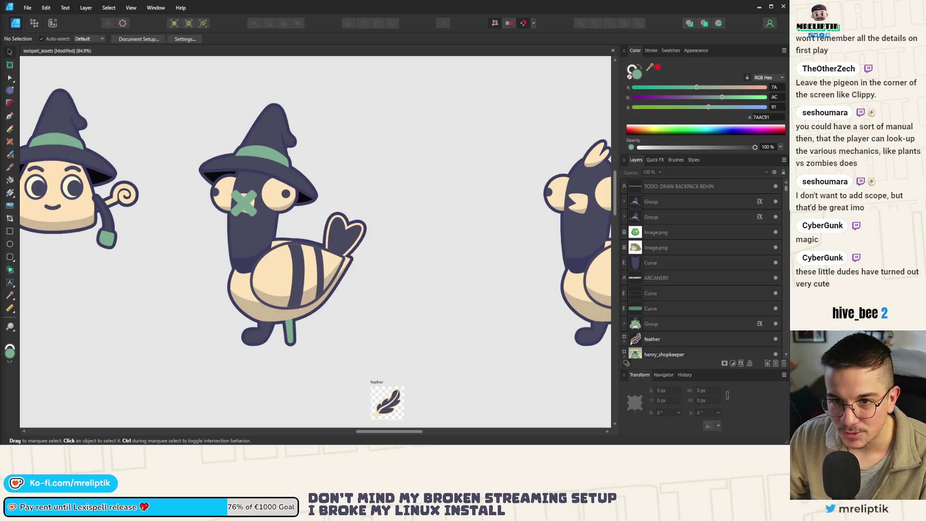
mouse_move(245, 186)
mouse_down()
mouse_move(244, 221)
mouse_move(124, 212)
mouse_move(320, 203)
mouse_up()
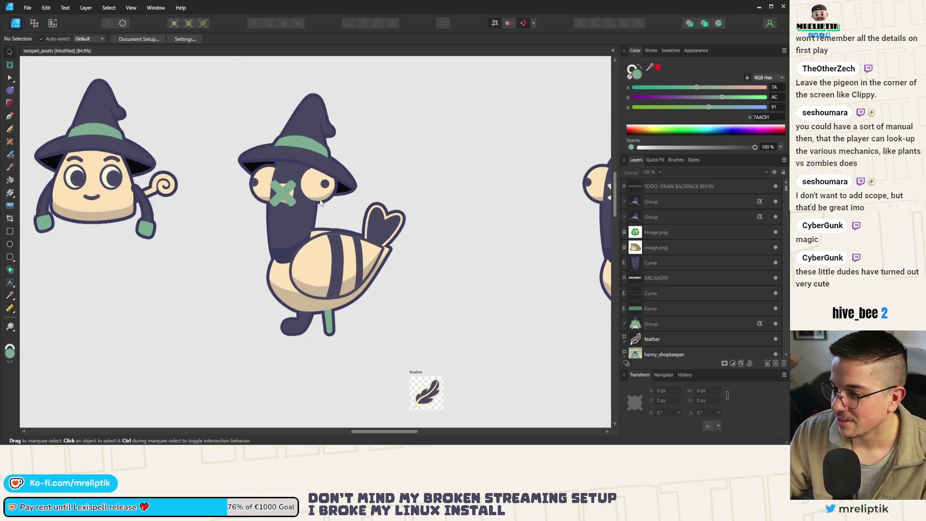
scroll(321, 203, down, 1)
click(280, 187)
mouse_move(289, 133)
mouse_down()
mouse_move(473, 241)
mouse_move(412, 257)
mouse_up()
key(ctrl+z)
Look over the Henry card, then minimize Affinity Designer to return to Godot
scroll(164, 231, down, 4)
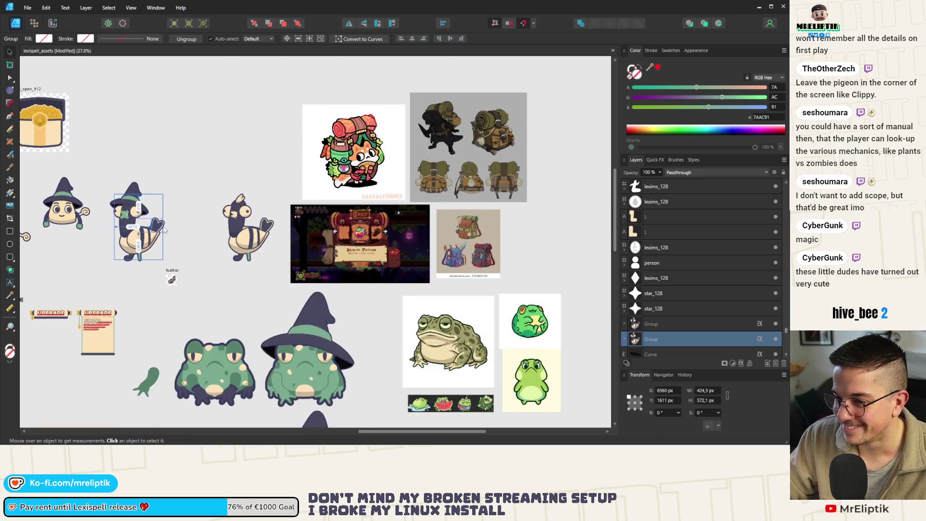
scroll(164, 230, down, 1)
scroll(183, 222, down, 3)
scroll(202, 243, up, 3)
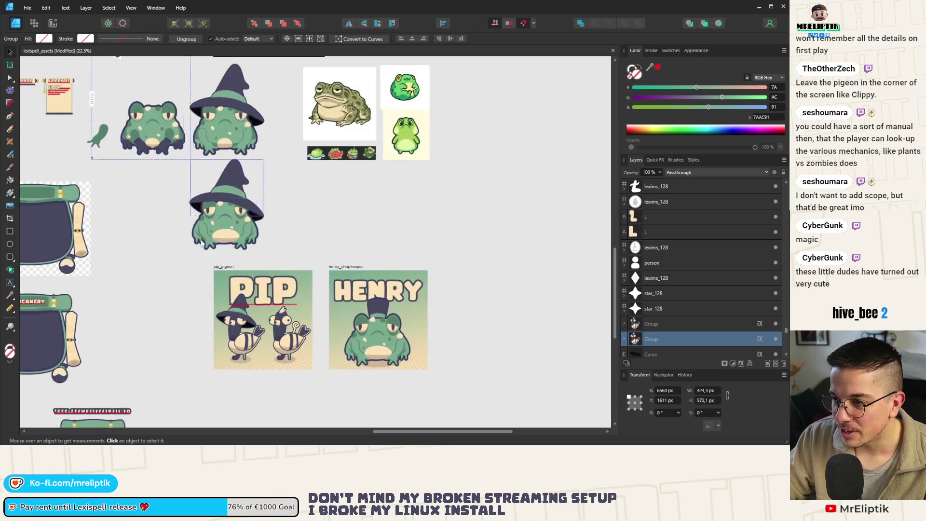
scroll(379, 333, up, 5)
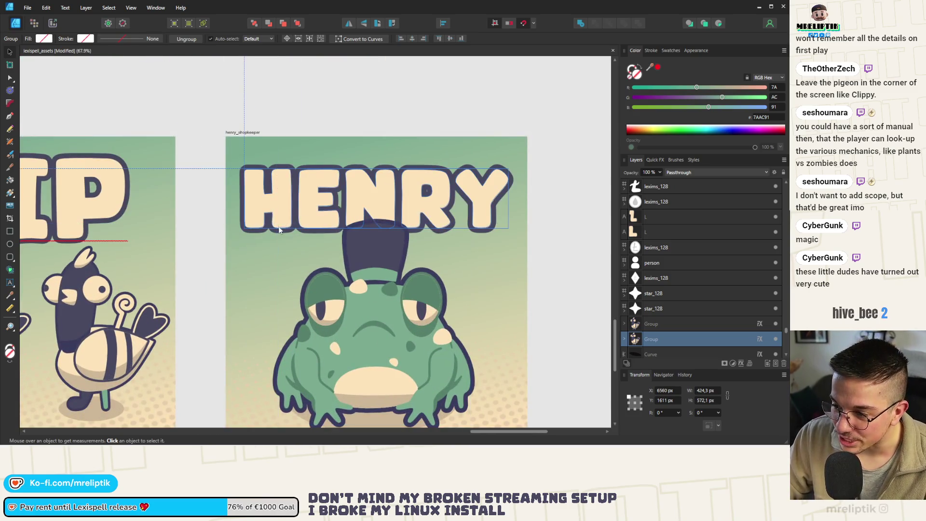
scroll(436, 191, down, 5)
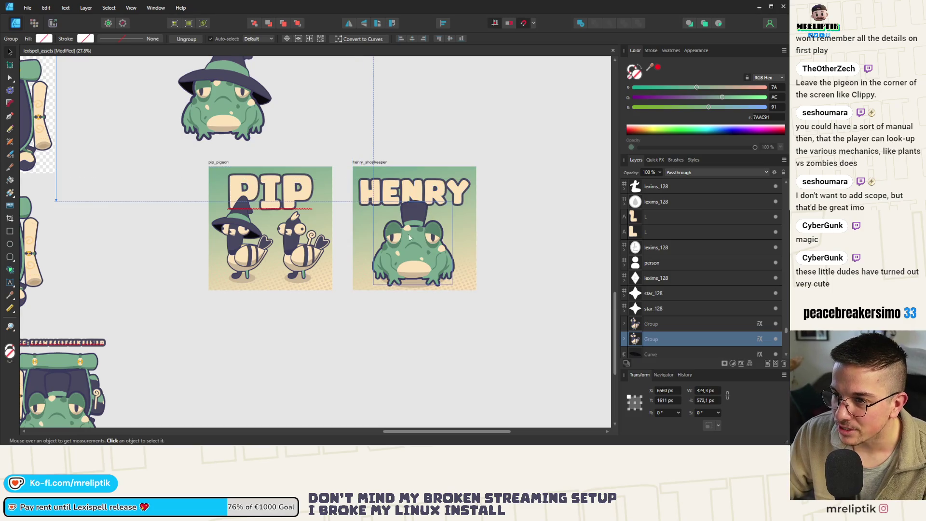
scroll(424, 246, up, 7)
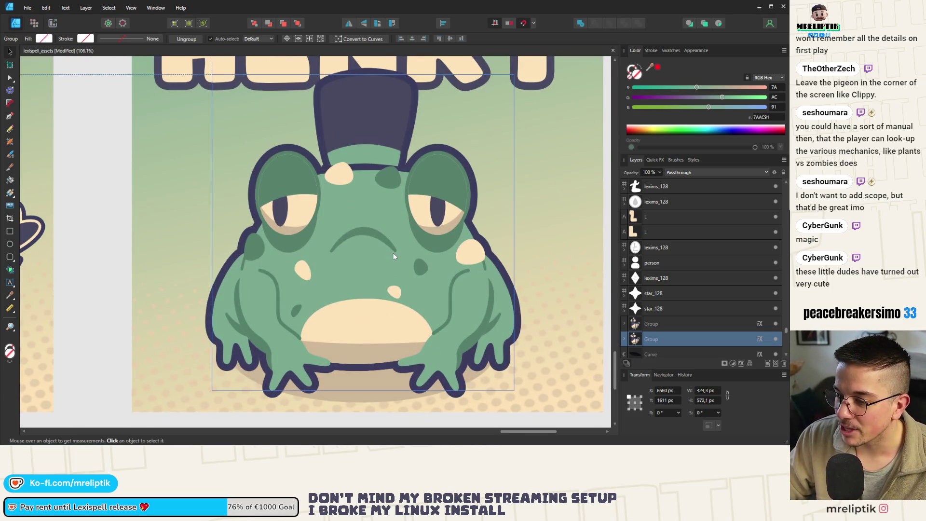
scroll(424, 258, down, 5)
scroll(375, 290, down, 3)
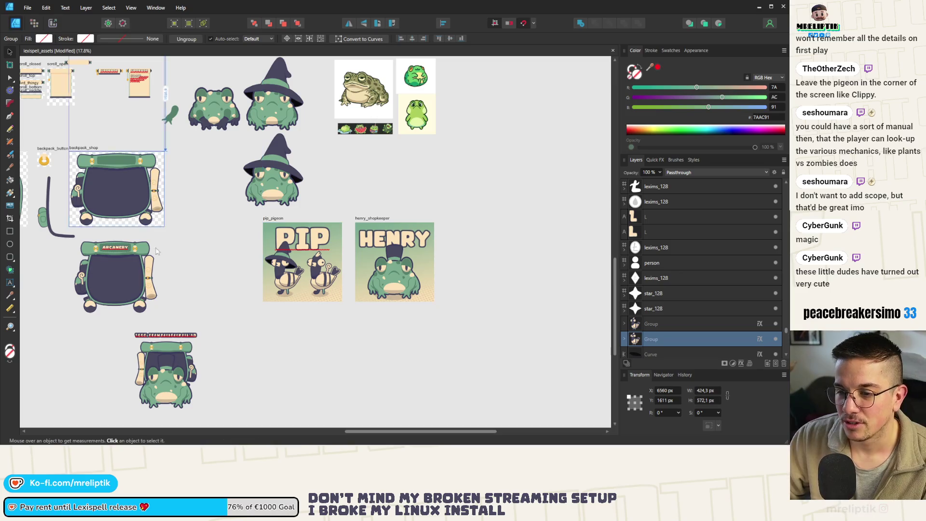
scroll(113, 265, up, 3)
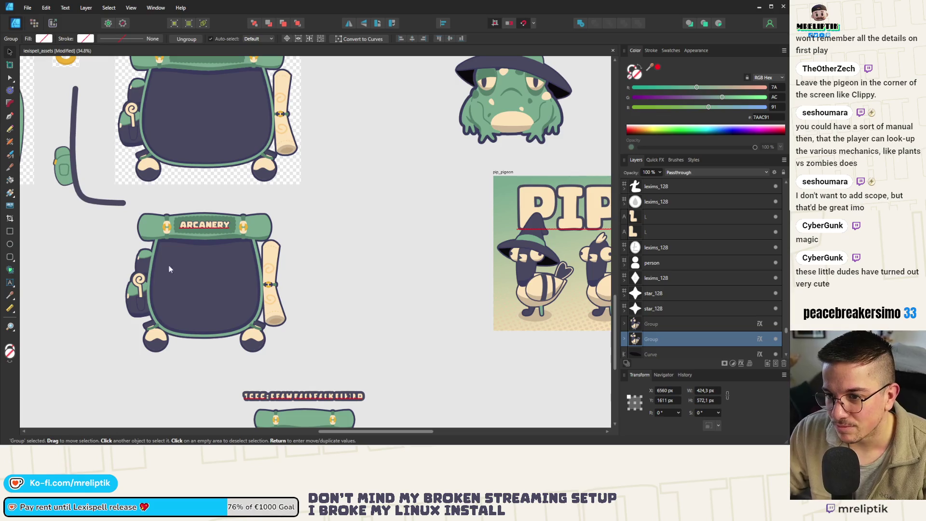
click(759, 8)
scroll(301, 302, up, 3)
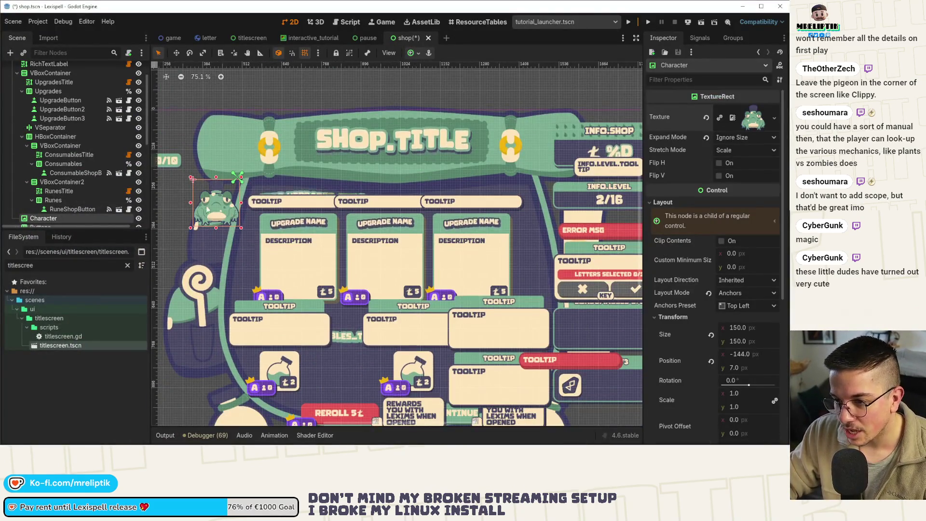
Move and resize the frog Character image, undoing the oversized stretch back to 144×144
scroll(212, 214, up, 3)
scroll(214, 219, up, 1)
mouse_move(215, 219)
mouse_down()
mouse_move(248, 398)
mouse_move(205, 227)
mouse_move(208, 213)
mouse_move(234, 357)
mouse_move(213, 155)
mouse_move(208, 367)
mouse_move(208, 111)
mouse_move(208, 205)
mouse_up()
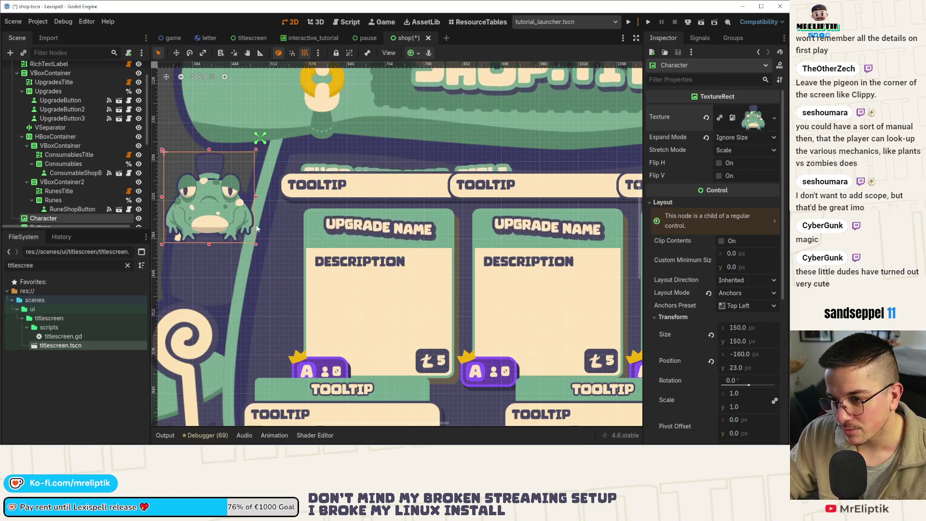
mouse_move(256, 244)
mouse_down()
mouse_move(231, 243)
mouse_move(224, 270)
mouse_move(221, 237)
mouse_move(243, 208)
mouse_move(254, 241)
mouse_up()
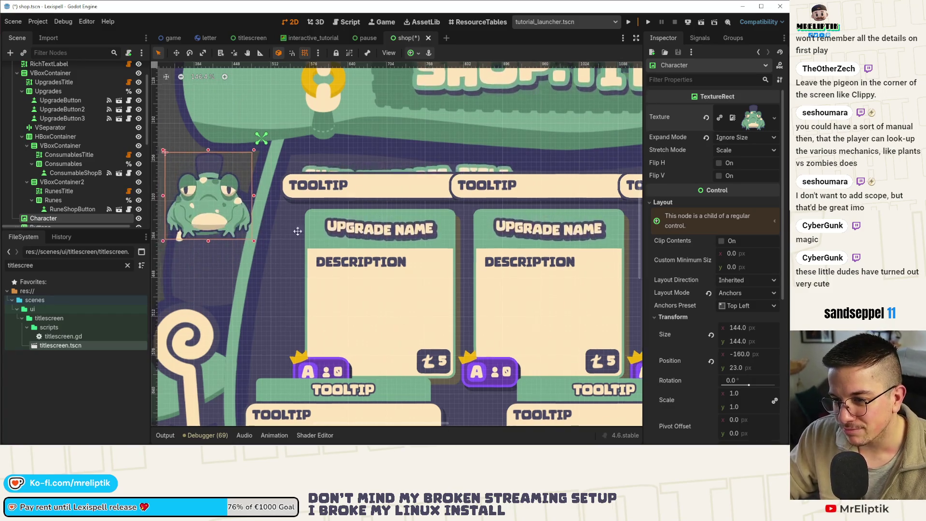
scroll(321, 189, left, 3)
drag(318, 190, 302, 191)
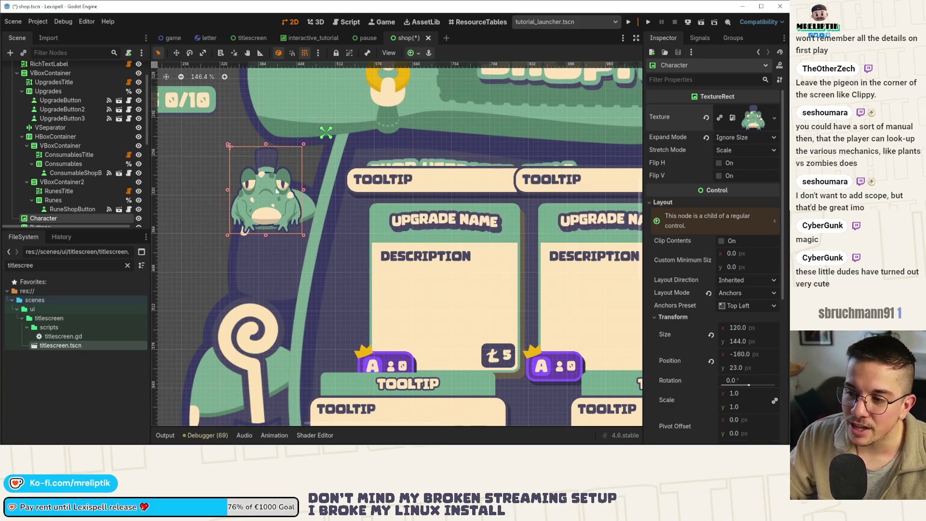
key(ctrl+z)
mouse_move(318, 143)
mouse_down()
mouse_move(307, 93)
mouse_move(289, 180)
mouse_move(340, 87)
mouse_move(308, 140)
mouse_move(316, 183)
mouse_move(332, 73)
mouse_move(293, 200)
mouse_move(579, 154)
mouse_move(338, 145)
mouse_move(337, 89)
mouse_move(756, 168)
mouse_move(661, 166)
mouse_up()
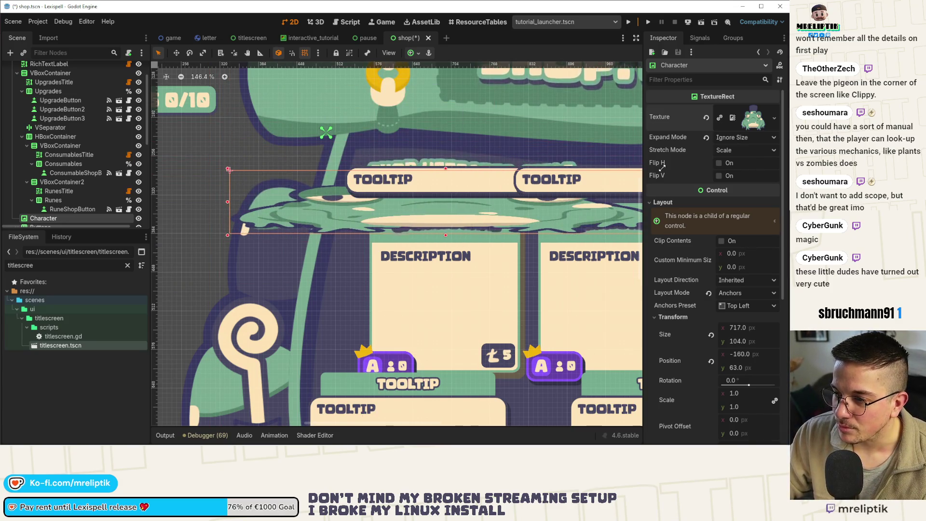
scroll(270, 202, down, 10)
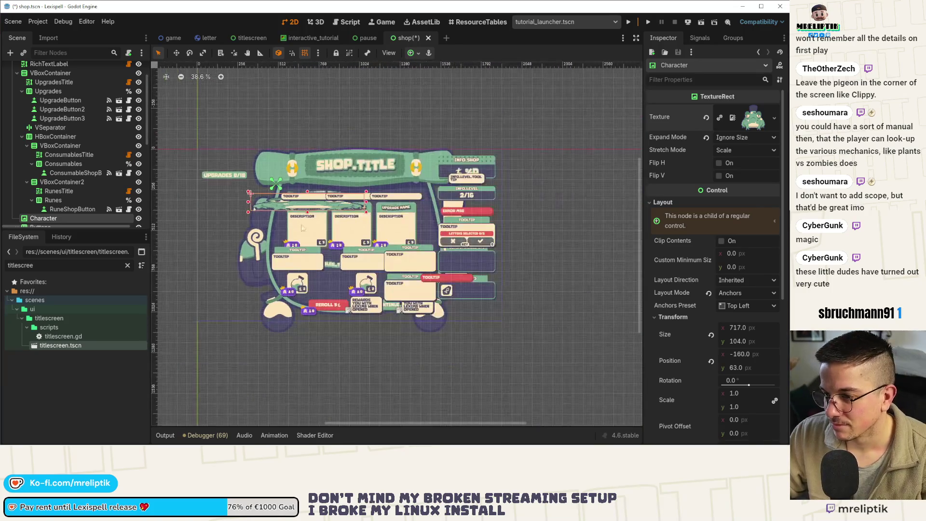
drag(368, 212, 504, 284)
drag(376, 232, 358, 223)
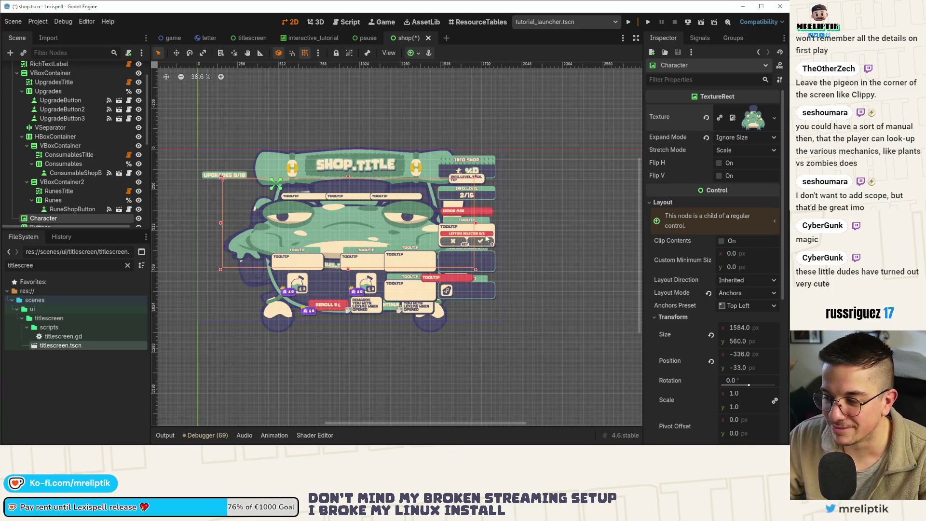
key(ctrl+z)
key(ctrl+z)
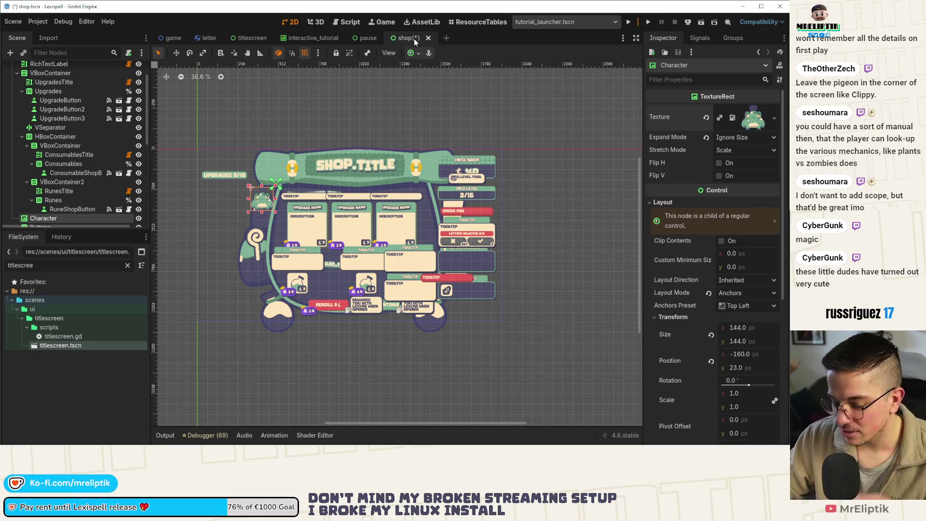
Save the shop scene and close the shop and pause scene tabs
key(ctrl+s)
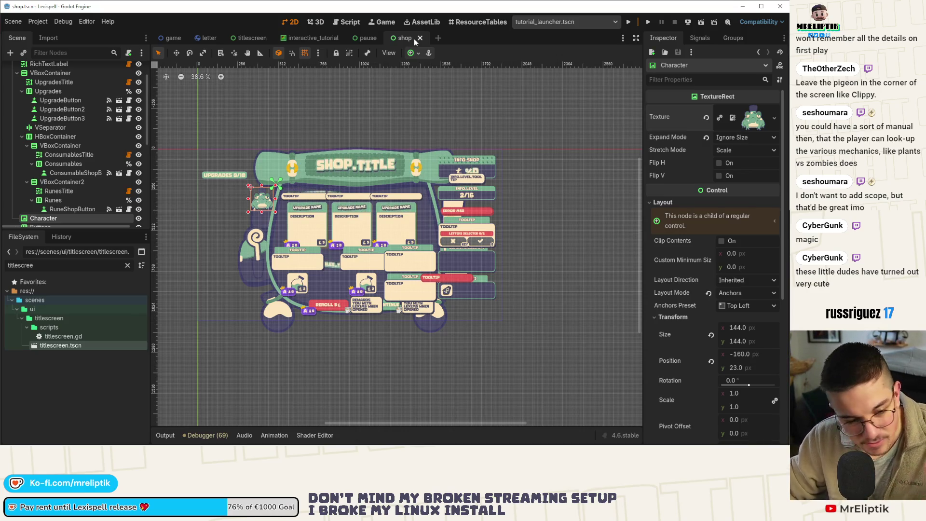
scroll(238, 190, up, 6)
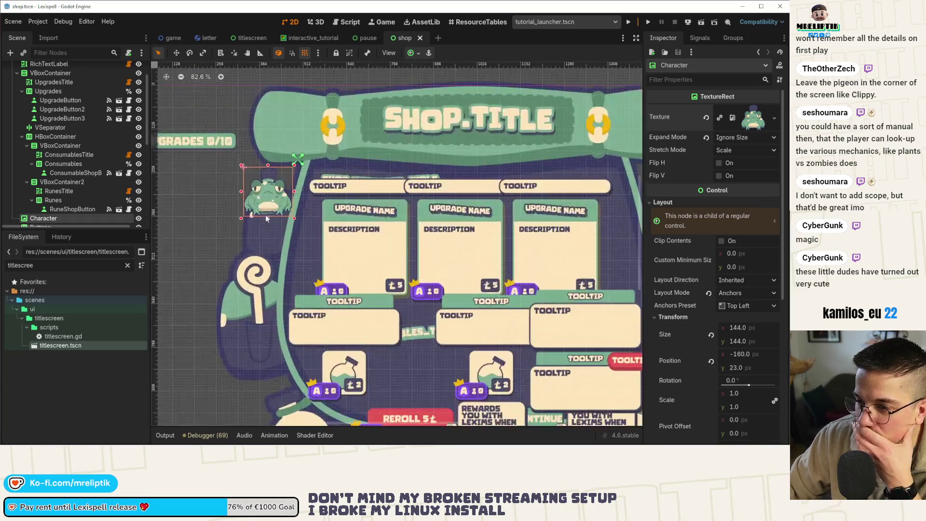
scroll(241, 169, down, 3)
scroll(241, 169, down, 2)
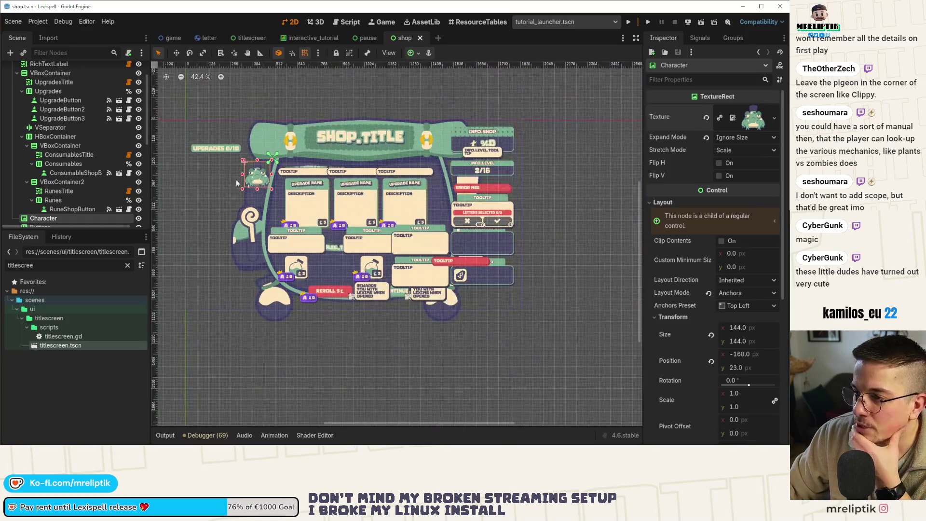
middle_click(401, 39)
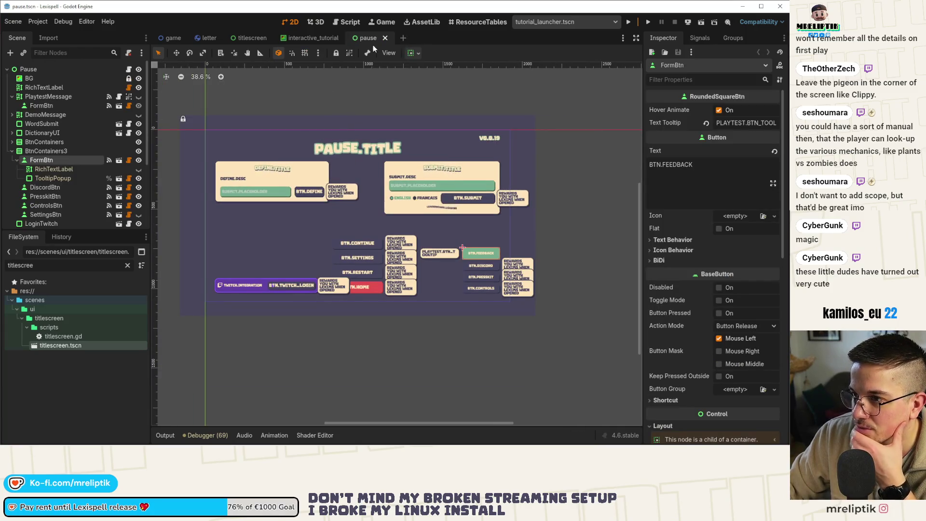
middle_click(362, 37)
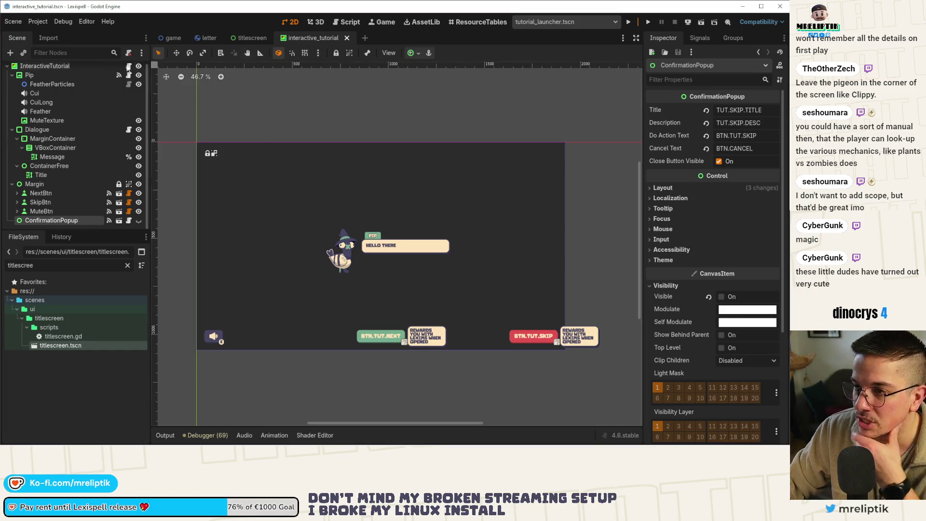
Reopen shop.tscn by searching 'shop' in the quick scene finder
scroll(94, 131, up, 1)
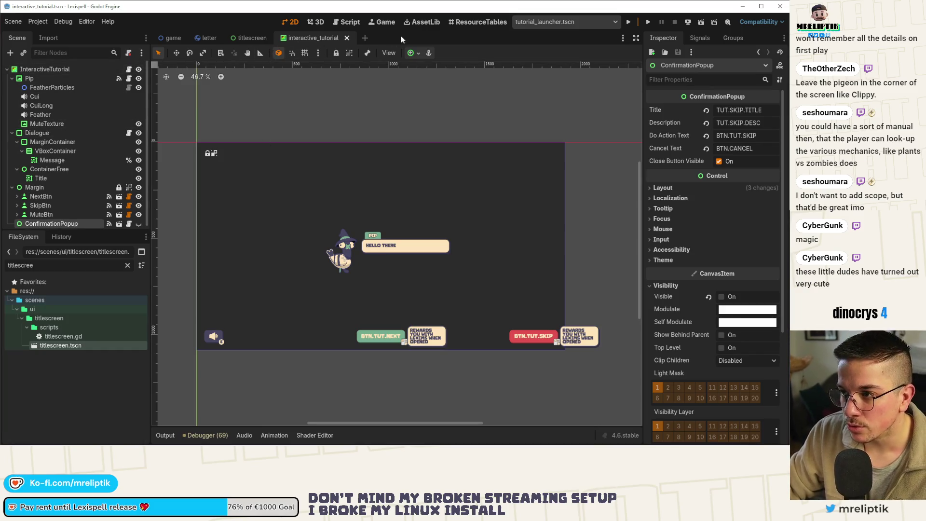
key(ctrl+shift+o)
text(shop)
key(Return)
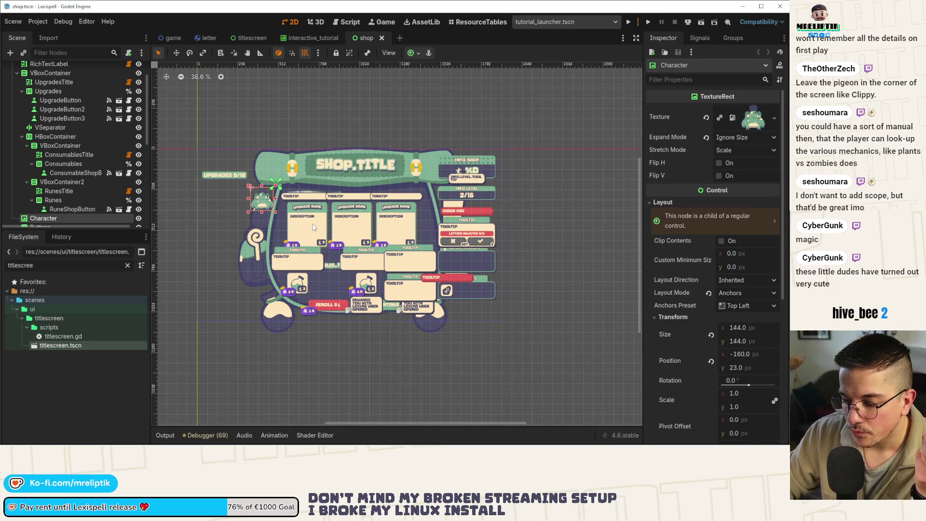
Clear the FileSystem filter and collapse the components and scenes folders
click(127, 265)
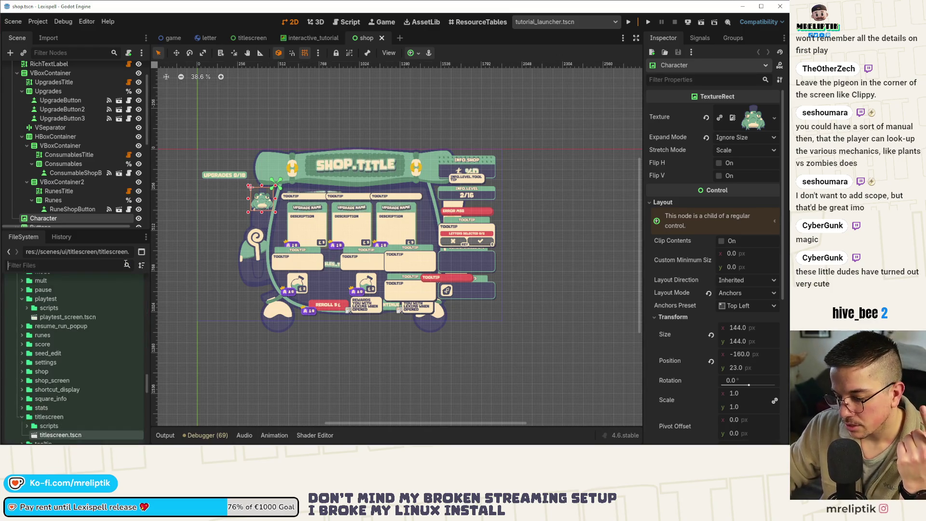
scroll(74, 332, up, 5)
scroll(75, 332, down, 15)
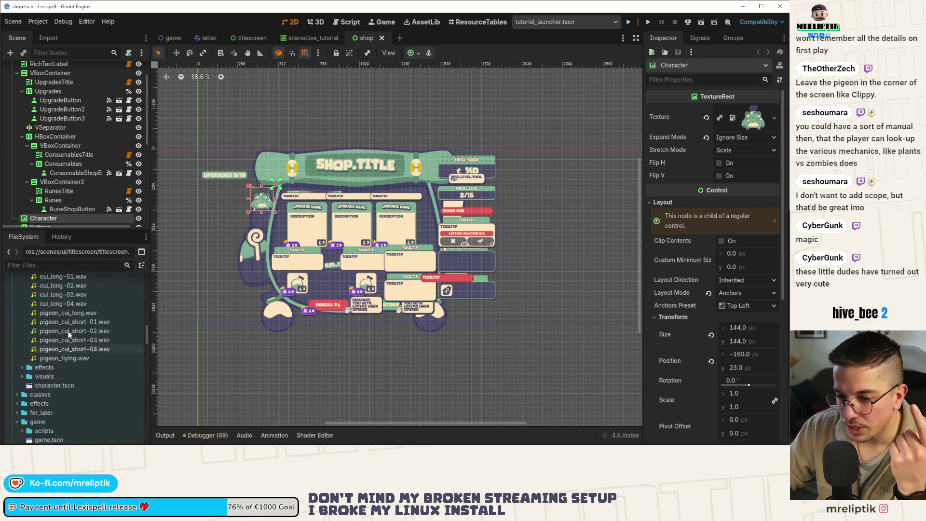
scroll(69, 336, down, 3)
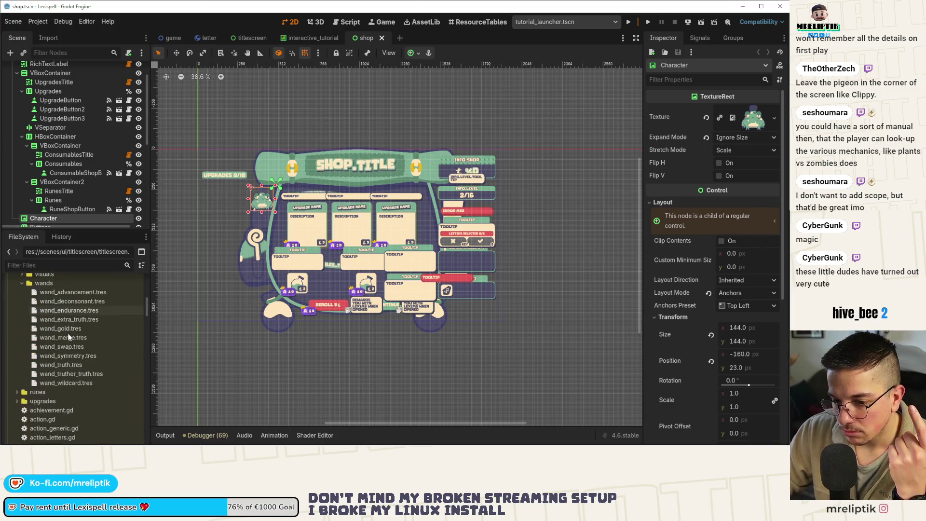
scroll(69, 337, up, 20)
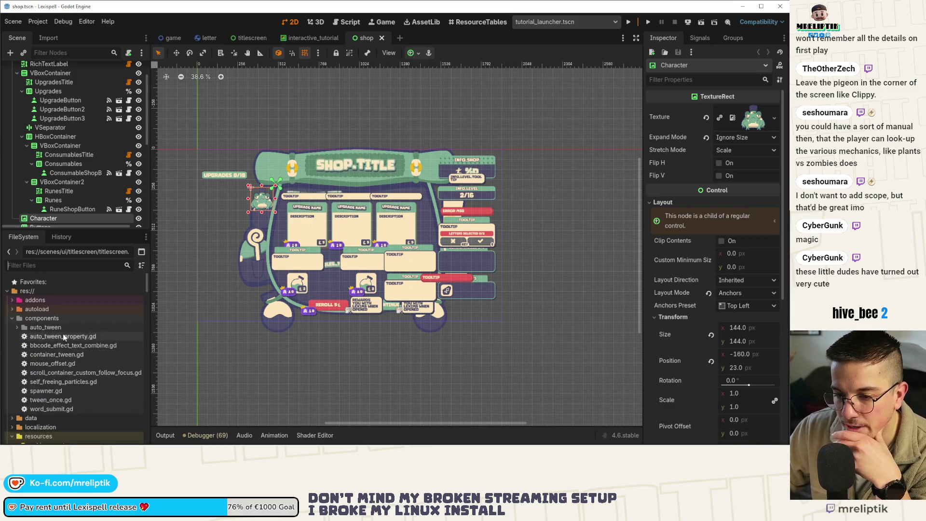
click(12, 318)
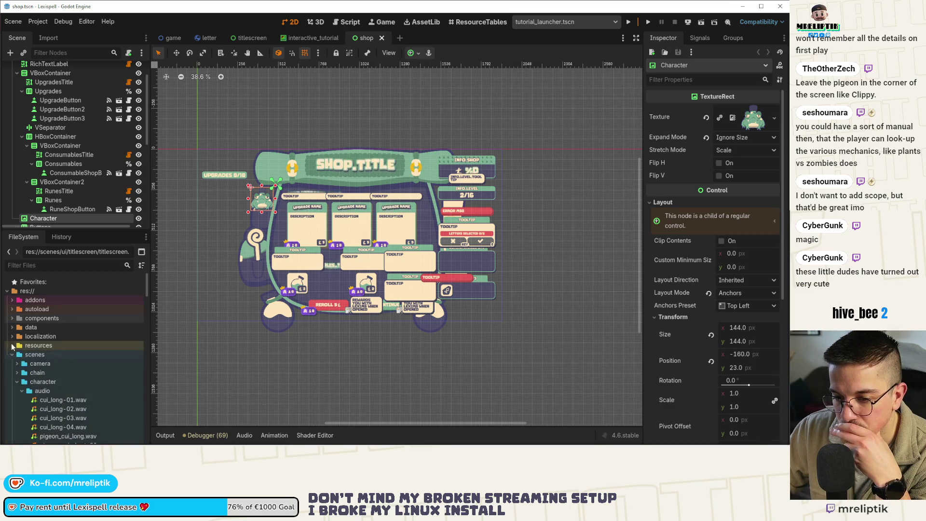
click(13, 355)
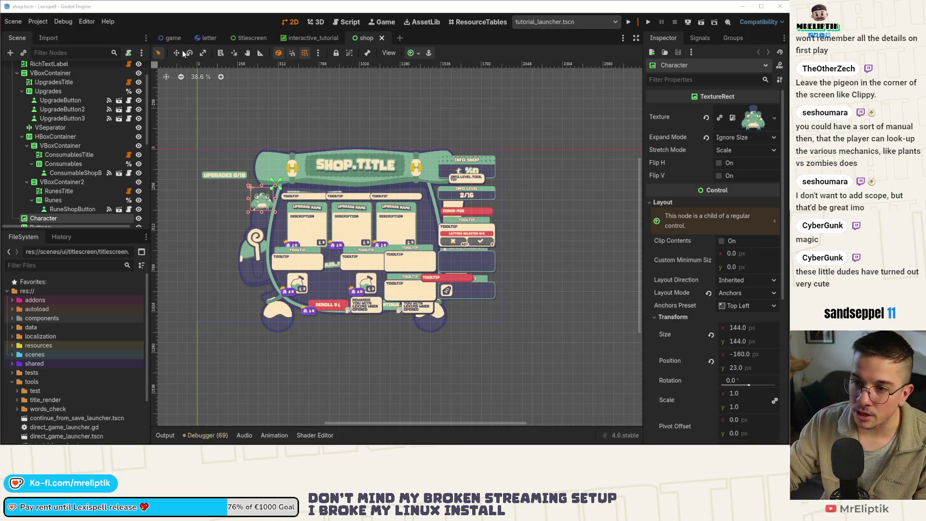
scroll(72, 145, up, 3)
Open the interactive_tutorial.gd script in the Script editor
click(129, 69)
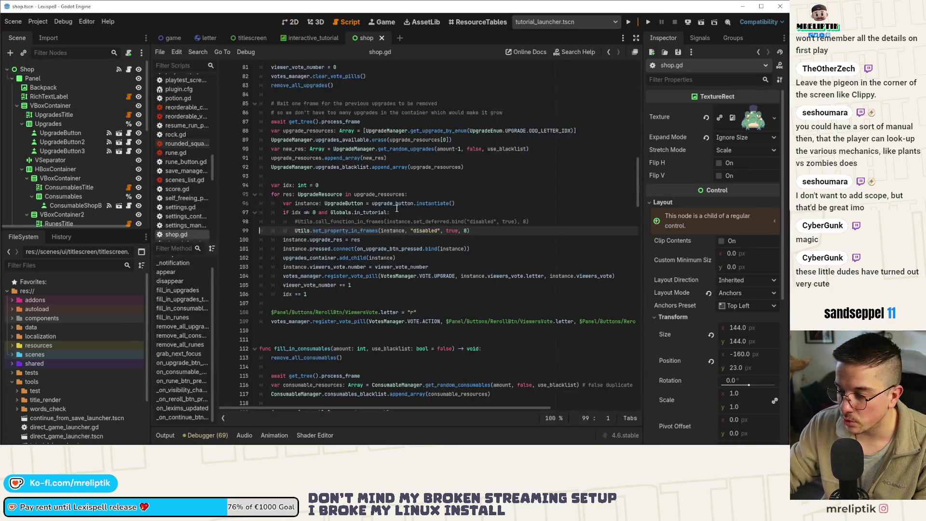
click(323, 221)
scroll(323, 221, down, 9)
click(309, 38)
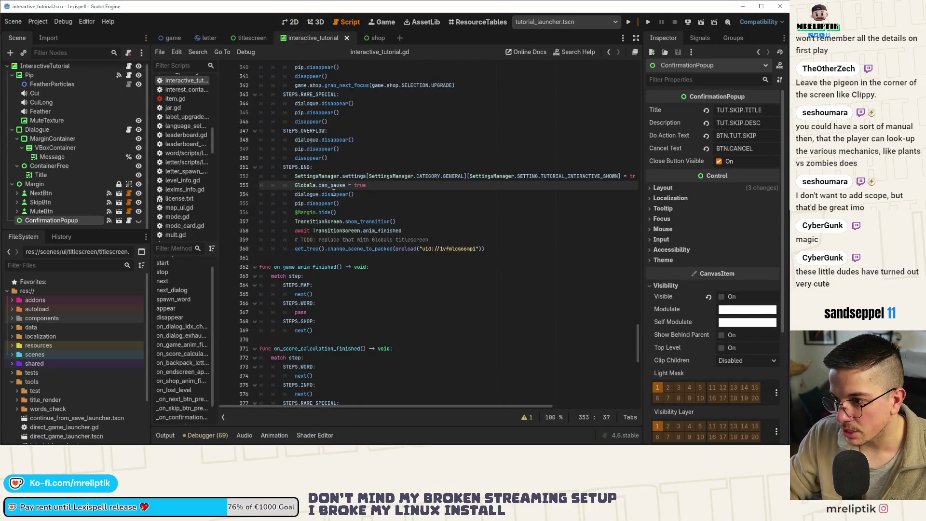
scroll(334, 193, down, 10)
scroll(313, 285, down, 1)
Cut the tween_spawn check and kill() lines and delete the on_lost_level function
double_click(304, 267)
click(302, 285)
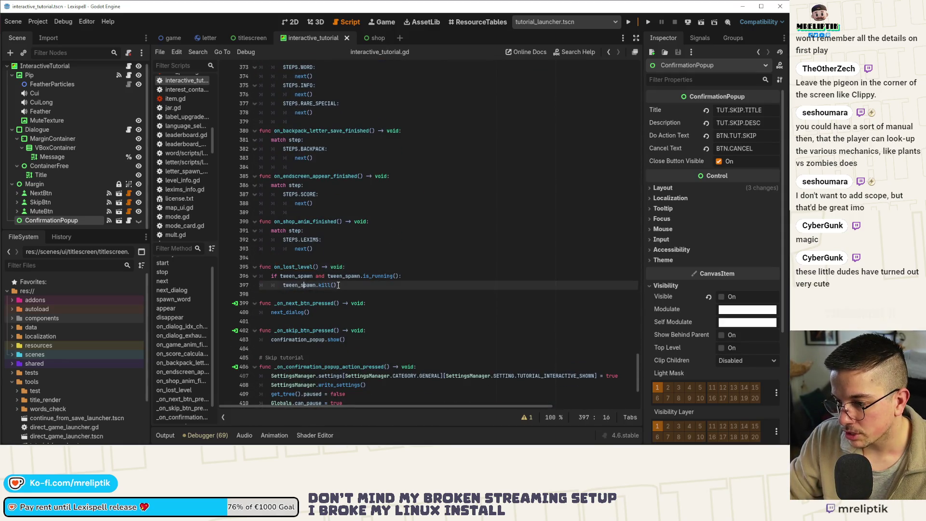
drag(338, 285, 291, 268)
double_click(292, 267)
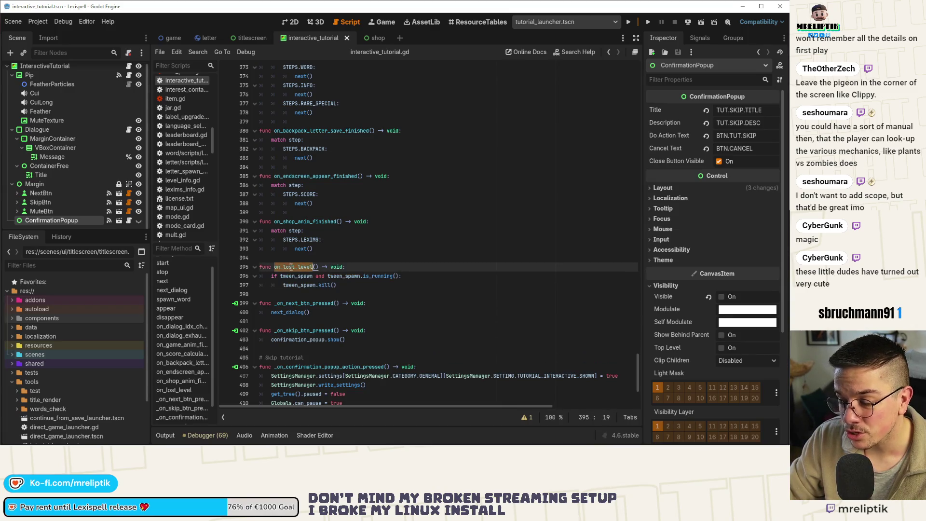
click(340, 286)
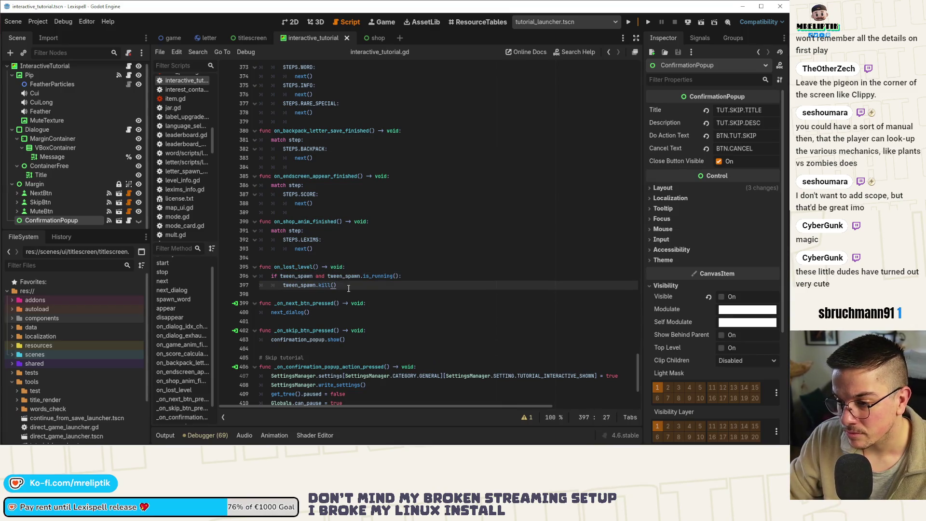
drag(343, 288, 234, 264)
key(BackSpace)
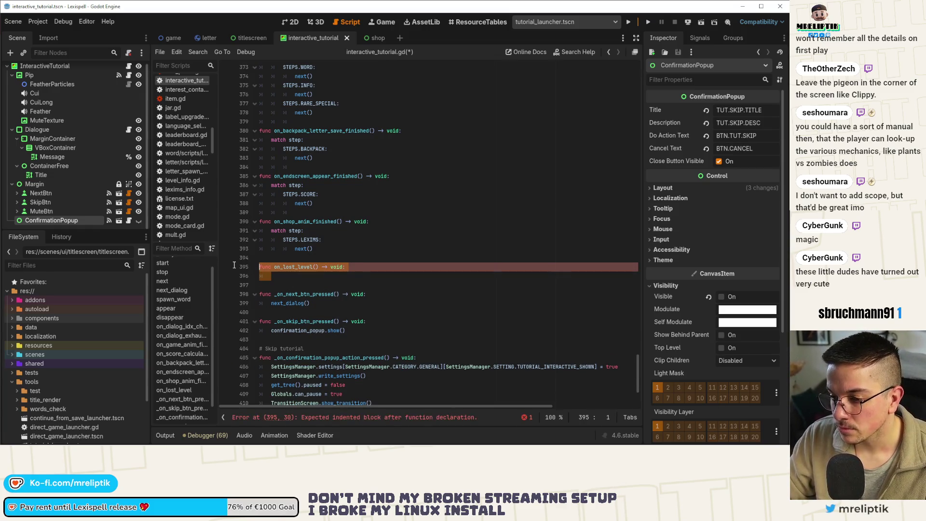
key(BackSpace)
key(BackSpace)
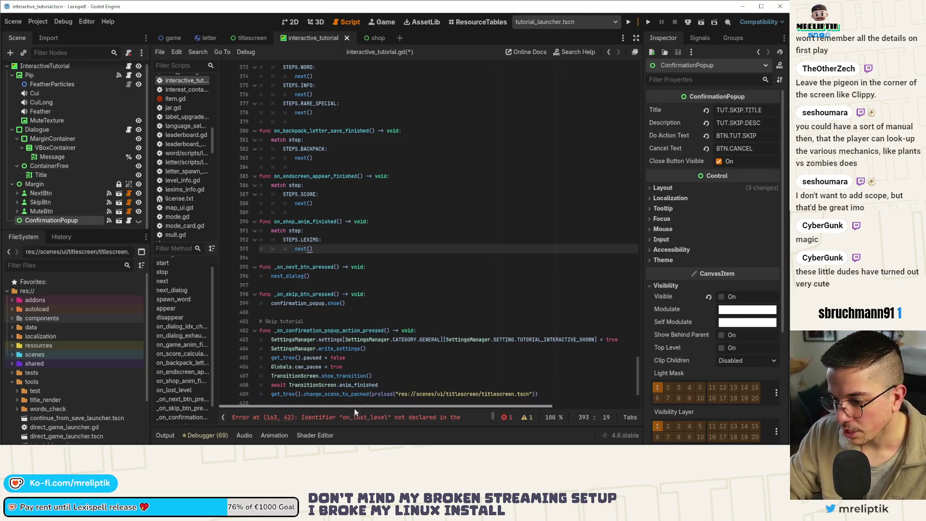
Delete the on_lost_level signal connection on line 163 and save the script
click(366, 418)
drag(449, 225, 224, 233)
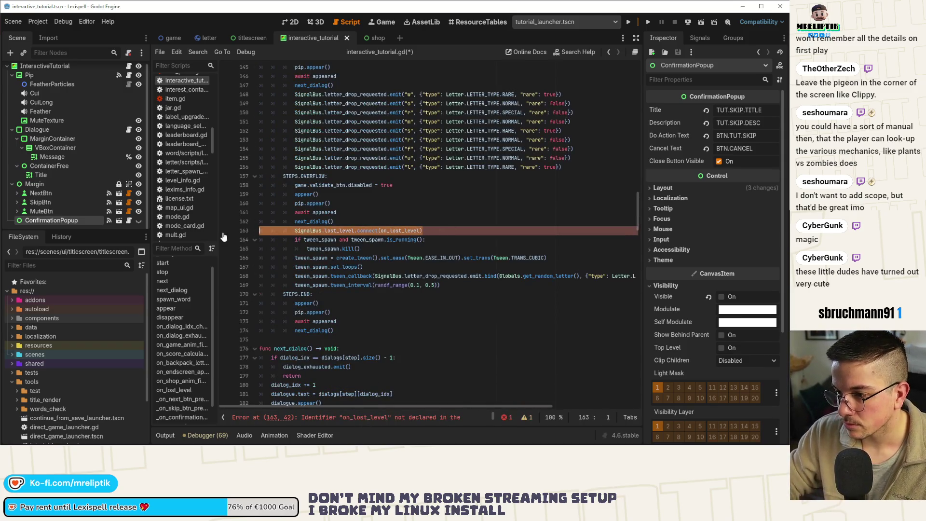
key(BackSpace)
key(BackSpace)
key(ctrl+s)
Go to on_score_calculation_finished, to the end of the SCORE branch at line 387
scroll(333, 304, down, 10)
scroll(333, 305, down, 20)
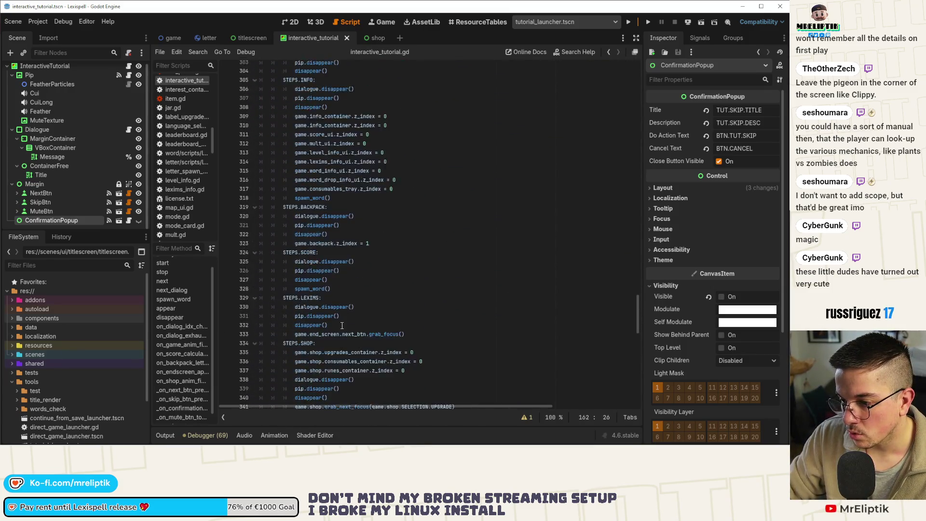
scroll(342, 326, down, 9)
scroll(181, 386, down, 1)
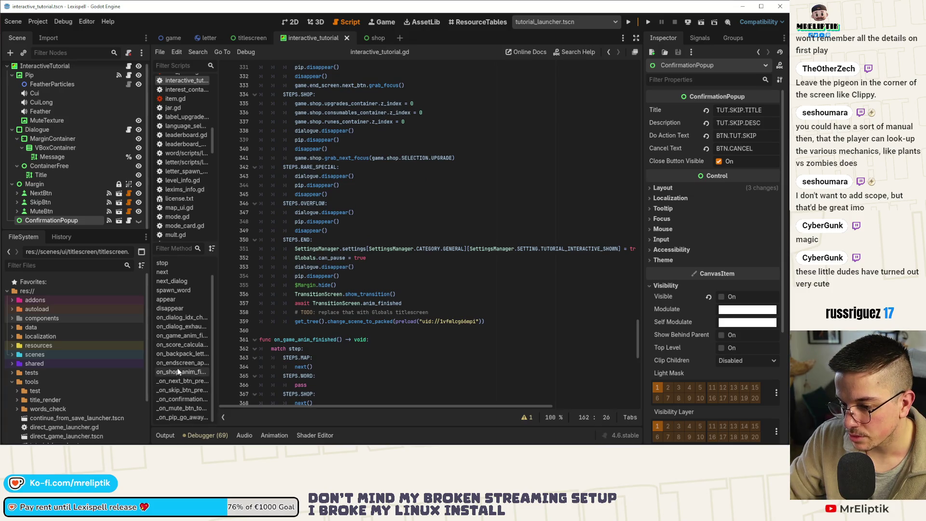
click(178, 345)
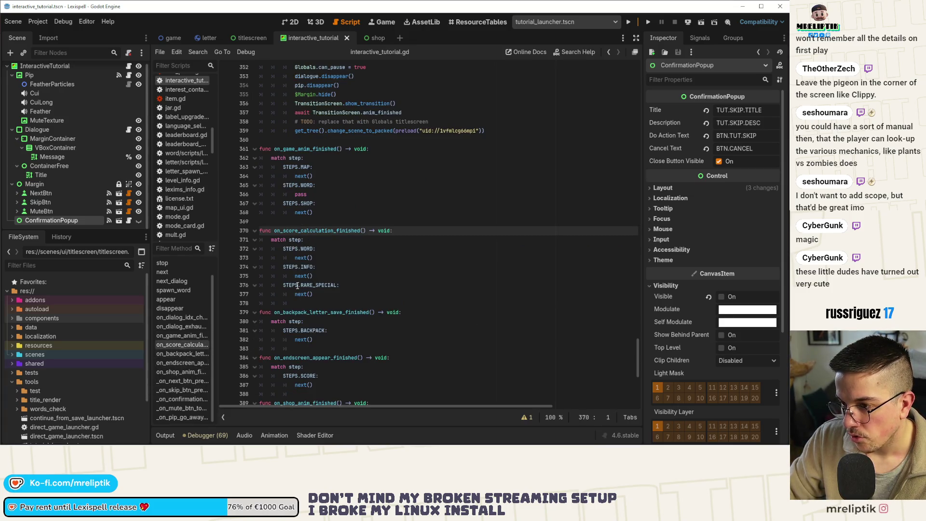
scroll(263, 312, down, 6)
click(304, 195)
click(329, 221)
Add a new STEPS.OVERFLOW: branch beneath the SCORE branch
key(Return)
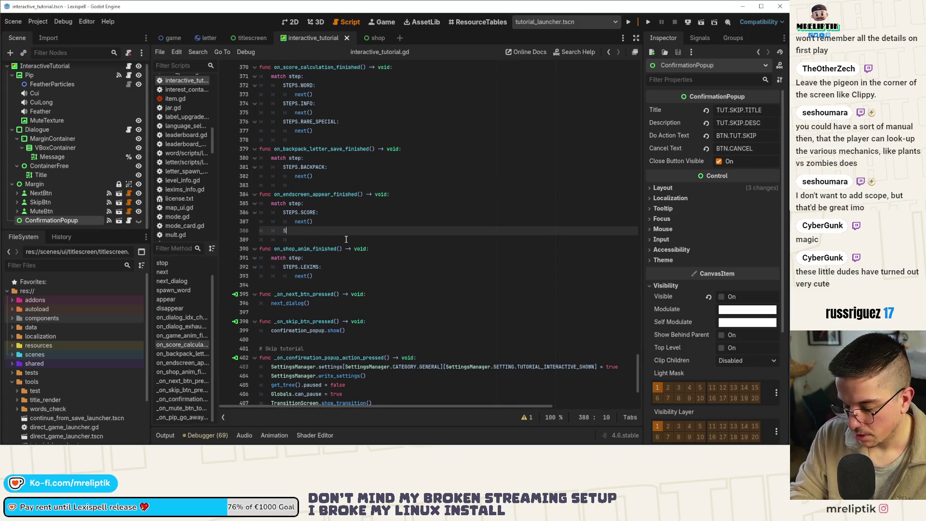
text(TEOS)
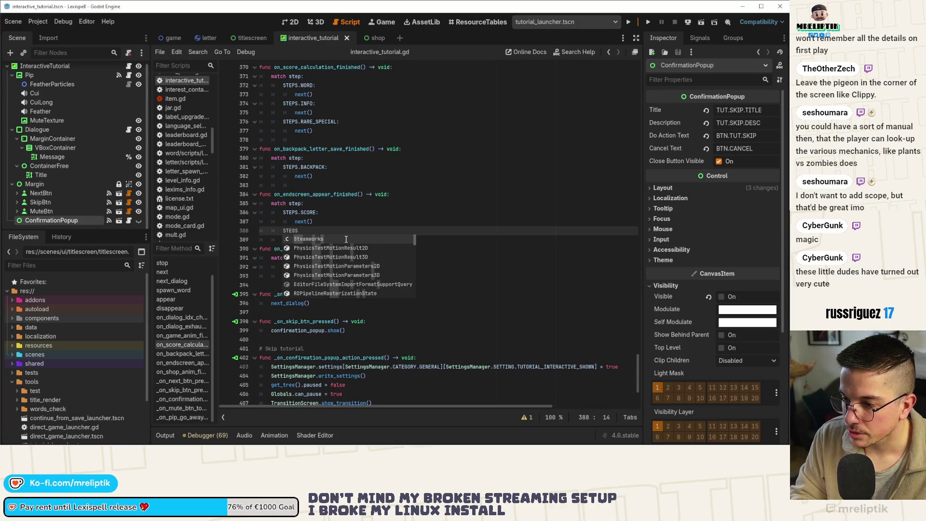
key(BackSpace)
key(BackSpace)
text(PS.START)
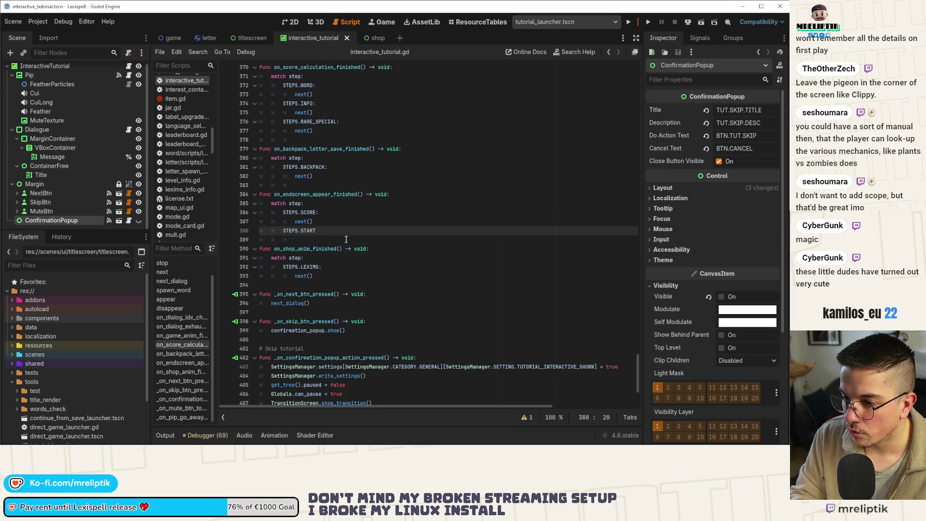
key(BackSpace)
key(BackSpace)
key(BackSpace)
text(OVE)
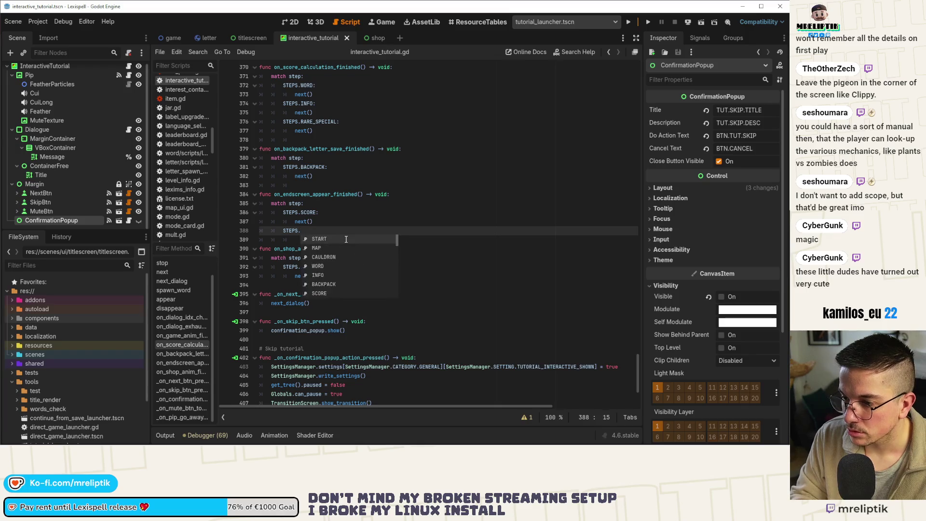
key(Return)
text(:)
key(Return)
Paste the tween_spawn kill check into the OVERFLOW branch, add next(), and save
text(if tween_spawn and tween_spawn.is_running(): 		tween_spawn.kill())
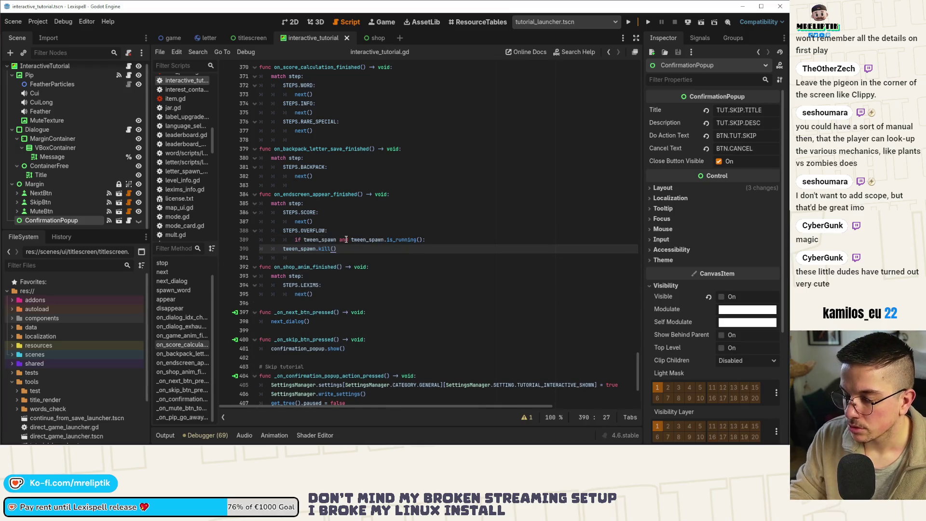
click(281, 249)
key(Tab)
key(Tab)
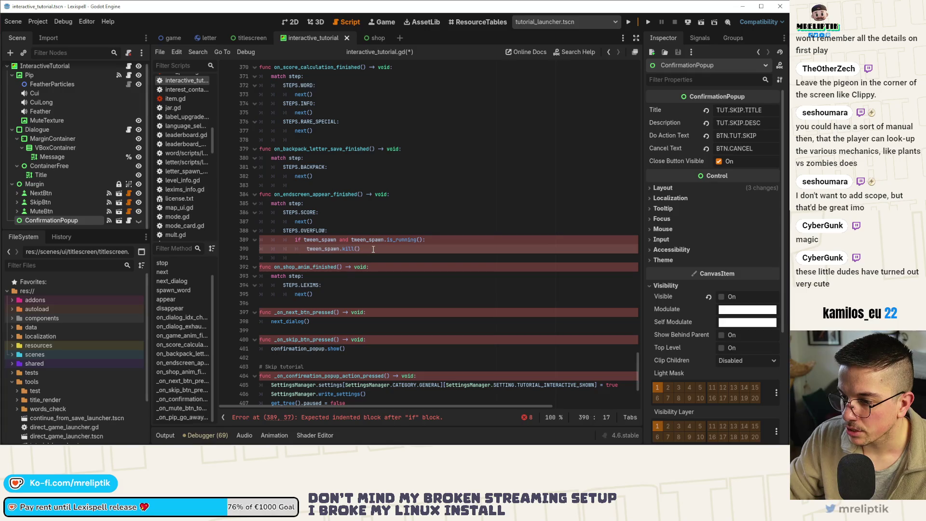
click(374, 248)
key(Return)
key(BackSpace)
key(BackSpace)
key(BackSpace)
text(t)
key(Return)
key(ctrl+s)
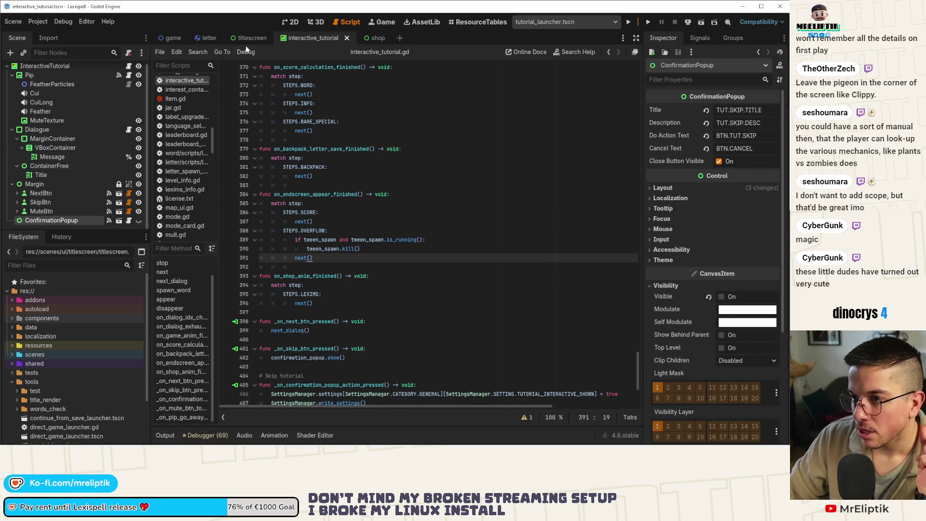
Scroll up to the tween_callback line, check its documentation, and widen the code editor
scroll(389, 284, up, 10)
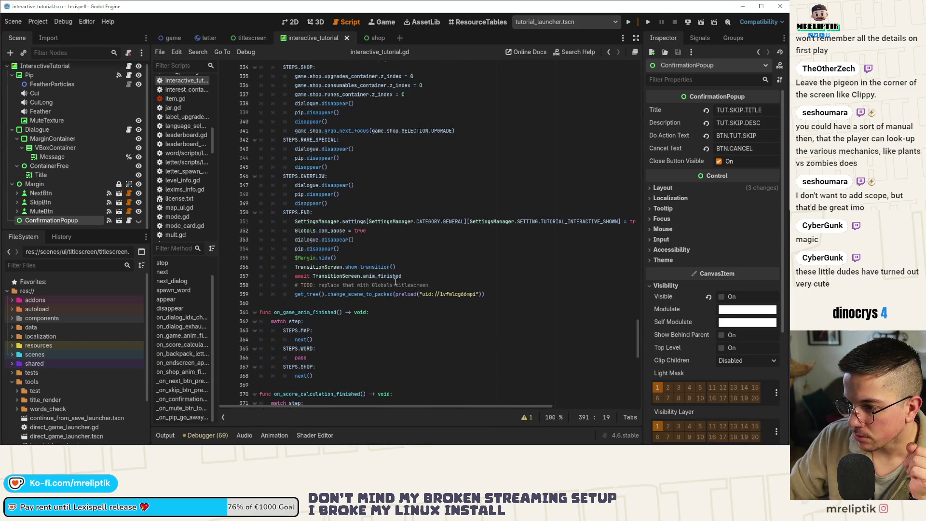
scroll(396, 282, up, 20)
scroll(415, 276, up, 15)
scroll(418, 277, up, 2)
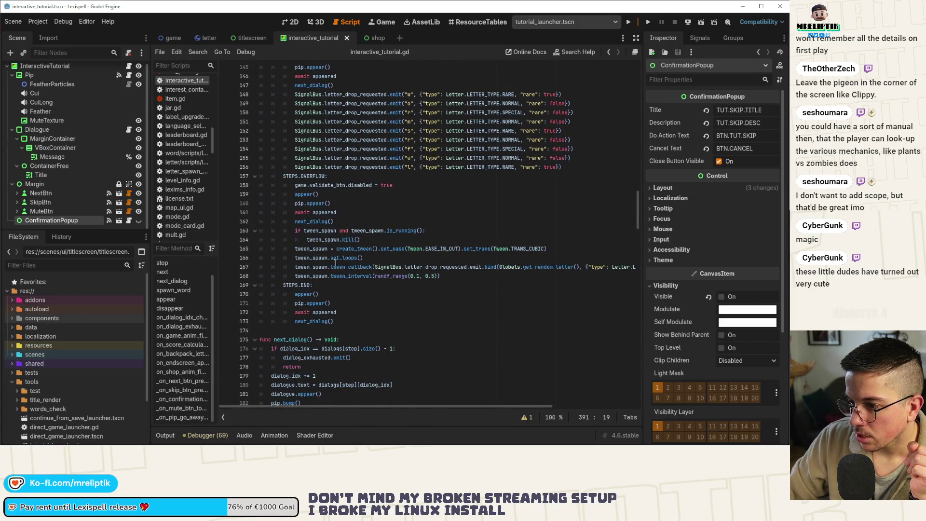
double_click(345, 267)
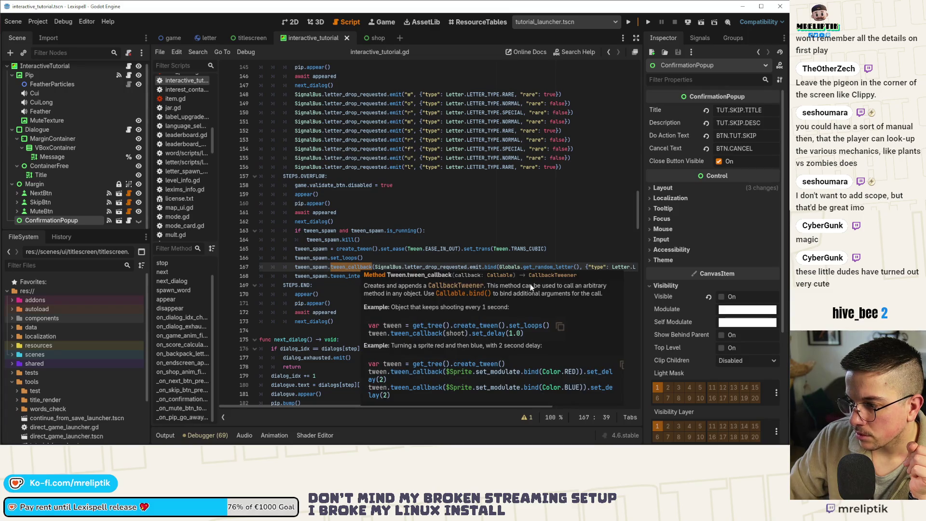
click(358, 267)
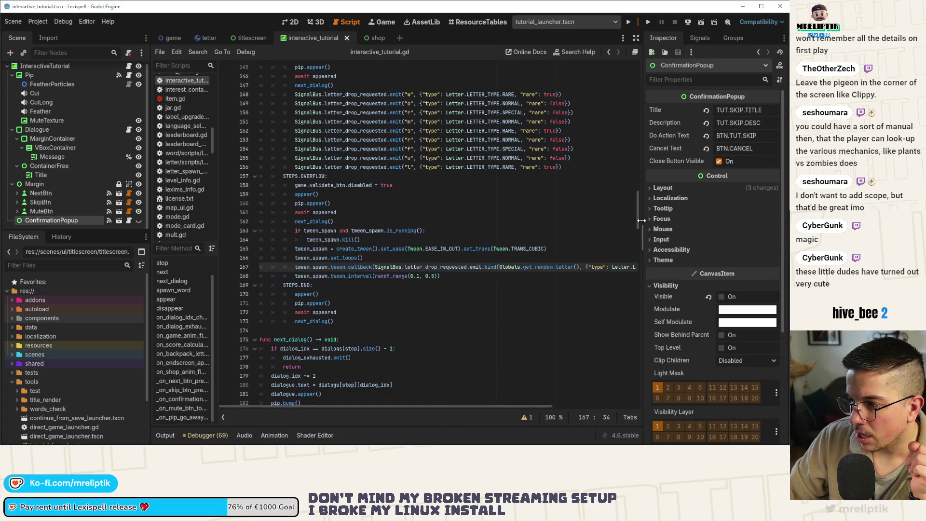
drag(646, 219, 702, 221)
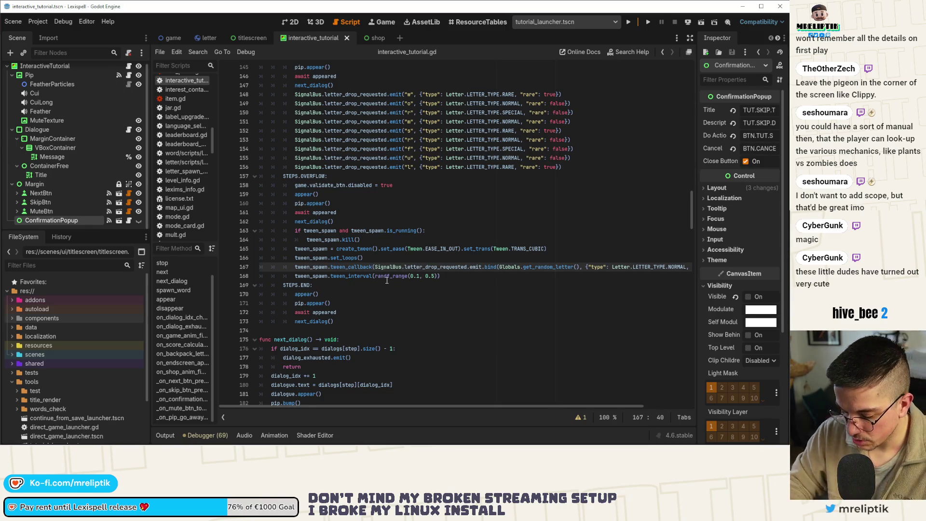
Rewrite the tween_callback as a multi-line func() lambda that calls emit without .bind, and save
key(Return)
text(func():)
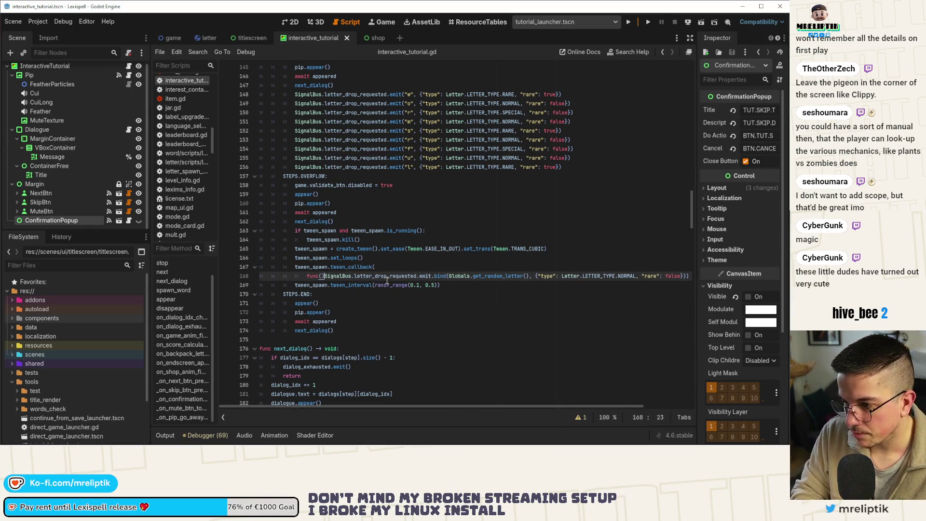
key(Return)
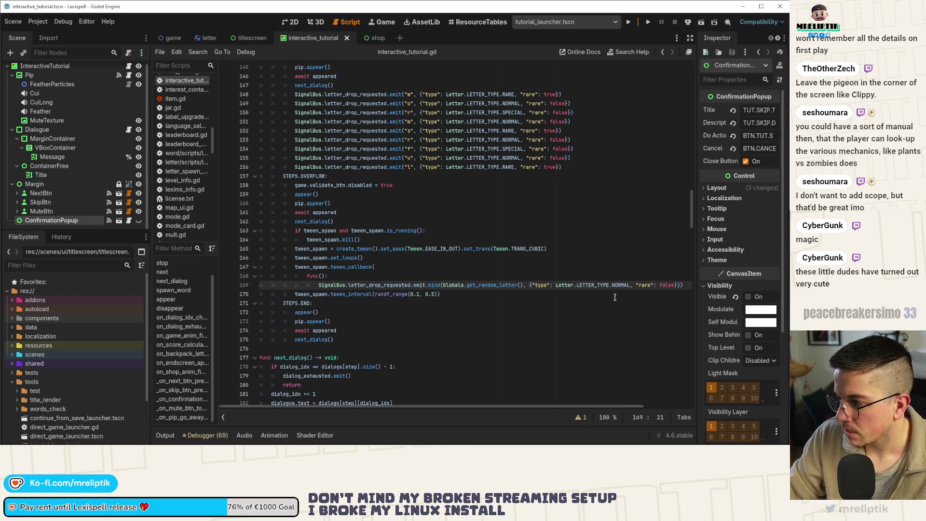
key(End)
key(Return)
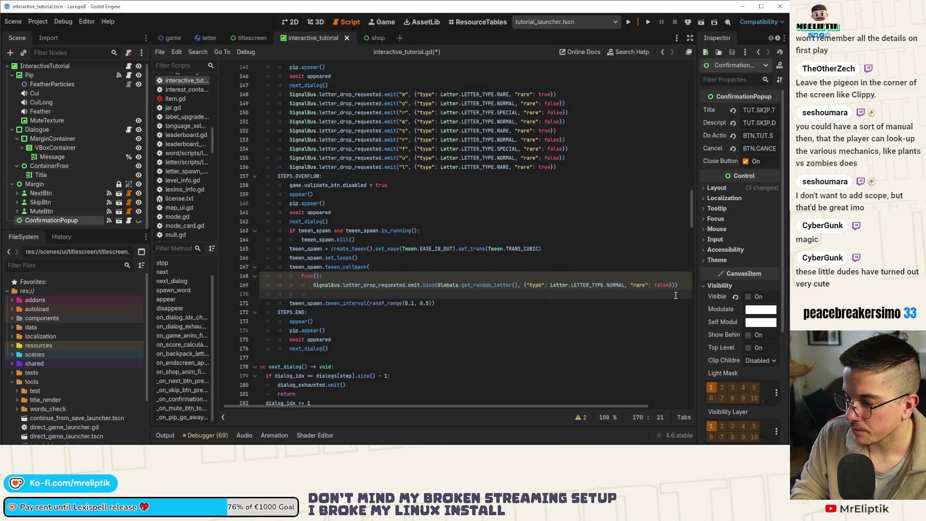
key(ctrl+z)
key(Return)
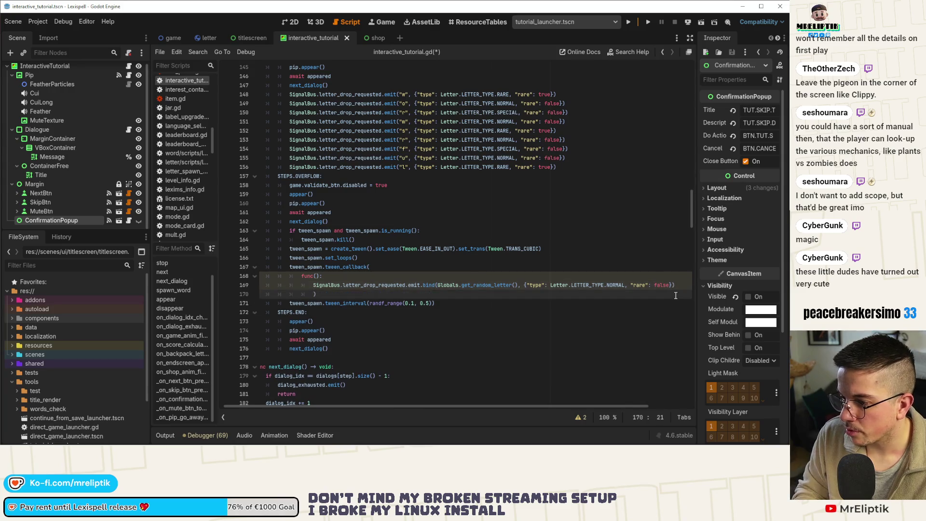
scroll(651, 304, up, 1)
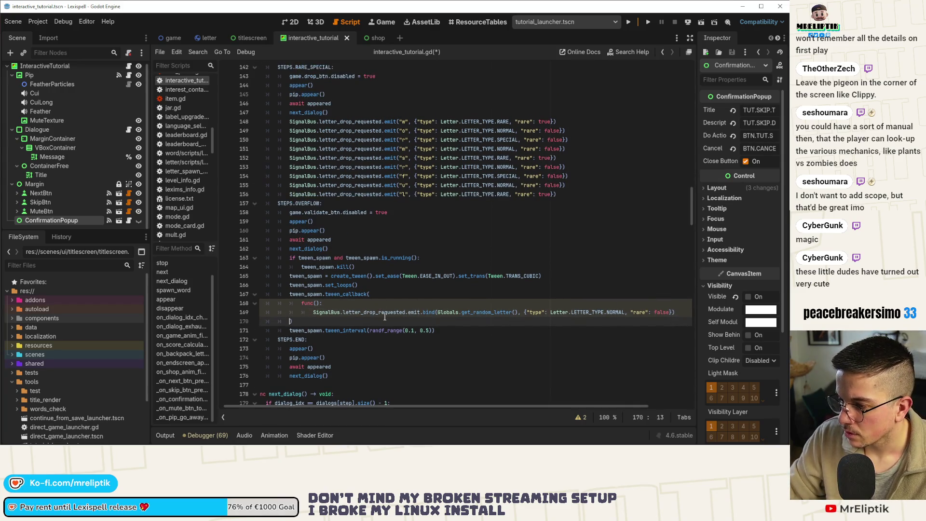
double_click(429, 312)
key(BackSpace)
key(BackSpace)
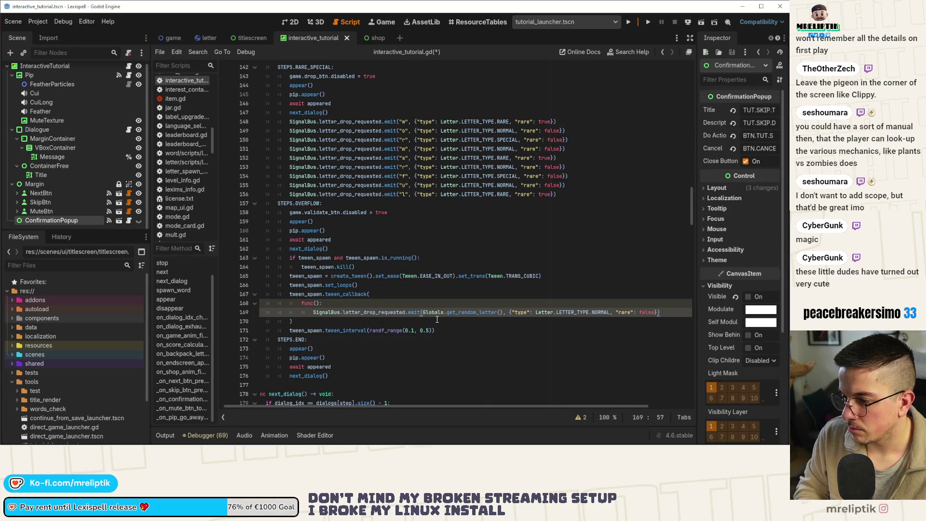
key(ctrl+s)
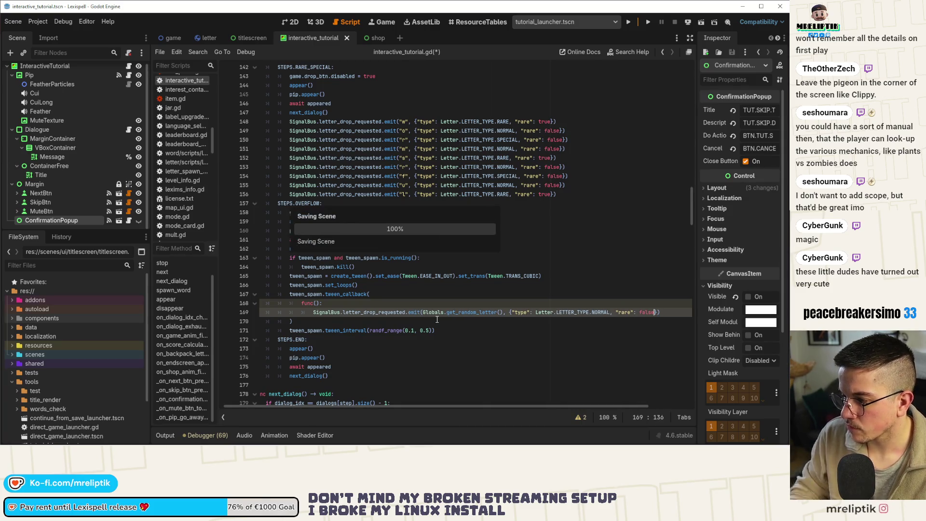
Show the interactive tutorial scene with Pip's greeting bubble in the 2D editor
scroll(343, 265, down, 3)
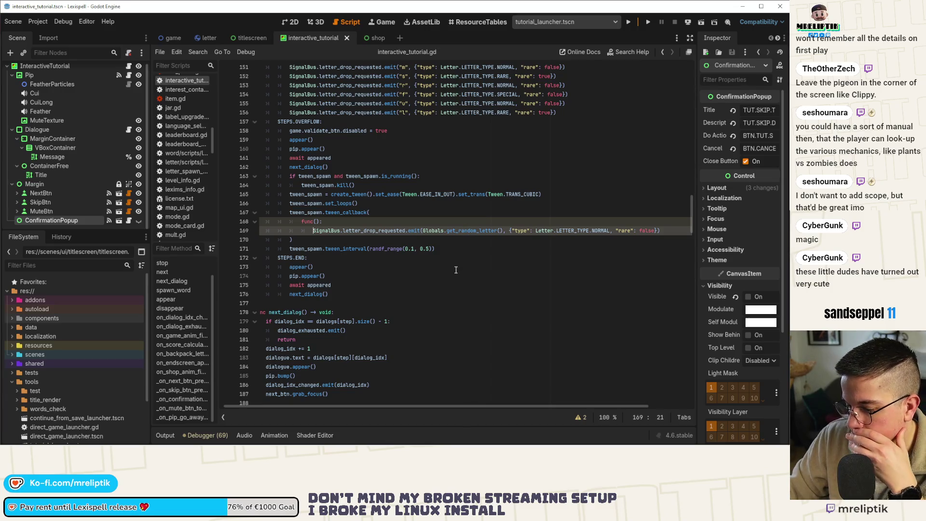
scroll(360, 282, down, 4)
scroll(364, 197, down, 3)
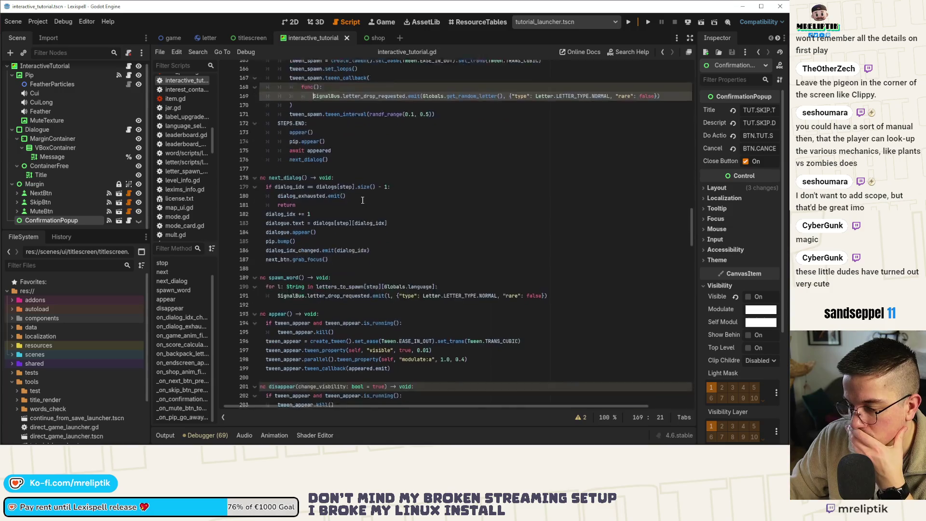
scroll(415, 230, down, 4)
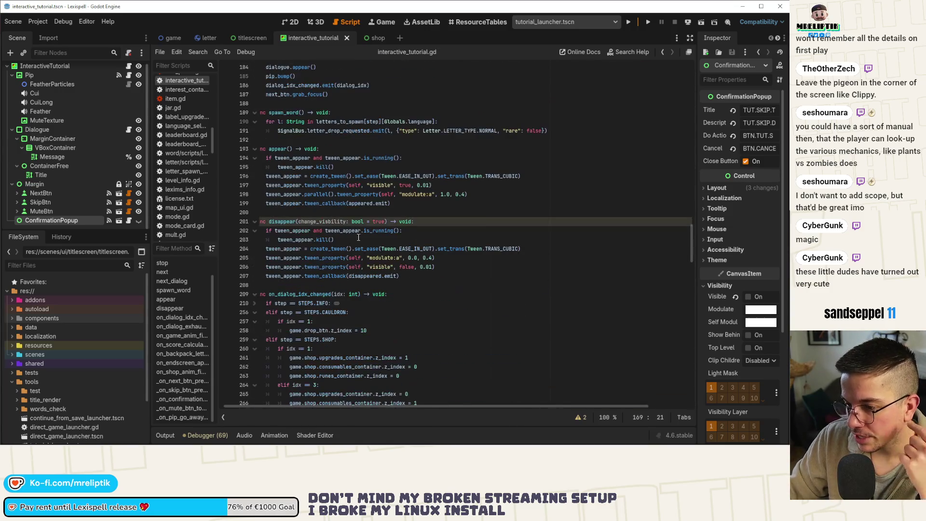
drag(288, 406, 254, 406)
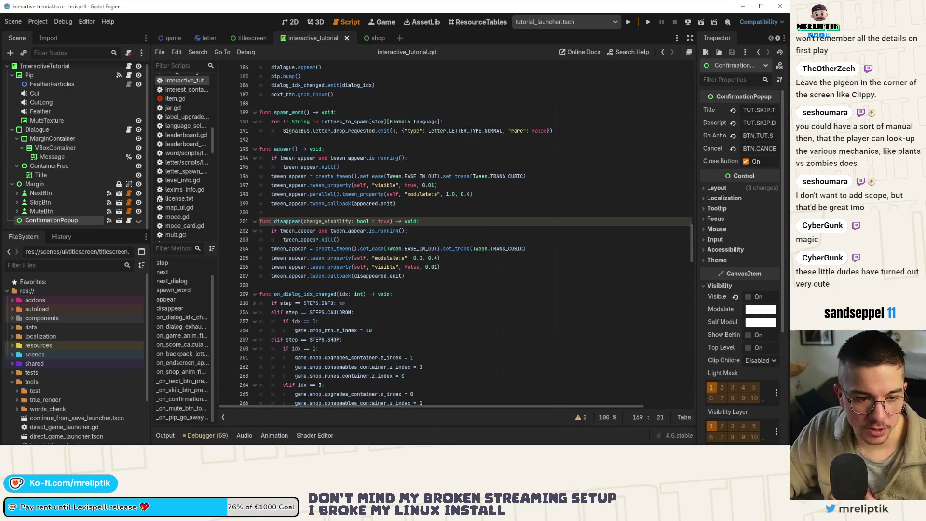
click(290, 22)
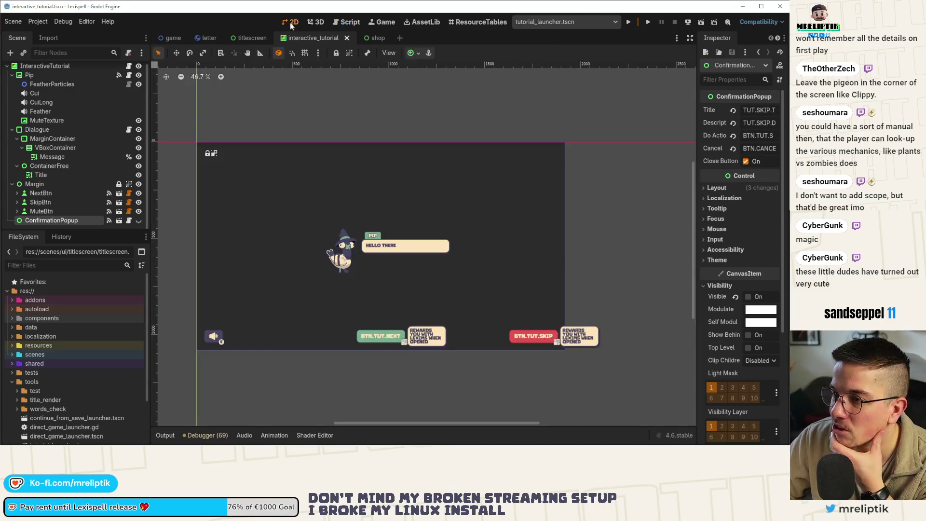
drag(351, 288, 353, 250)
mouse_move(497, 446)
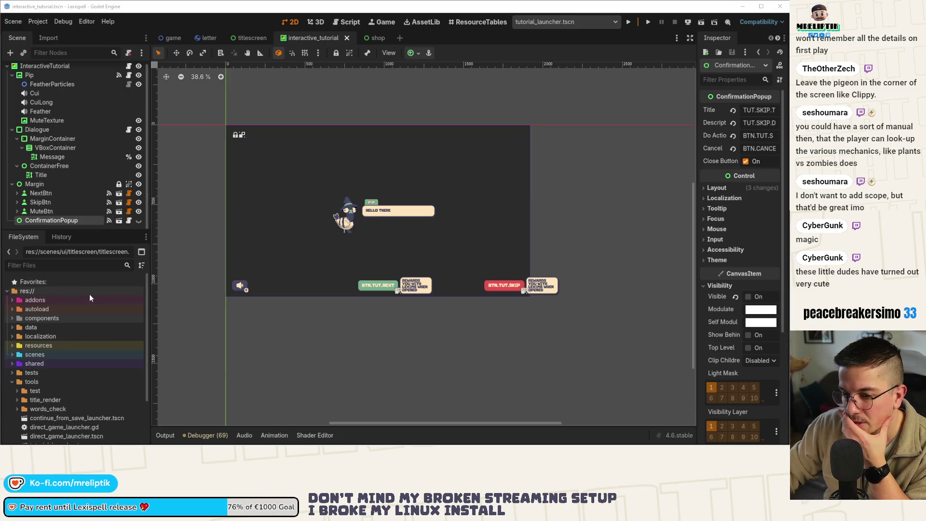
click(373, 38)
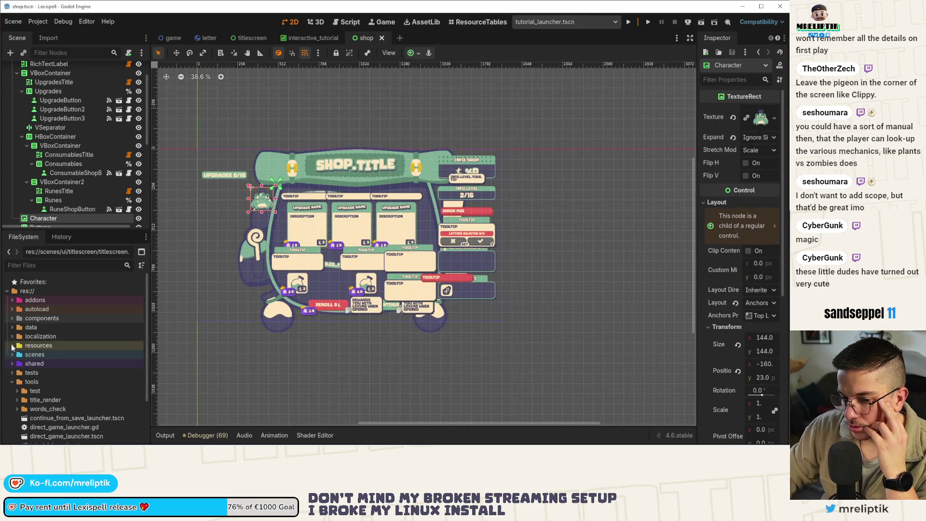
Expand res://resources/upgrades in the FileSystem dock and select upgrade_symmetry.tres
double_click(29, 346)
double_click(27, 374)
scroll(19, 357, down, 2)
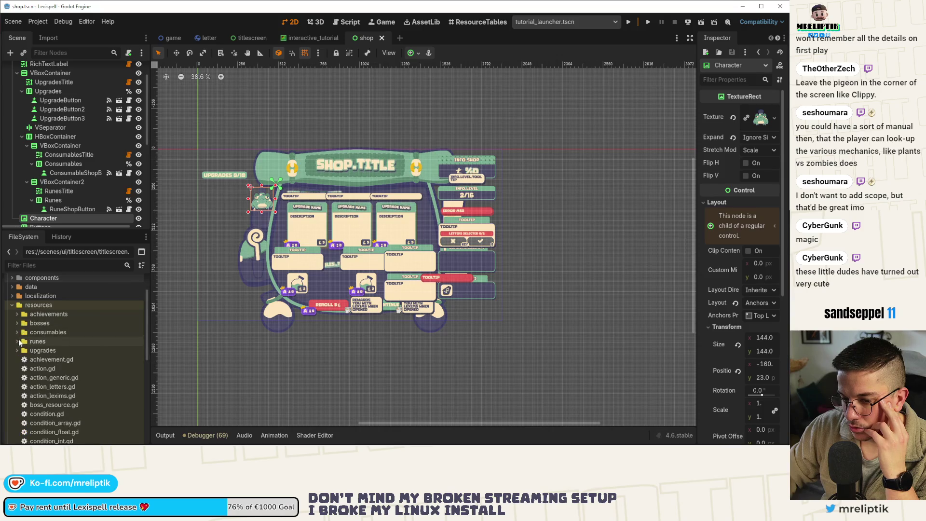
click(16, 351)
scroll(80, 331, down, 3)
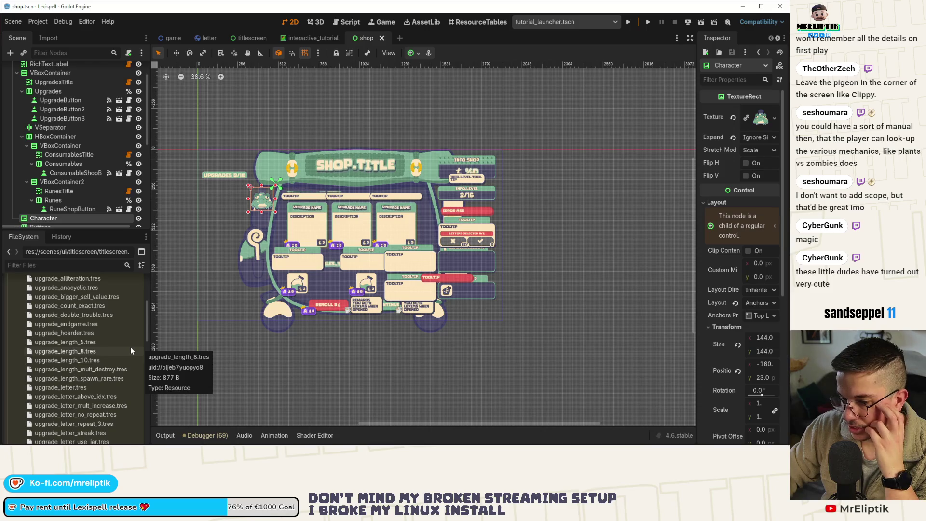
scroll(128, 378, down, 3)
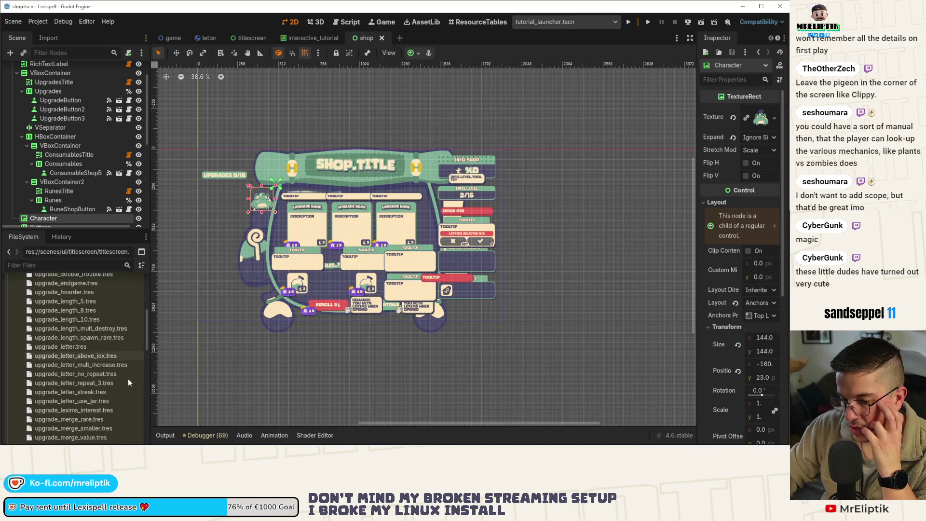
scroll(118, 381, down, 1)
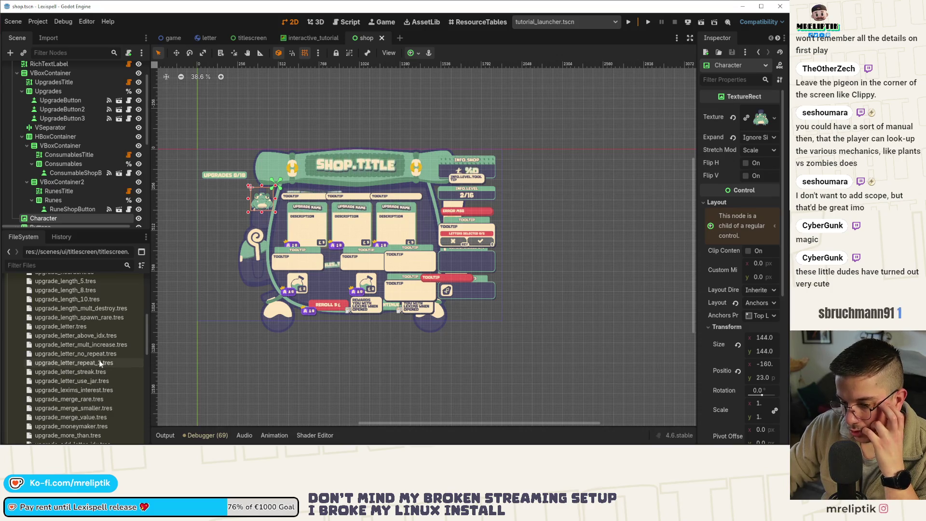
scroll(110, 358, down, 3)
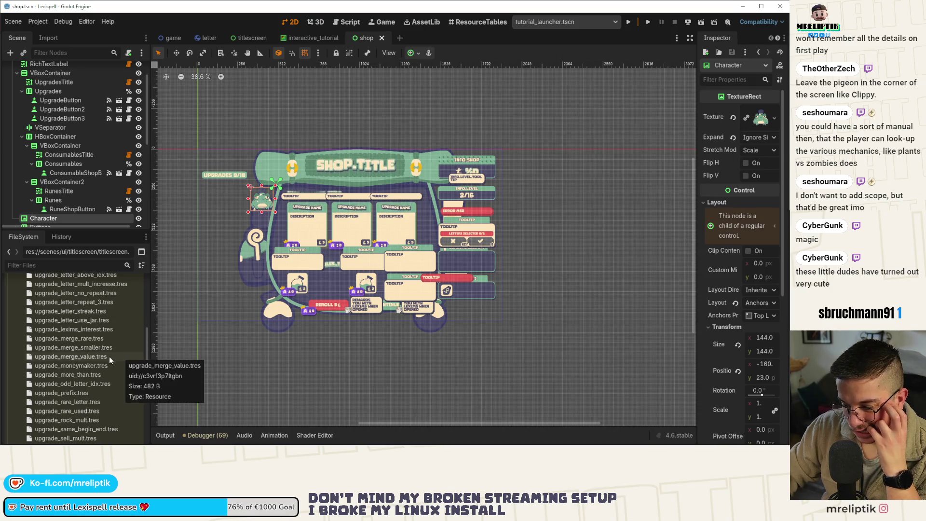
scroll(110, 359, down, 2)
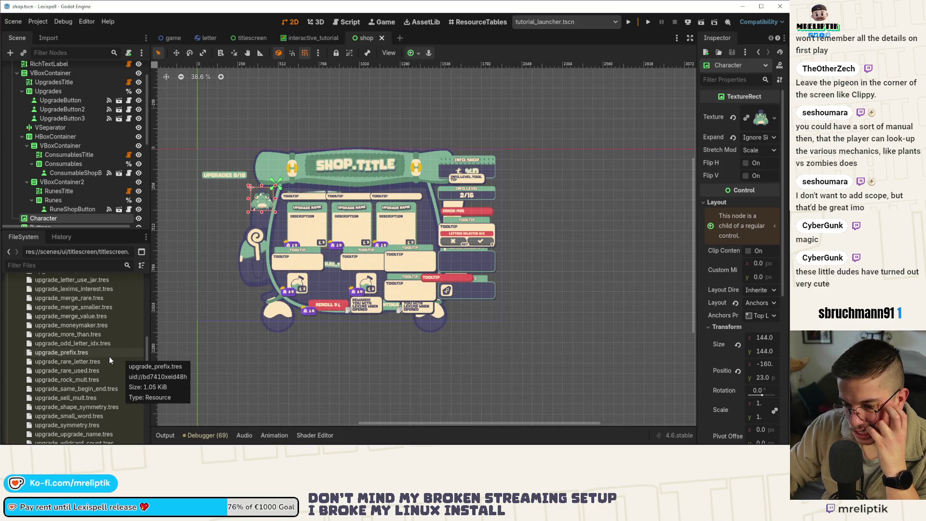
scroll(109, 360, down, 2)
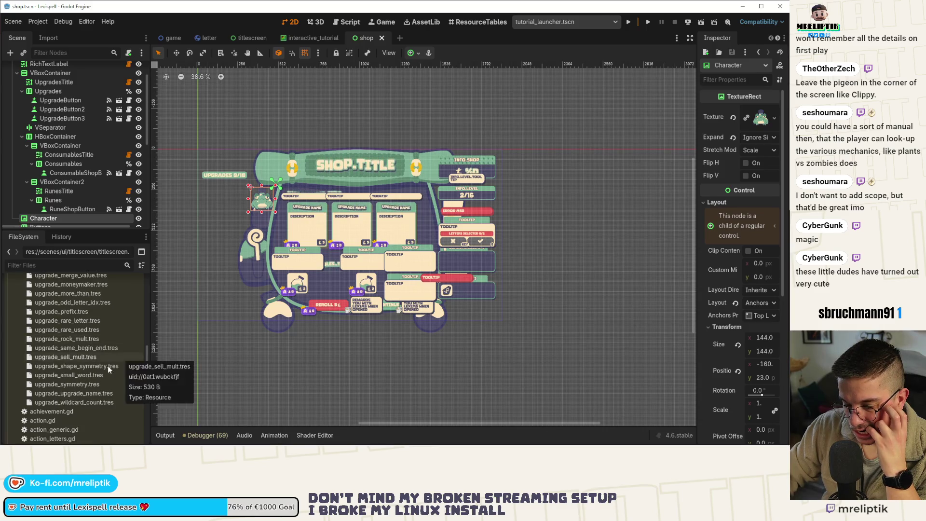
click(62, 383)
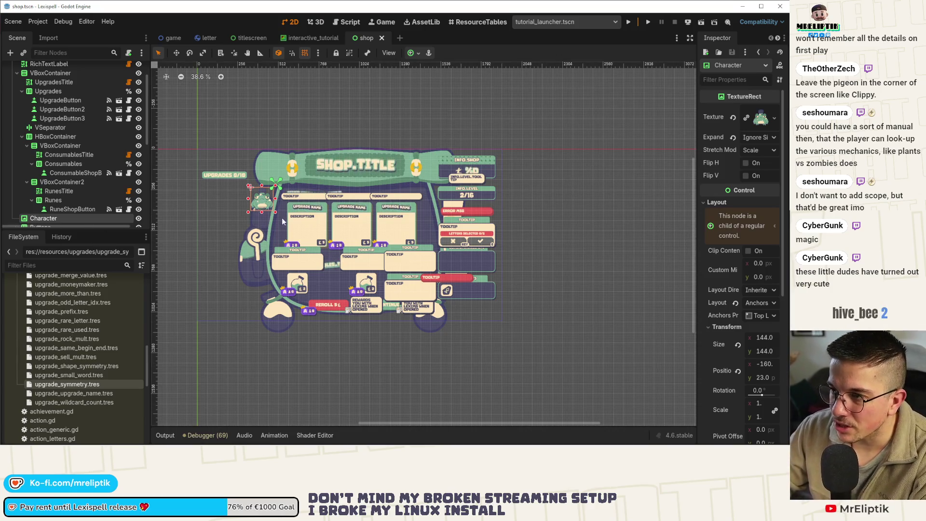
scroll(111, 178, down, 3)
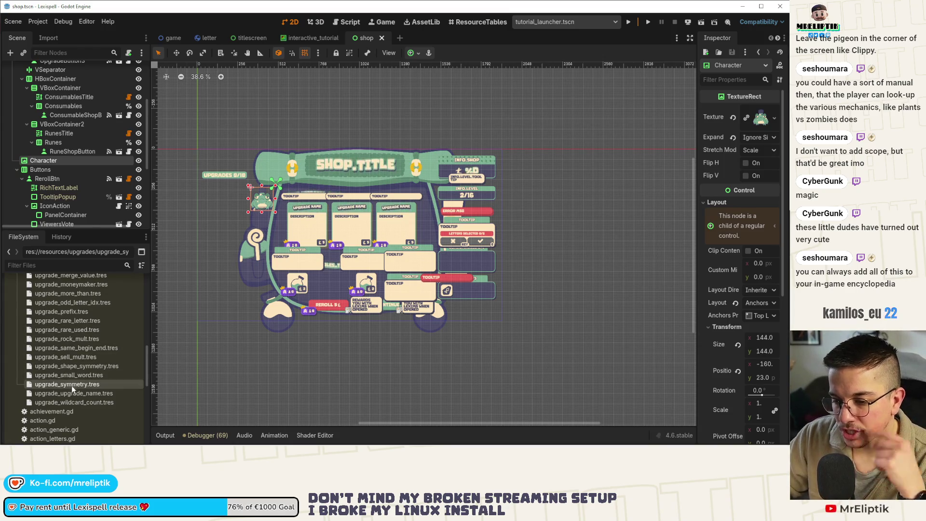
scroll(130, 79, up, 5)
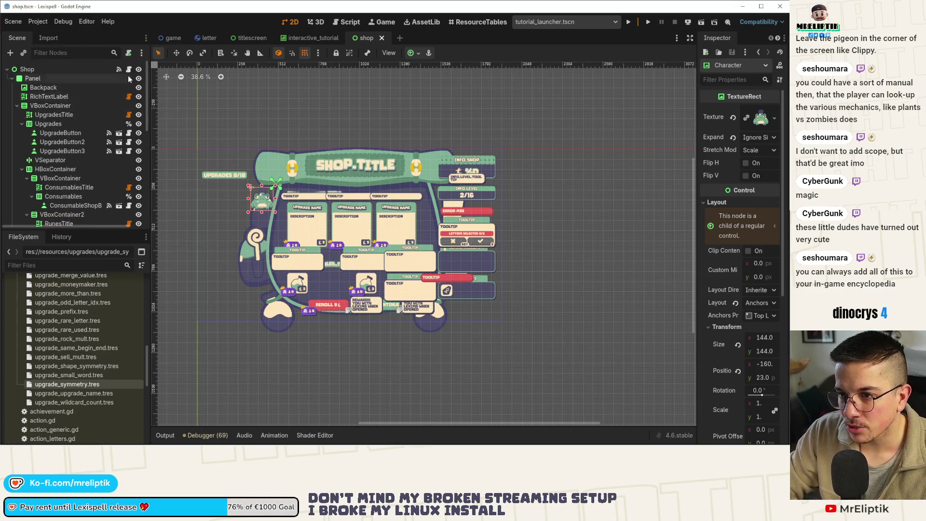
Open shop.gd and locate the tutorial upgrade_resources array on line 88
click(128, 70)
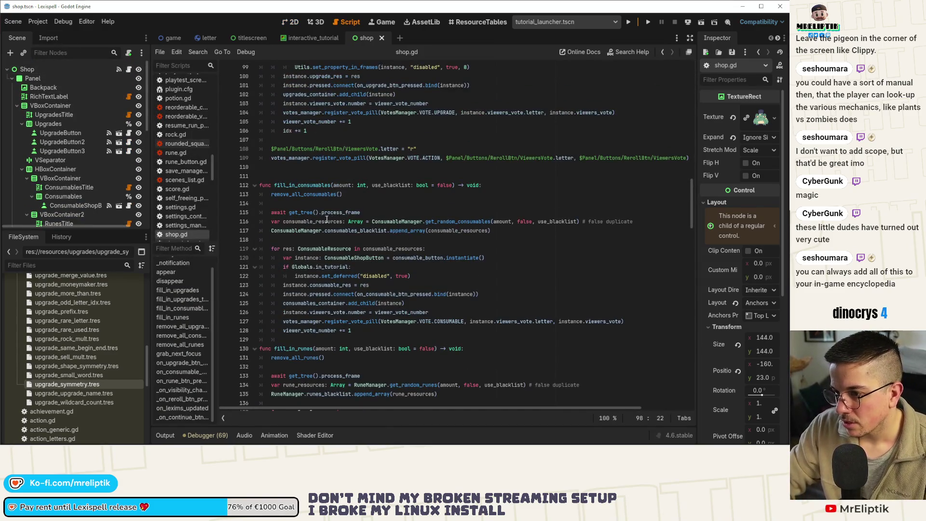
scroll(336, 269, down, 4)
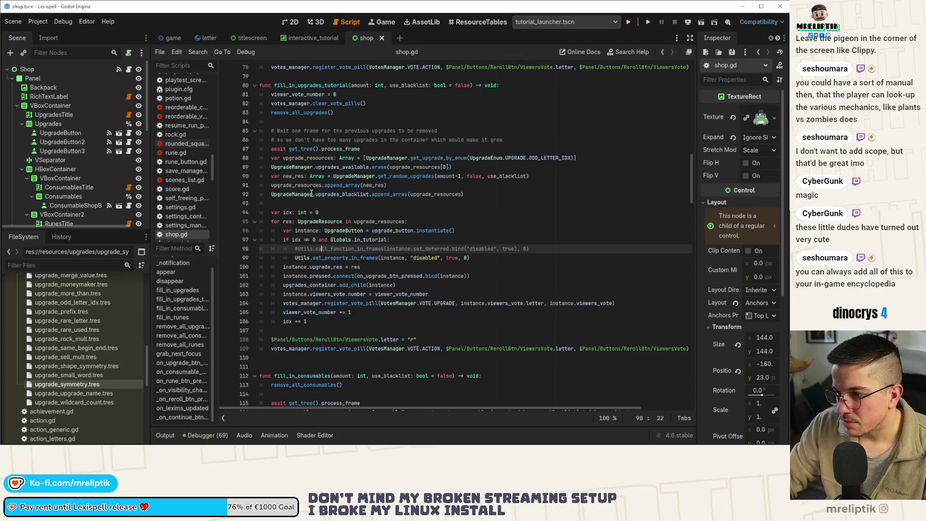
click(295, 167)
key(Down)
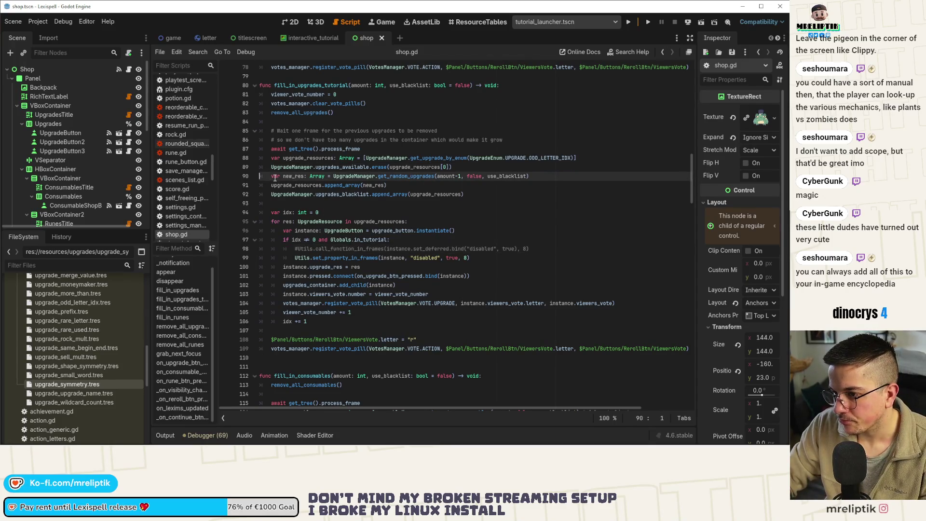
click(460, 169)
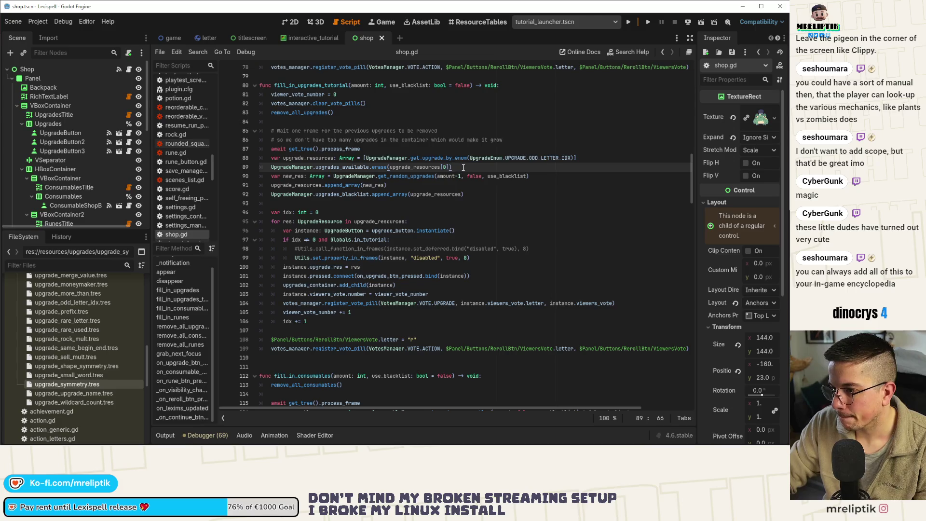
mouse_move(576, 158)
mouse_down()
mouse_move(364, 157)
mouse_move(573, 160)
mouse_up()
click(573, 159)
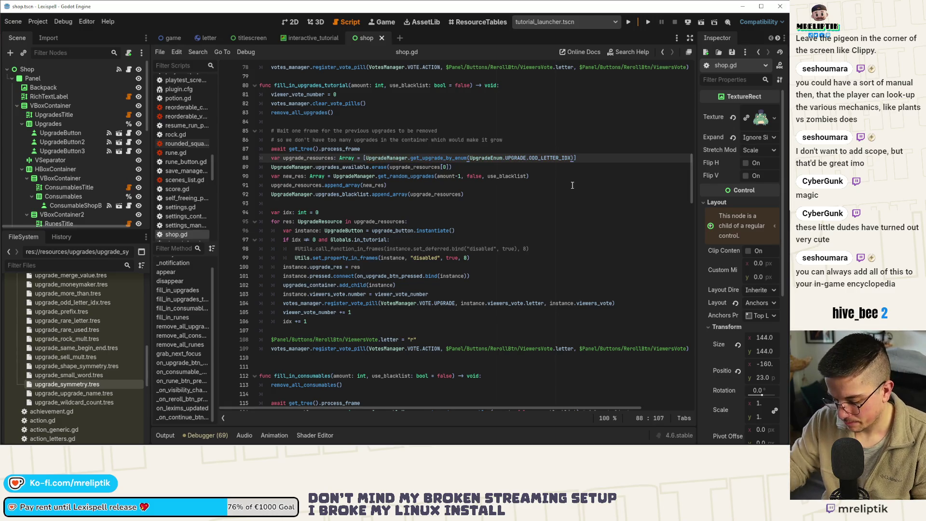
Add a second ODD_LETTER_IDX entry, putting each entry and the closing bracket on separate lines
text(,)
text(UpgradeManager.get_upgrade_by_enum(UpgradeEnum.UPGRADE.ODD_LETTER_IDX))
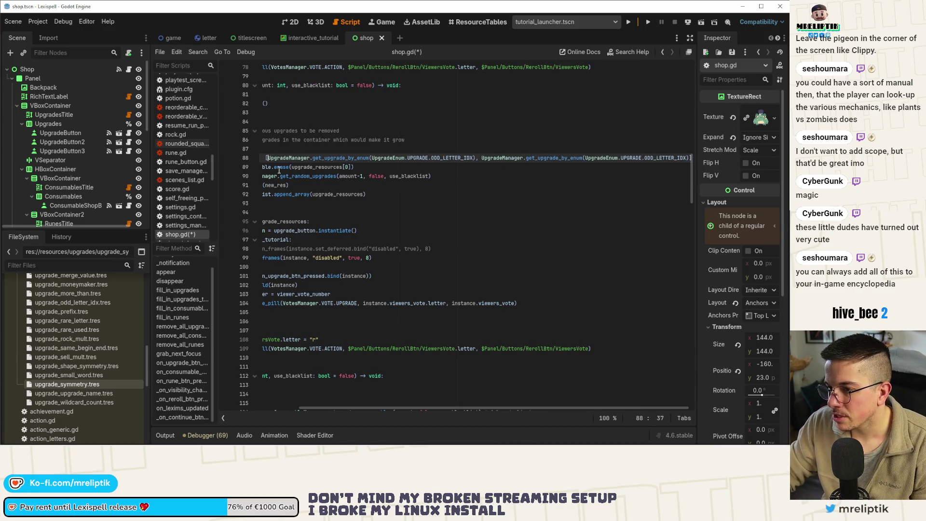
key(Return)
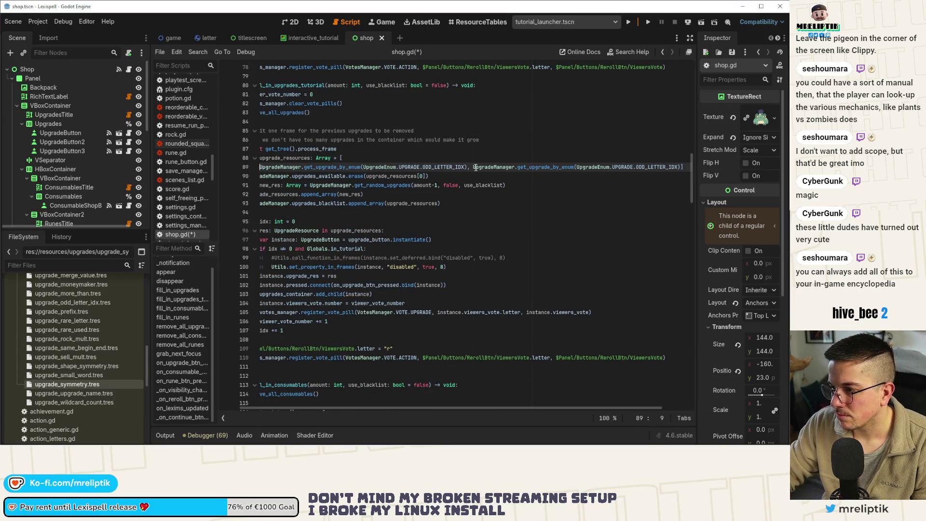
click(474, 168)
key(Return)
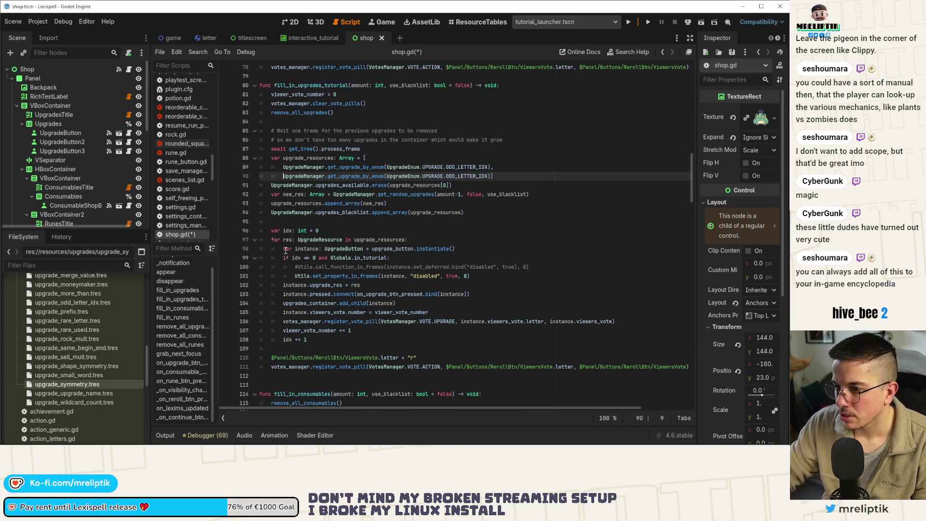
click(492, 177)
key(Return)
Change the second entry to UPGRADE.SHAPE_SYMMETRY, save, and inspect the upgrade_letter_above_idx and upgrade_more_than resources
double_click(447, 176)
text(SYMM)
click(474, 193)
key(ctrl+s)
scroll(76, 337, up, 5)
click(76, 315)
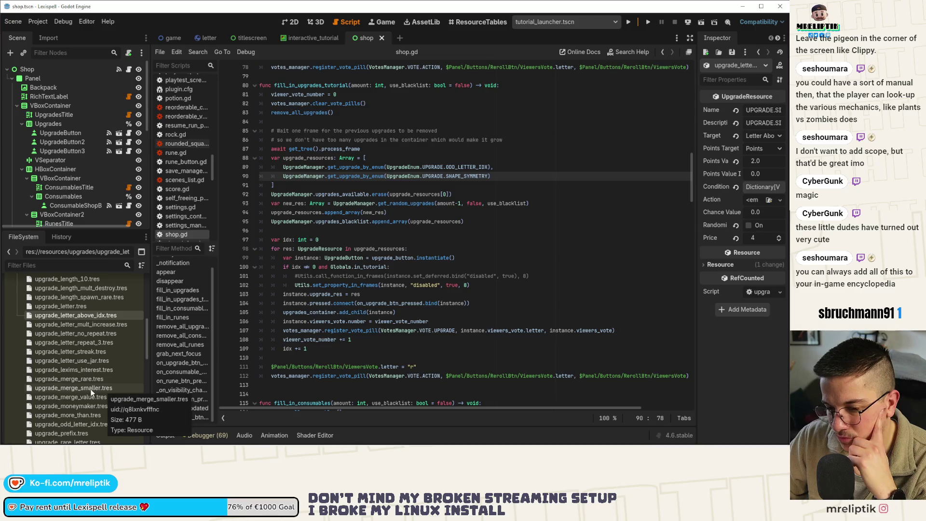
click(76, 414)
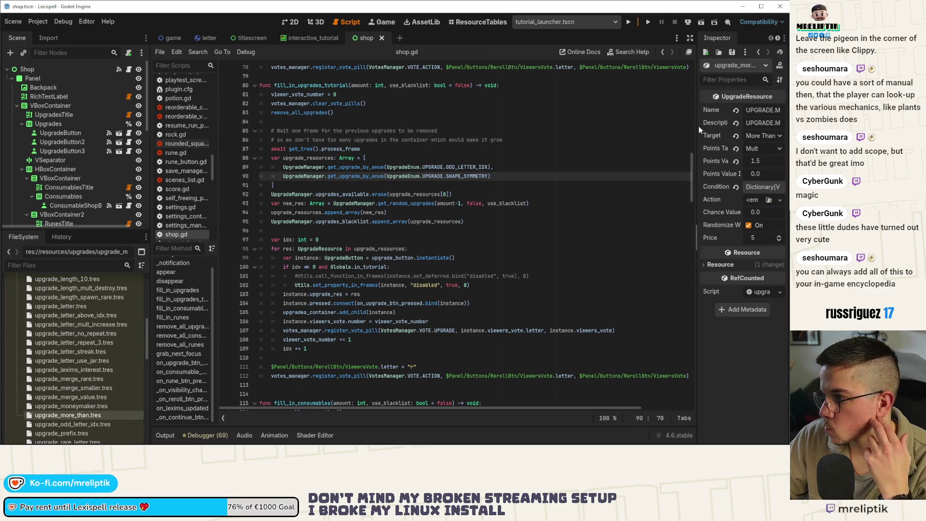
Widen the Inspector and review upgrade_more_than's Conditions: ConditionInt with Condition 5, Amount 0
drag(697, 127, 579, 134)
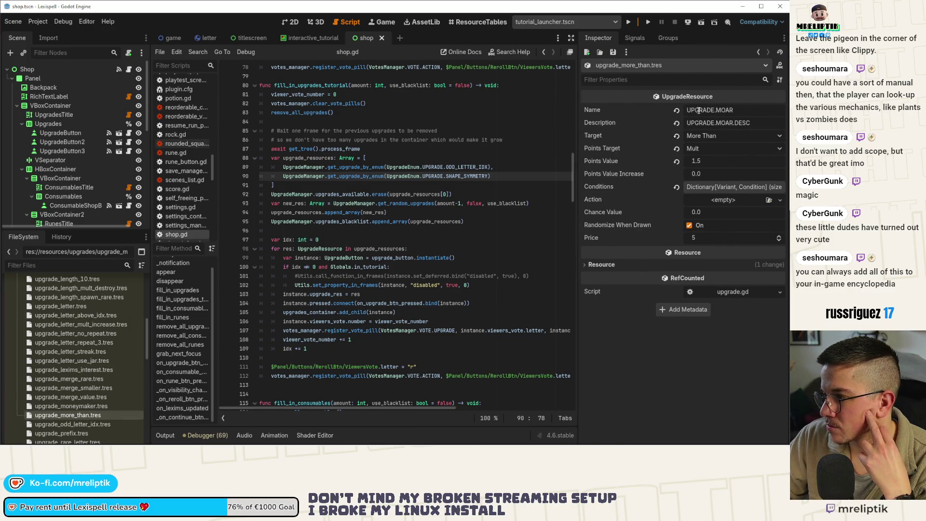
click(720, 186)
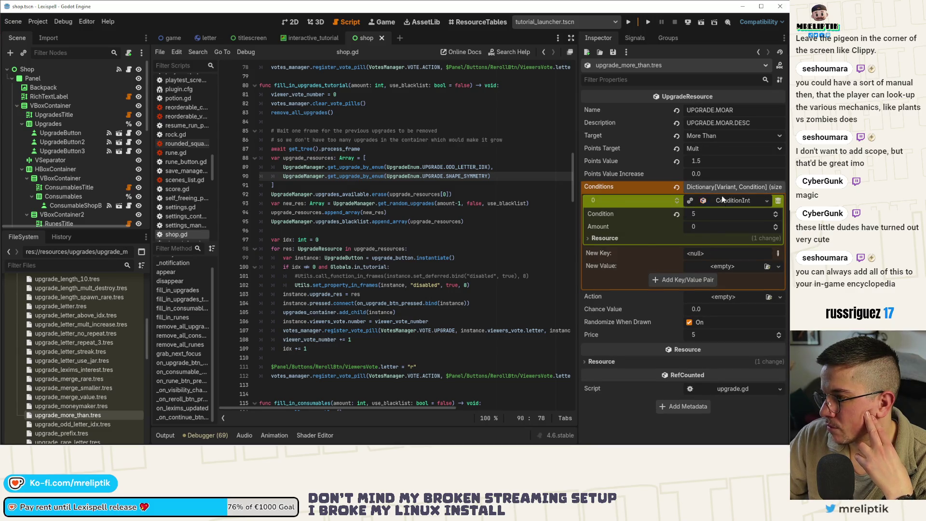
click(723, 190)
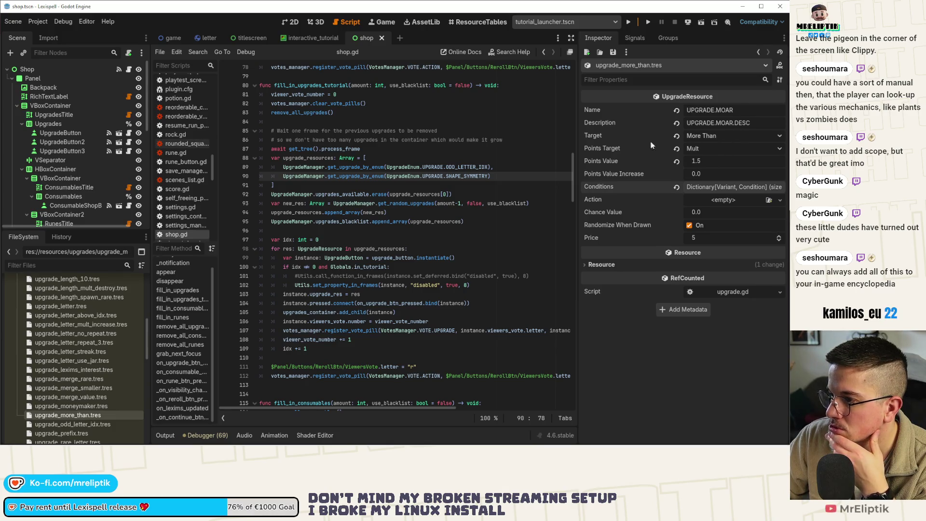
Copy the SHAPE_SYMMETRY entry onto a new line and begin renaming it to MORE
drag(490, 176, 303, 176)
key(shift+Home)
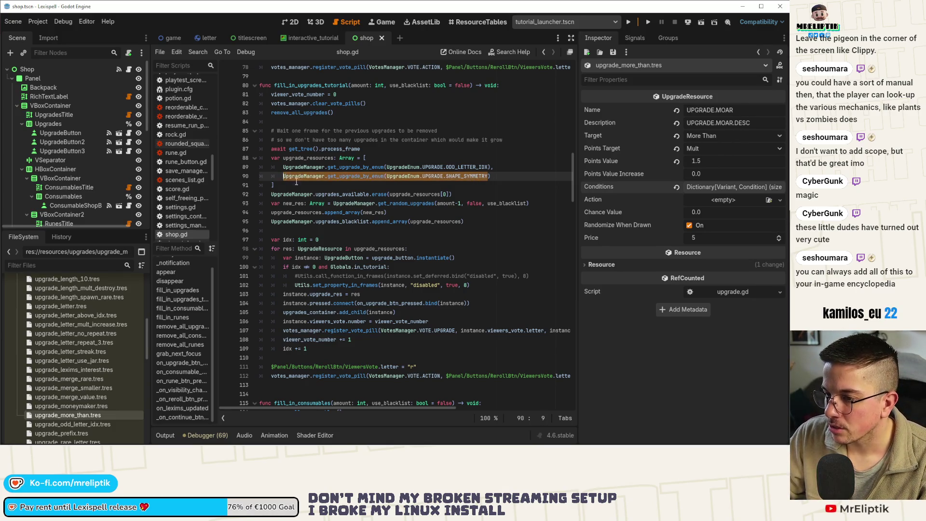
click(490, 177)
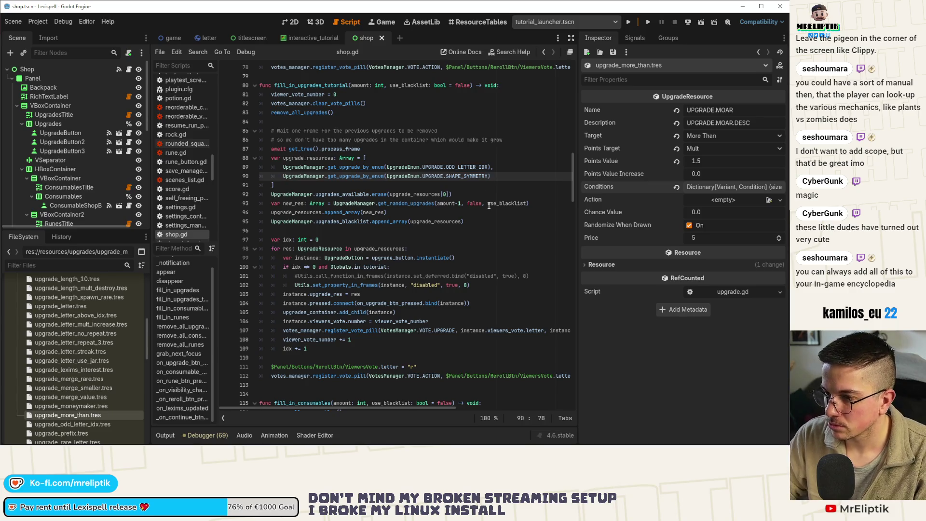
key(Return)
text(UpgradeManager.get_upgrade_by_enum(UpgradeEnum.UPGRADE.SHAPE_SYMMETRY)
key(ctrl+shift+Left)
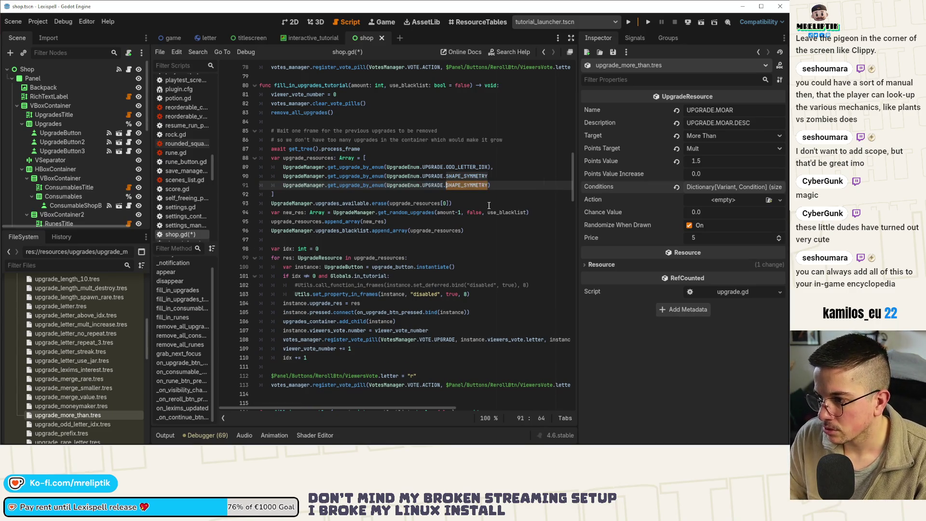
text(MO)
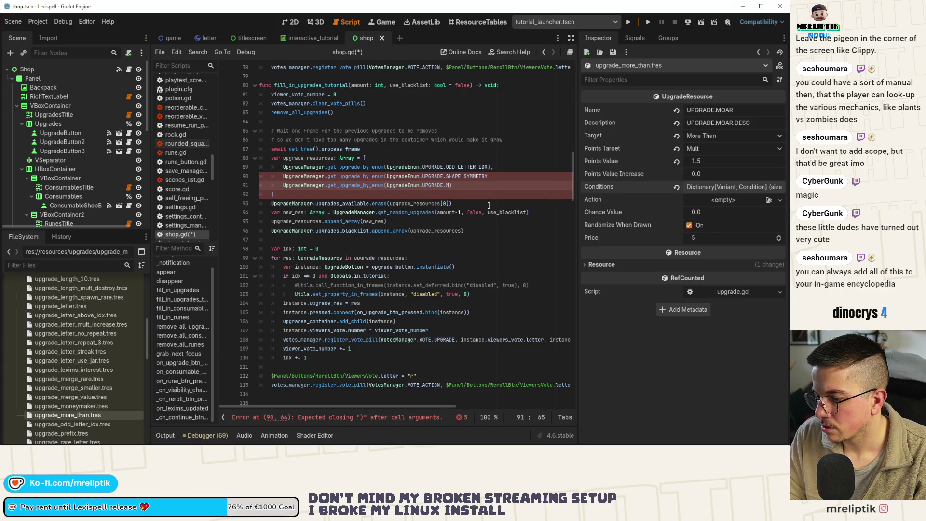
text(ORE)
Add commas between entries and complete the third entry as UPGRADE.MORE_THAN, then save
click(503, 176)
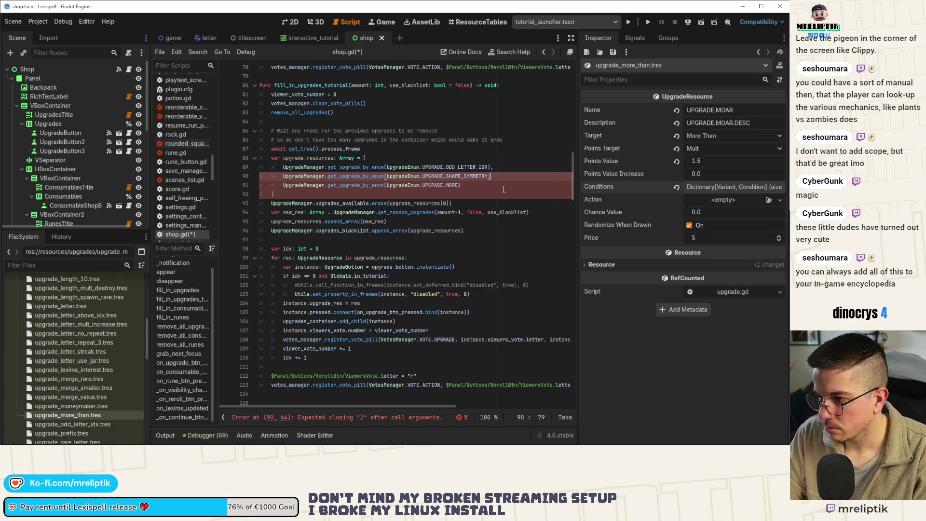
click(504, 189)
text(,)
click(502, 177)
text(,)
double_click(452, 186)
text(MORE)
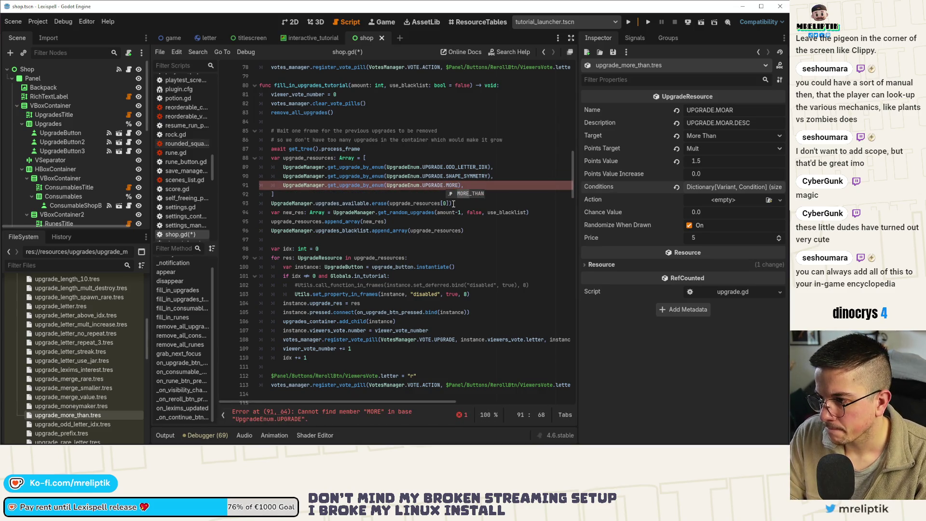
key(Return)
key(ctrl+s)
click(360, 203)
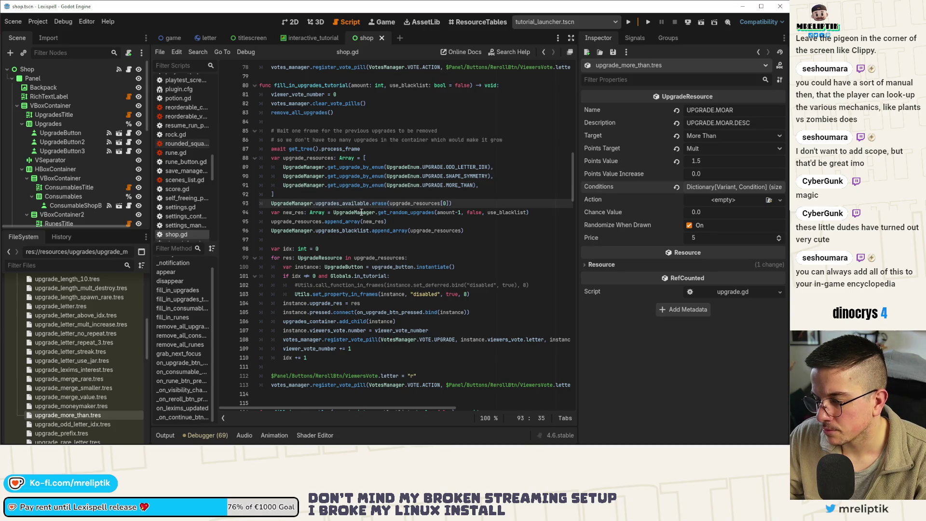
Duplicate the erase line so upgrades [1] and [2] are also erased from available upgrades
click(464, 203)
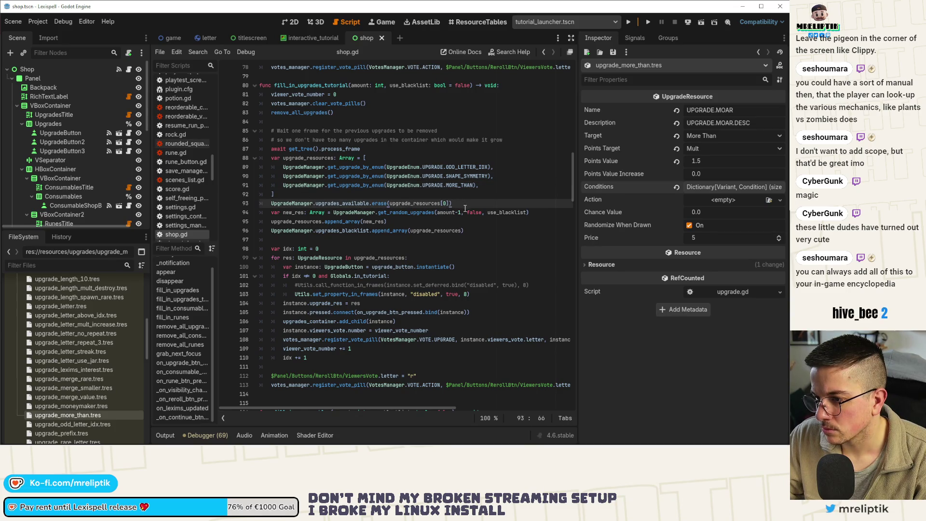
key(ctrl+d)
key(ctrl+d)
click(449, 212)
key(BackSpace)
text(1)
click(445, 221)
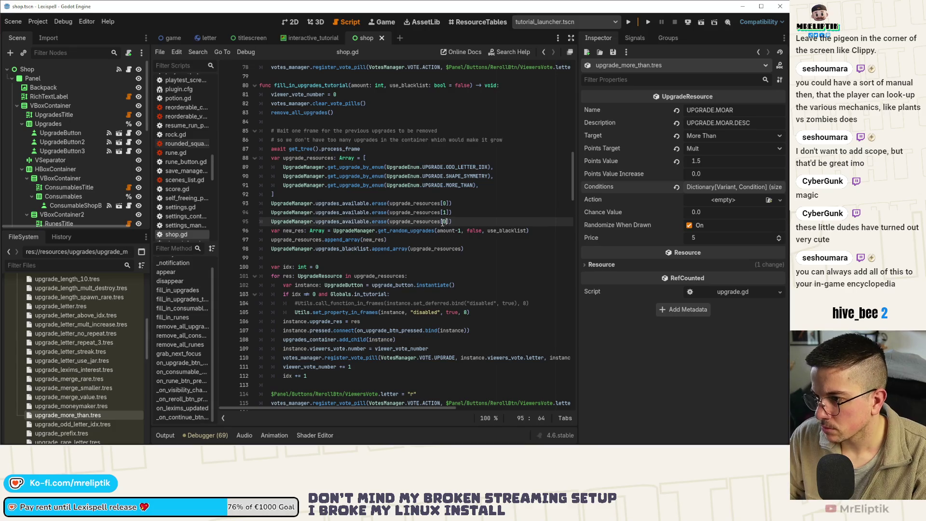
key(BackSpace)
text(2)
Comment out the two random-upgrade lines and save
click(300, 239)
drag(270, 230, 403, 237)
key(ctrl+k)
key(ctrl+s)
click(360, 258)
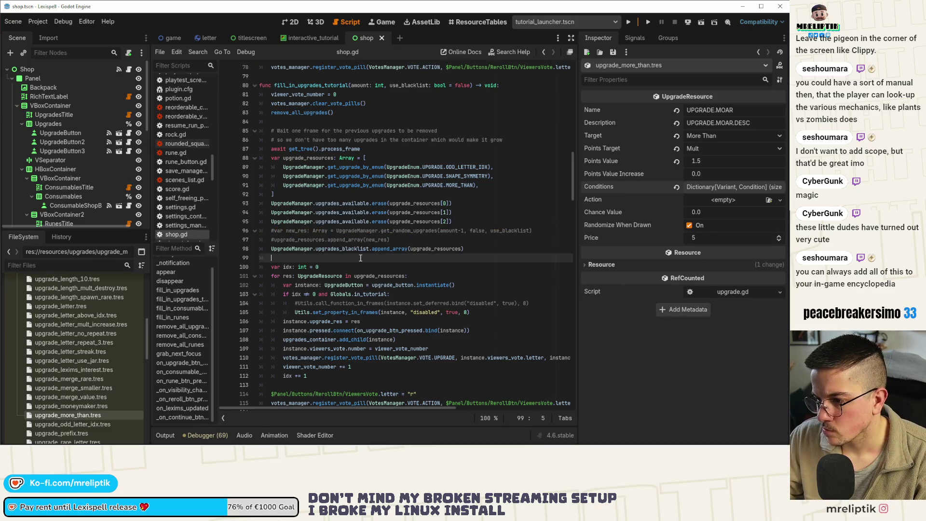
click(400, 240)
key(ctrl+s)
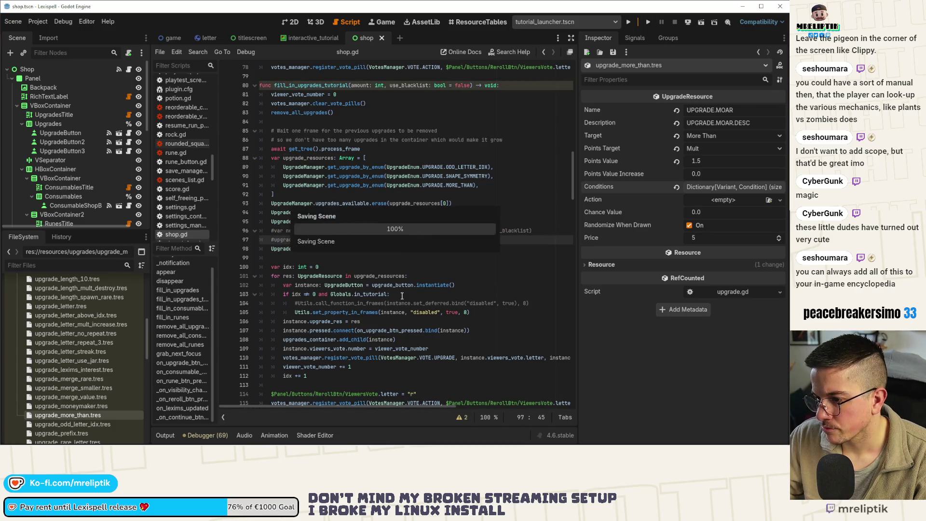
Delete the in_tutorial if-block that disables the first button, and save
click(364, 312)
click(389, 294)
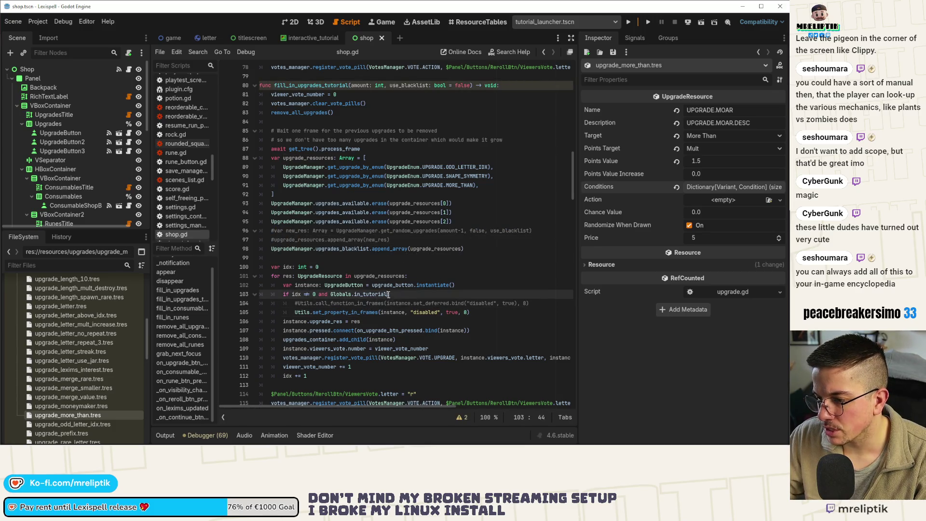
key(ctrl+shift+k)
key(ctrl+shift+k)
key(ctrl+shift+k)
key(ctrl+s)
click(399, 249)
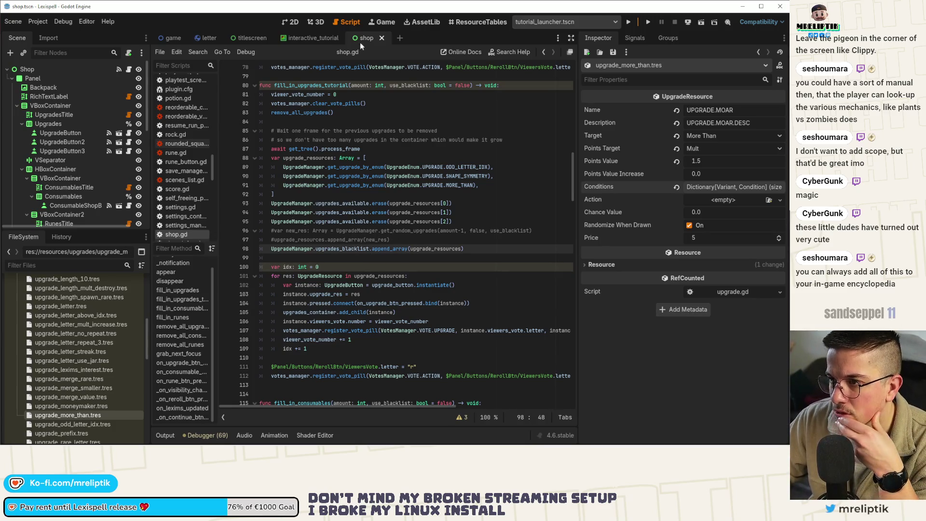
View the shop scene's 2D layout with the frog shopkeeper and three upgrade cards
click(295, 25)
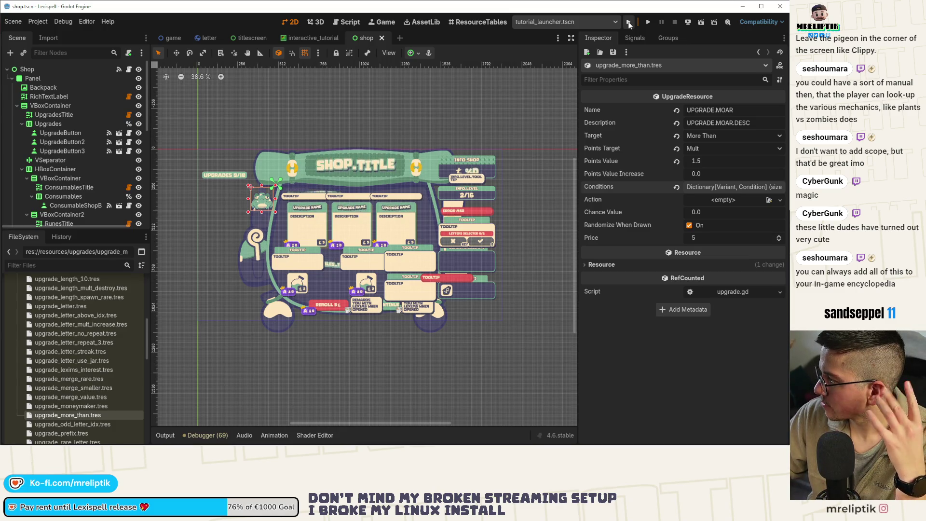
click(630, 24)
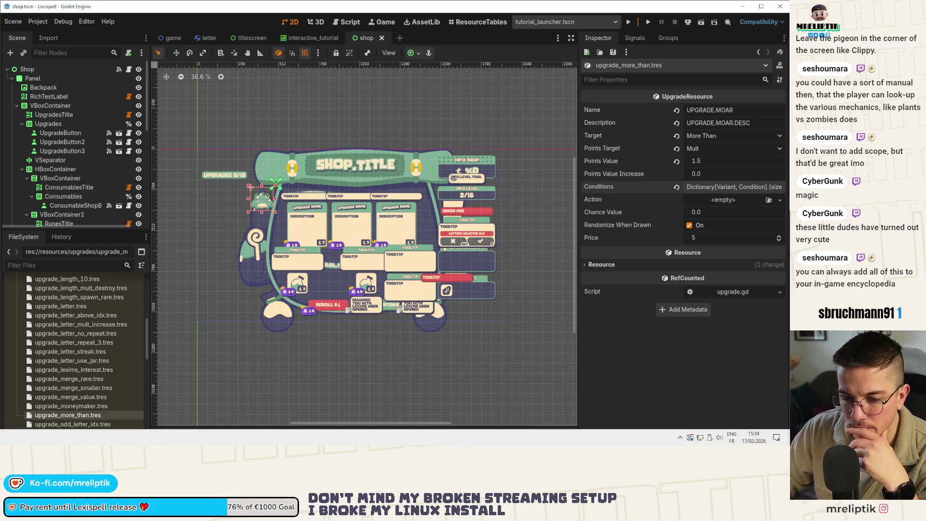
key(alt+Tab)
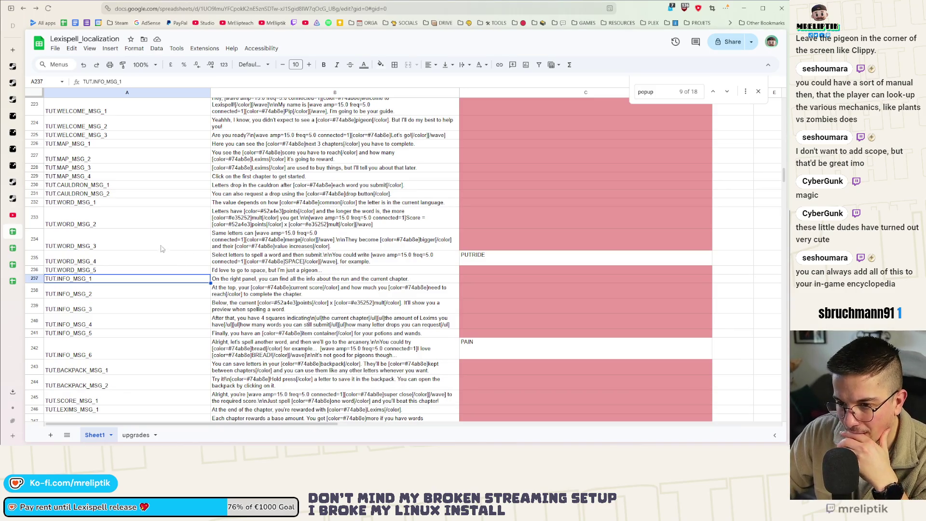
Scroll Lexispell_localization down to the TUT.SHOP_MSG and TUT.RARE_SPECIAL_MSG rows and open row 256's menu
scroll(175, 275, down, 3)
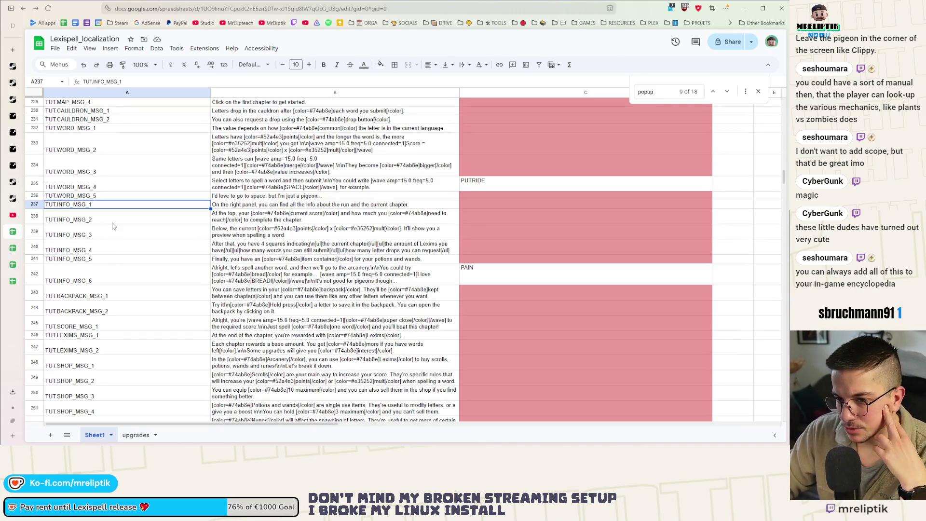
scroll(248, 263, down, 3)
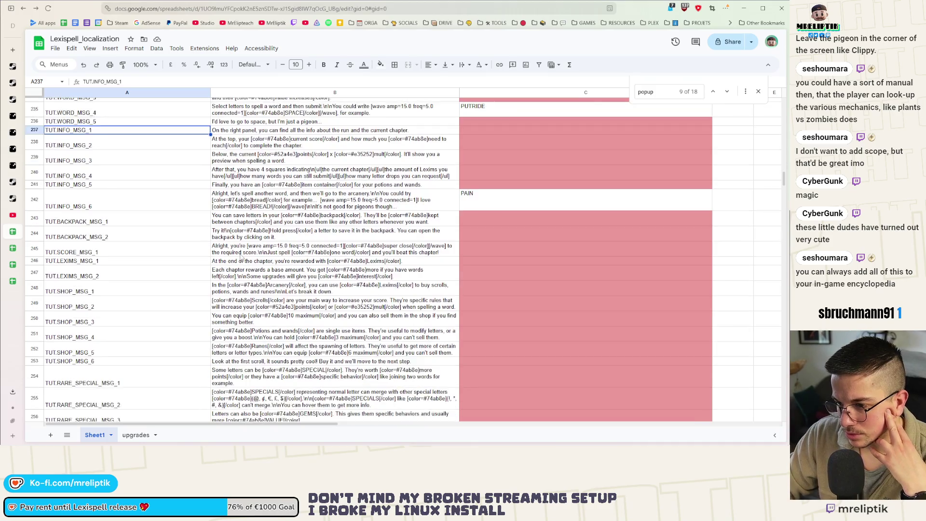
scroll(242, 262, down, 5)
scroll(331, 267, down, 2)
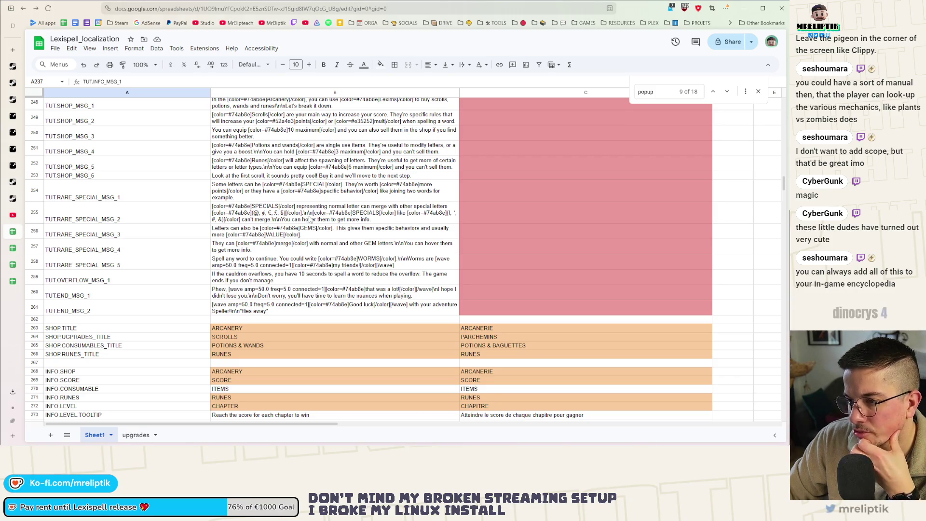
right_click(124, 230)
Insert an empty row 256 and move the TUT.RARE_SPECIAL_MSG_3–MSG_5 keys up one row into it
click(132, 200)
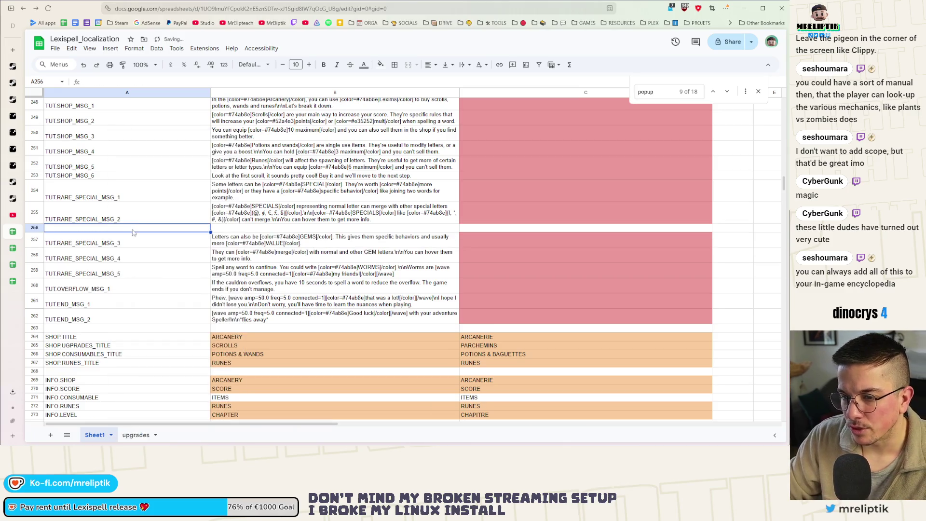
click(123, 242)
shift+click(124, 275)
click(121, 228)
key(ctrl+v)
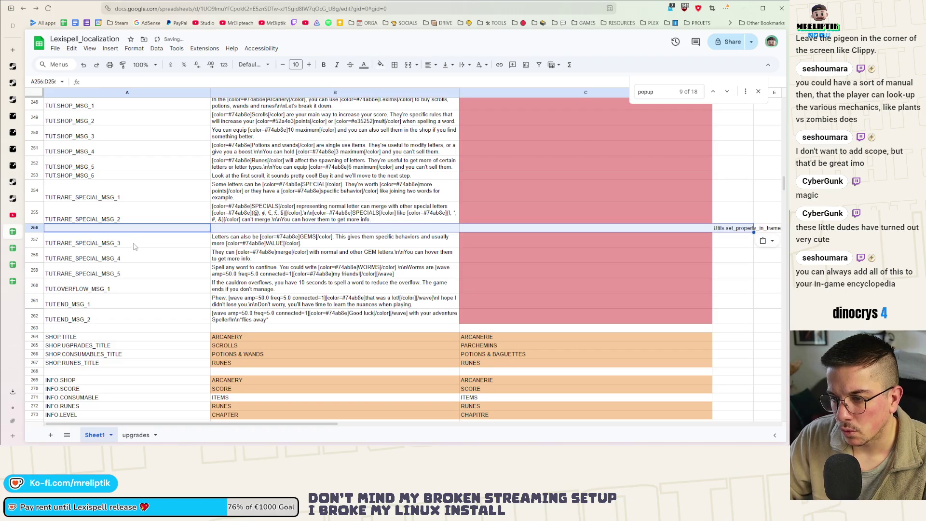
key(ctrl+z)
click(123, 243)
shift+click(110, 278)
key(ctrl+c)
click(111, 228)
key(ctrl+v)
Clear the red fill from the shifted key cells and return to Godot
click(126, 274)
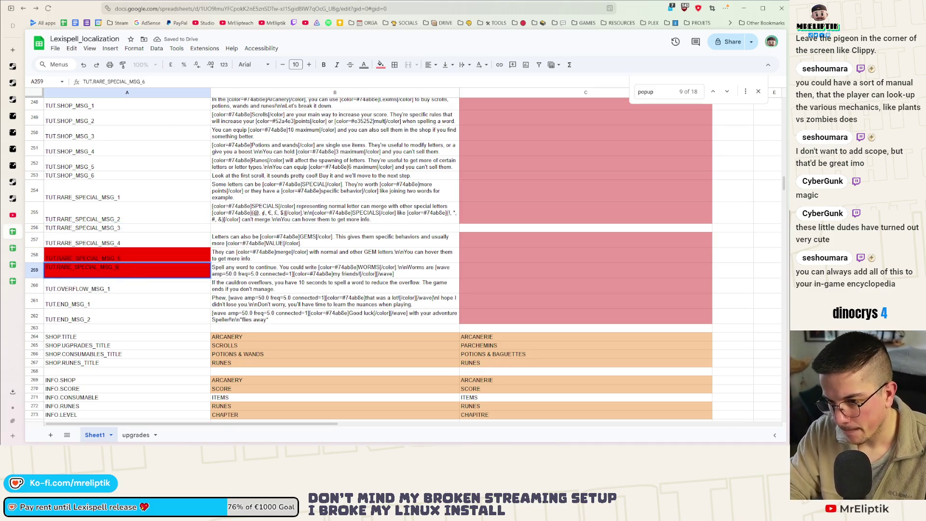
click(121, 304)
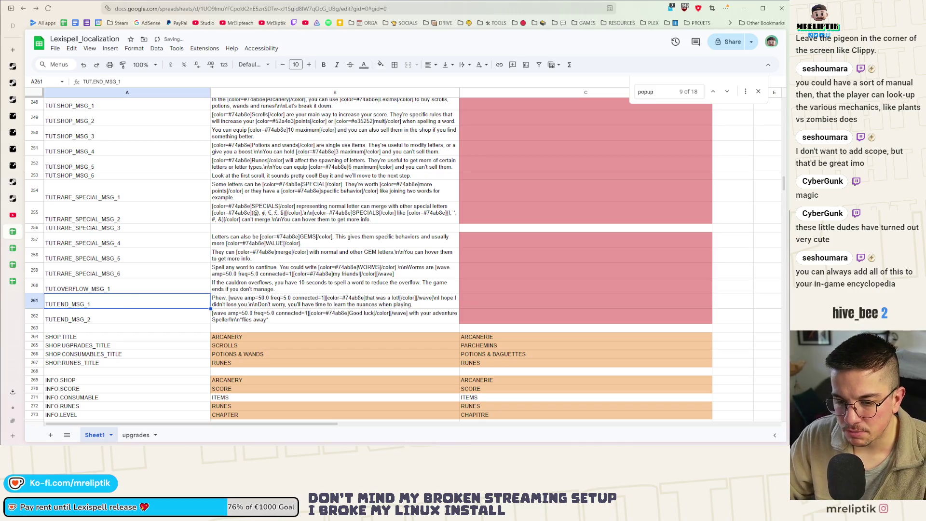
key(alt+Tab)
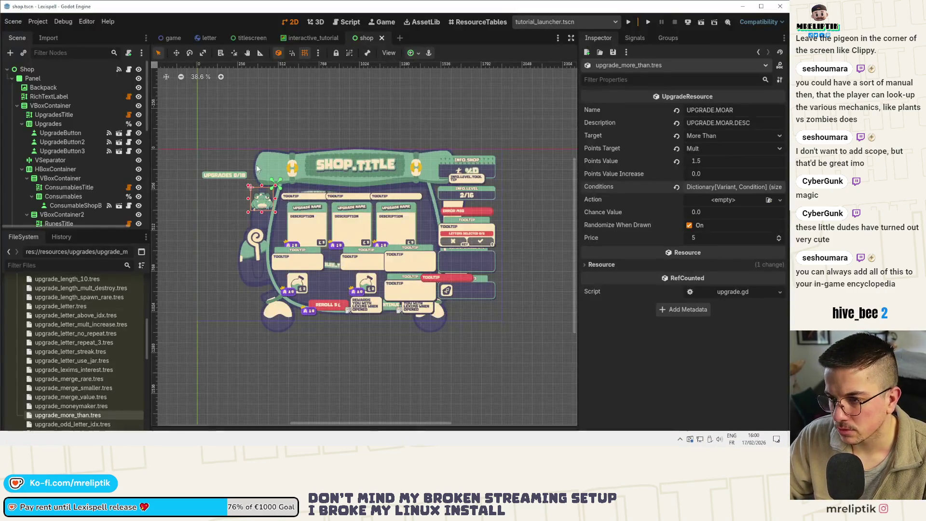
Append "TUT.RARE_SPECIAL_MSG_6" to the RARE_SPECIAL array on line 27 of interactive_tutorial.gd and save
click(316, 39)
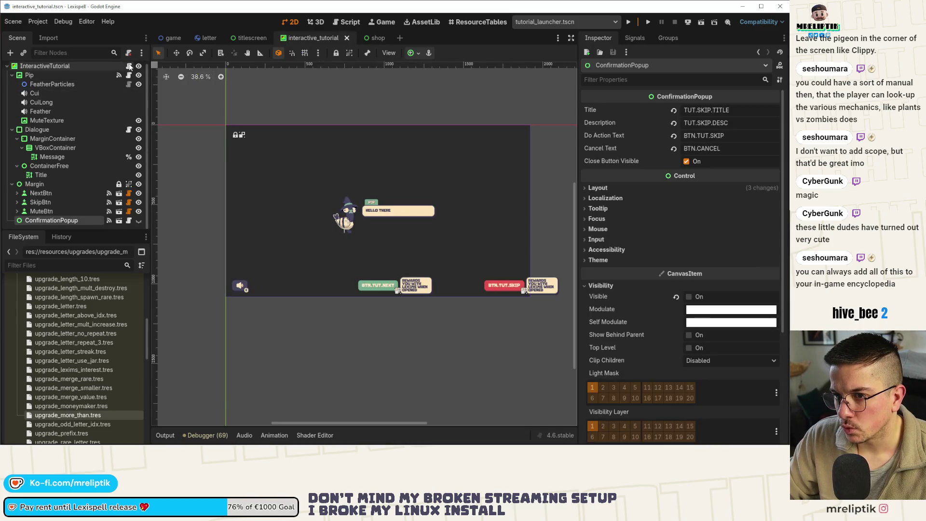
click(129, 66)
scroll(533, 236, up, 5)
scroll(533, 236, up, 20)
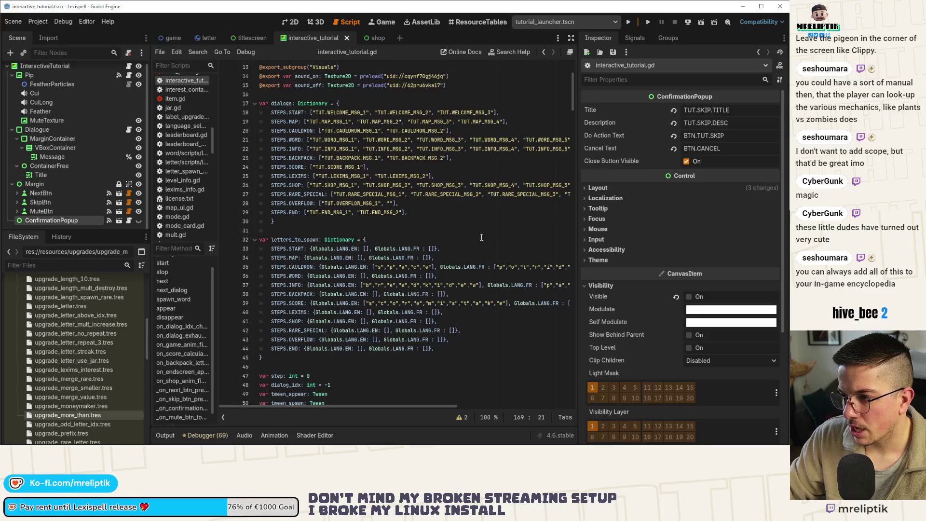
scroll(374, 179, right, 5)
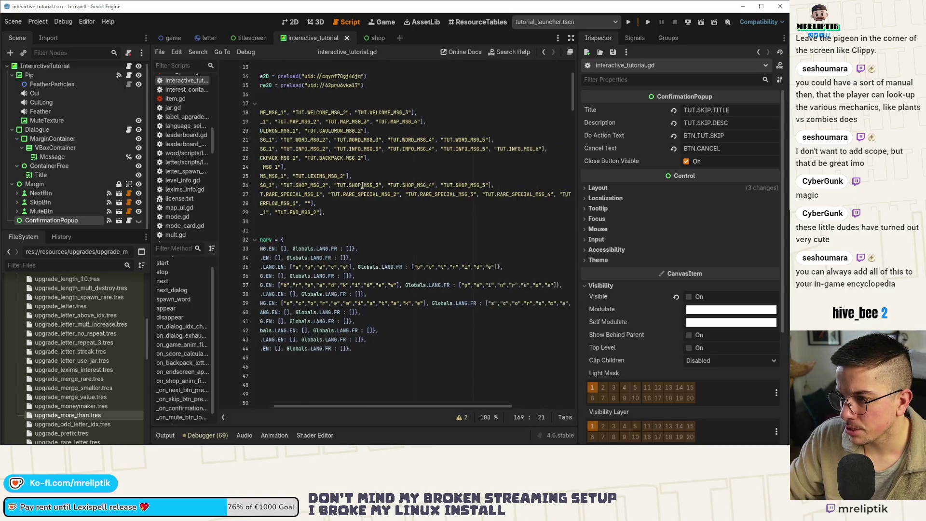
scroll(436, 200, right, 2)
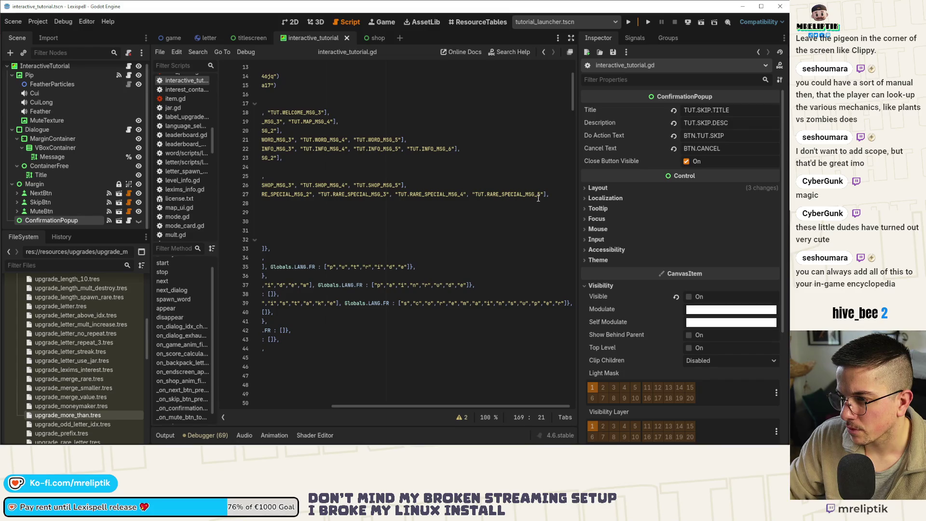
drag(540, 195, 476, 195)
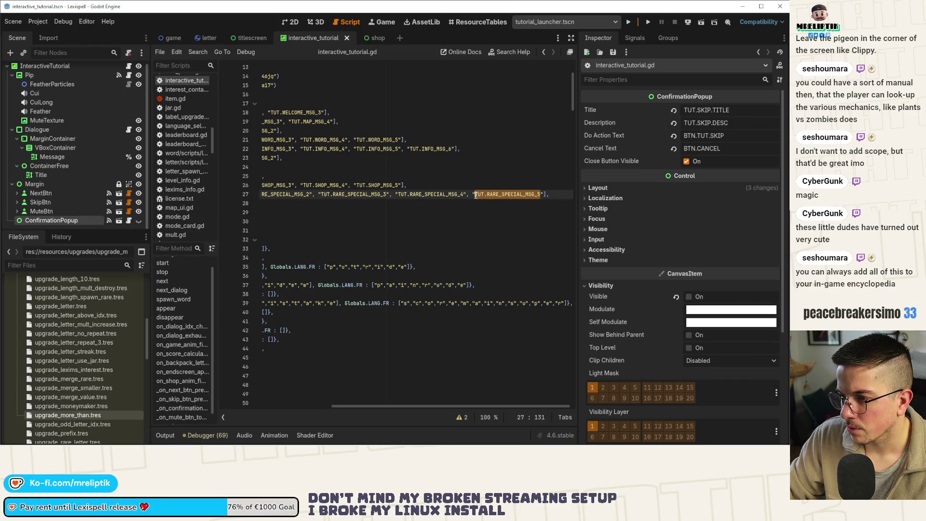
click(539, 199)
text(TUT.RARE_SPECIAL_MSG_6)
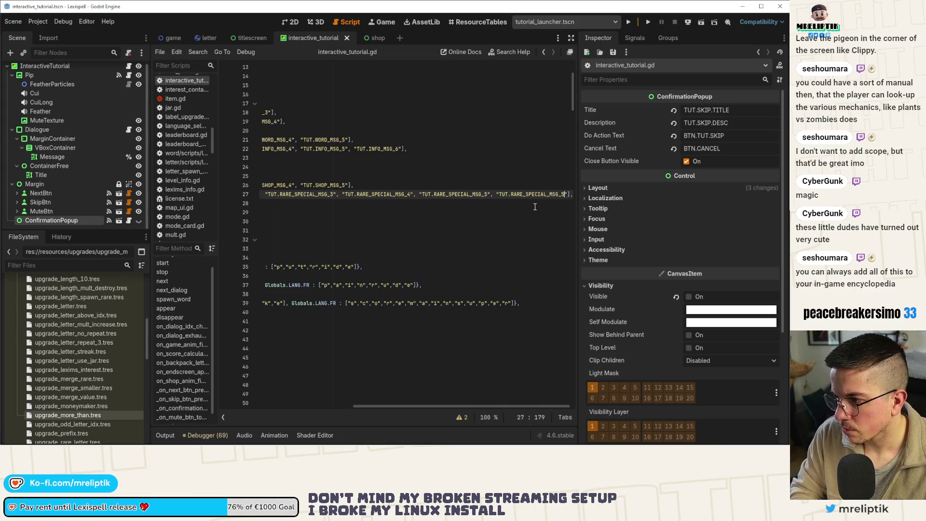
key(ctrl+s)
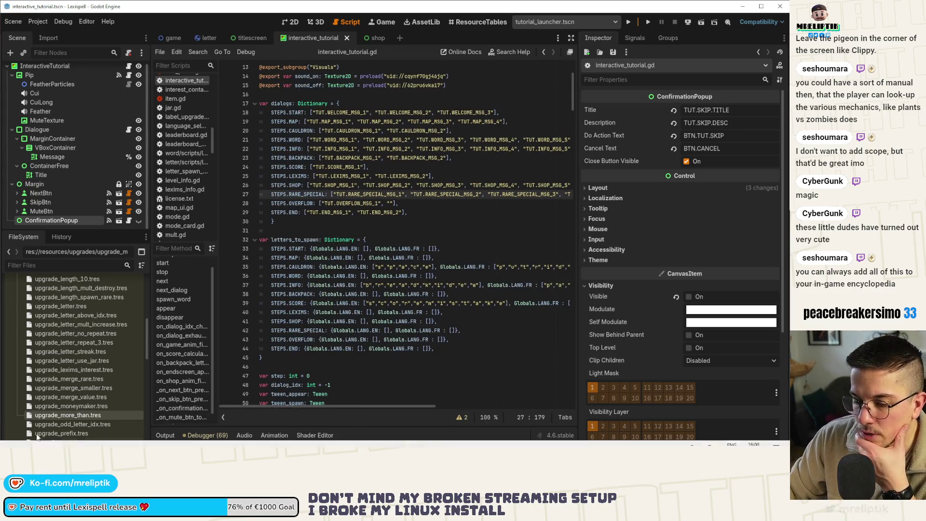
key(alt+Tab)
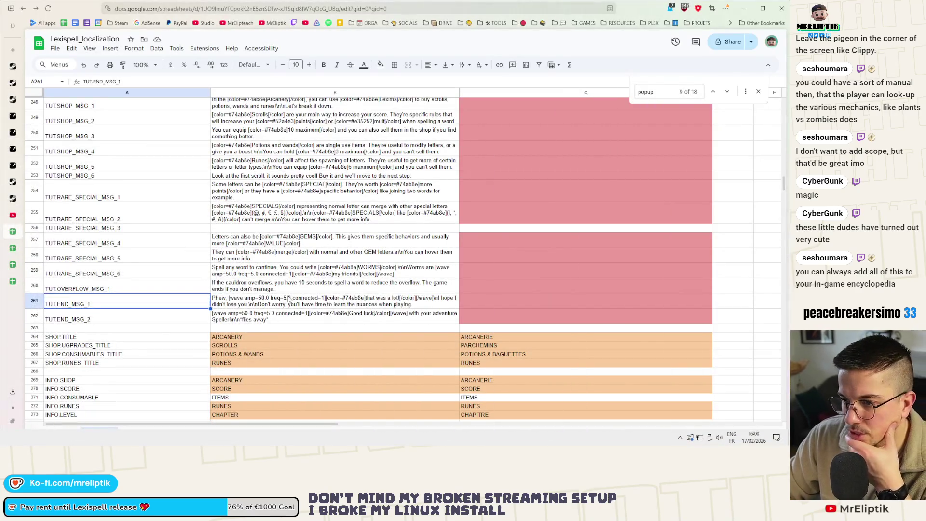
Move the non-mergeable specials text from TUT.RARE_SPECIAL_MSG_2 into TUT.RARE_SPECIAL_MSG_3, removing its leading line breaks
click(269, 221)
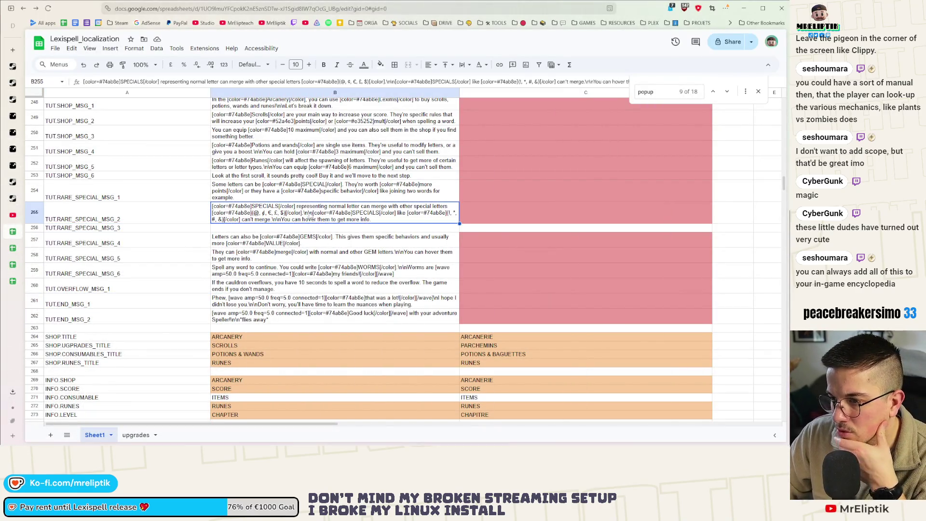
double_click(288, 213)
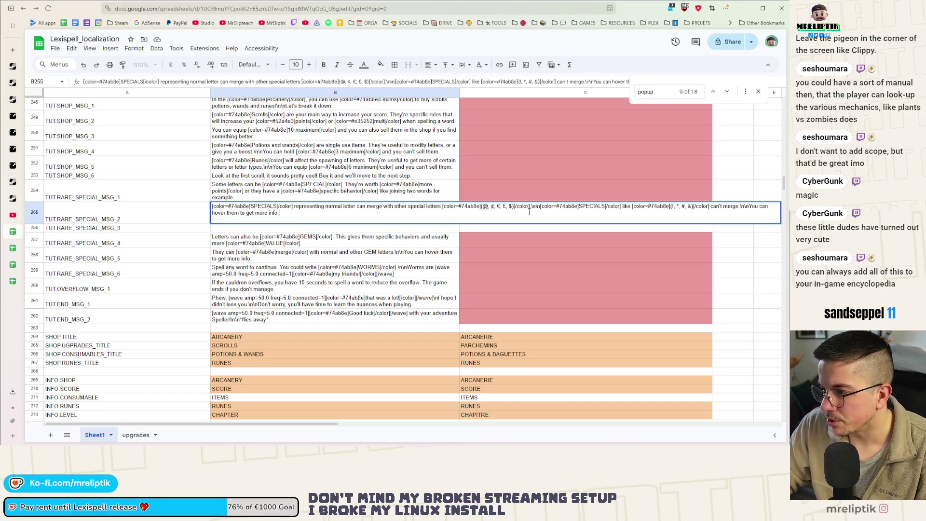
drag(532, 209, 545, 209)
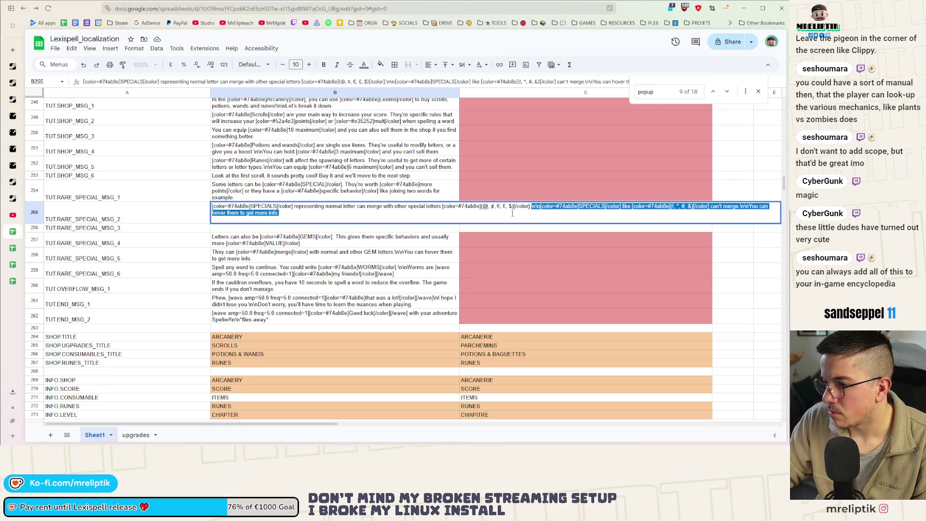
key(BackSpace)
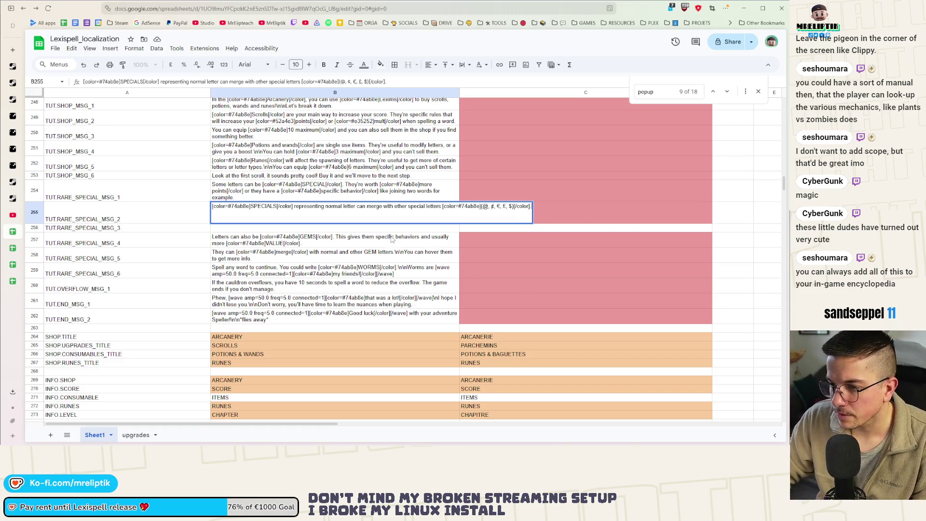
key(Return)
key(ctrl+v)
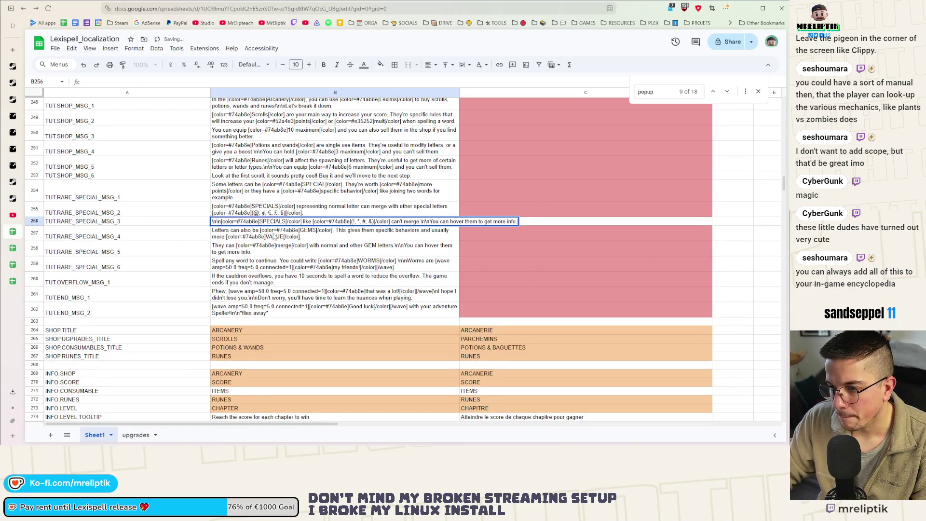
click(222, 222)
key(BackSpace)
key(BackSpace)
key(BackSpace)
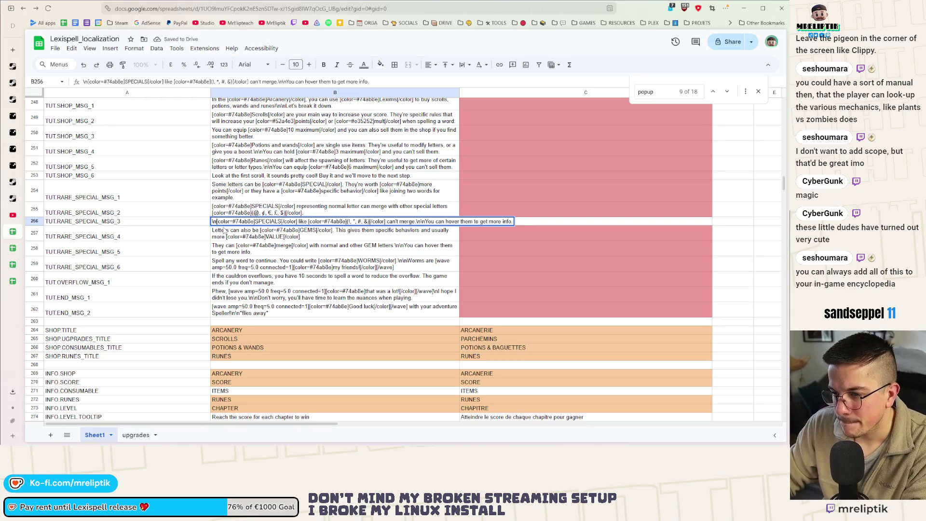
key(Return)
click(262, 261)
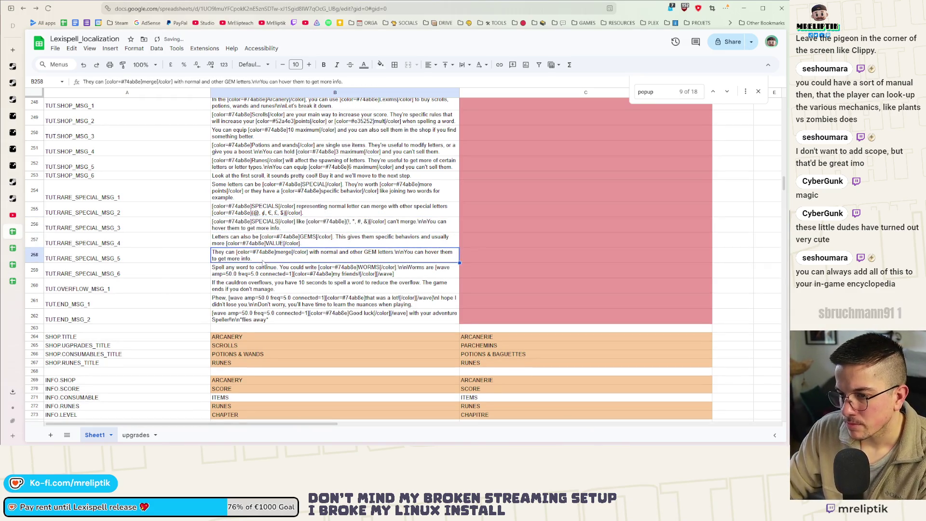
click(311, 227)
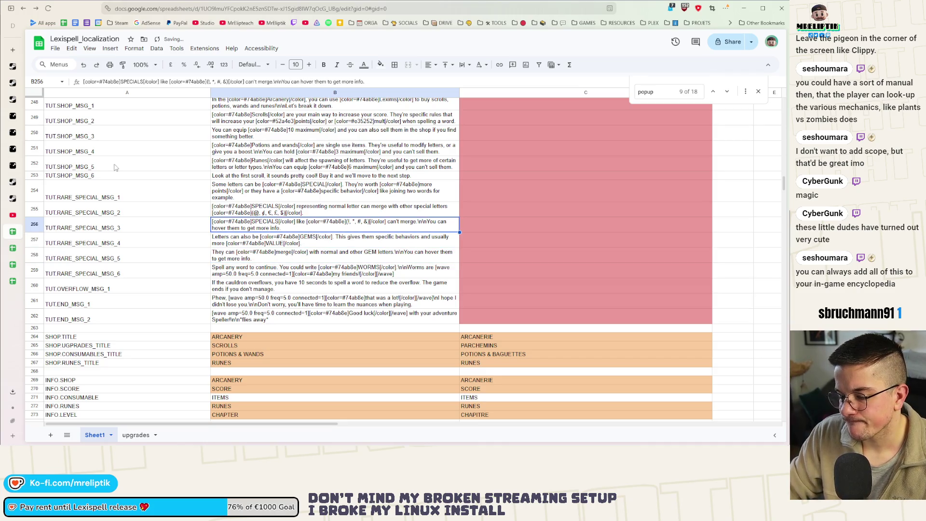
Download the localization sheet via File > Download
scroll(239, 270, up, 10)
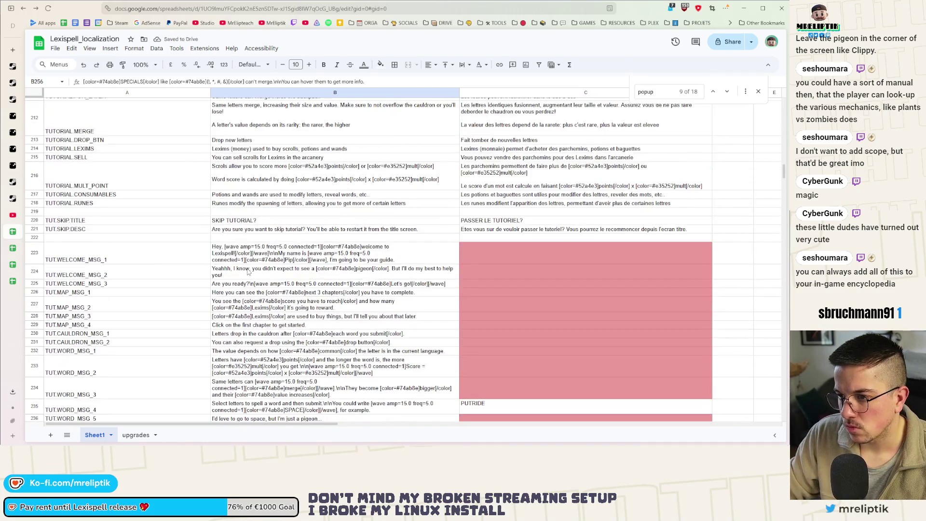
scroll(248, 271, down, 7)
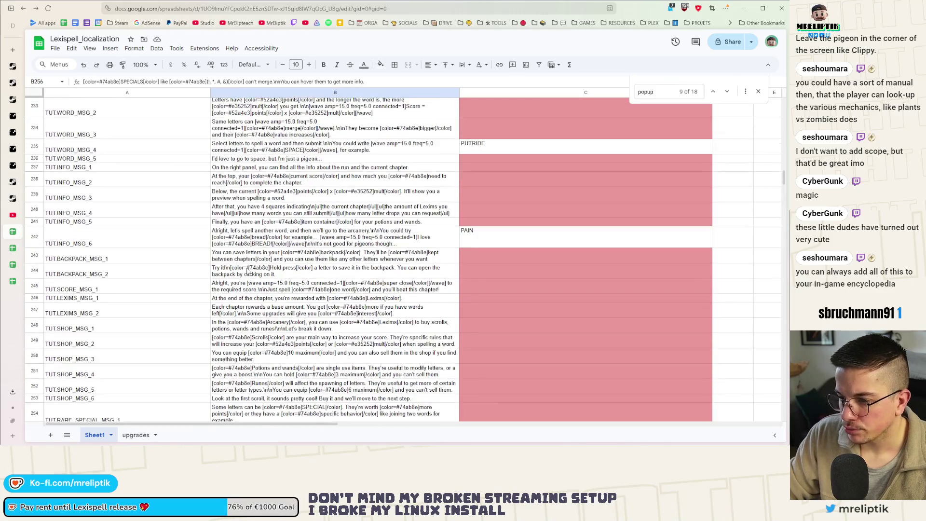
scroll(248, 271, down, 2)
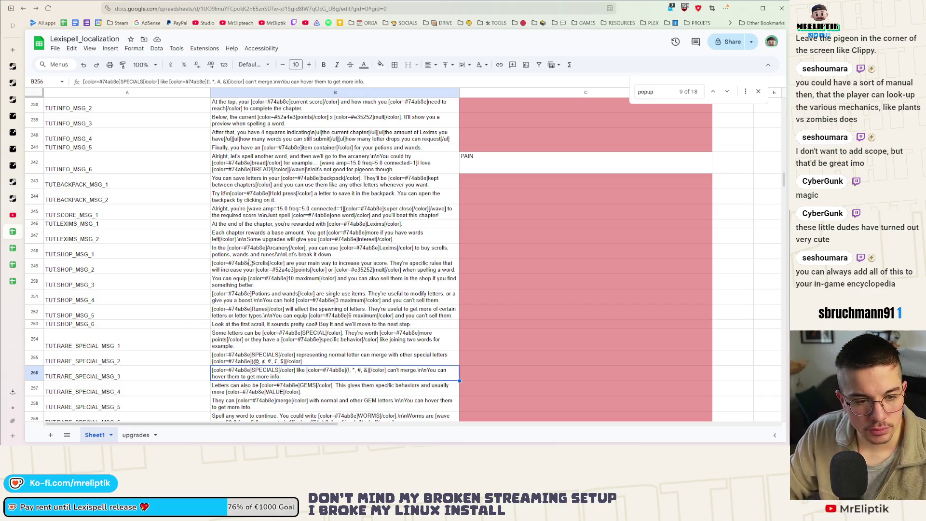
scroll(226, 189, up, 5)
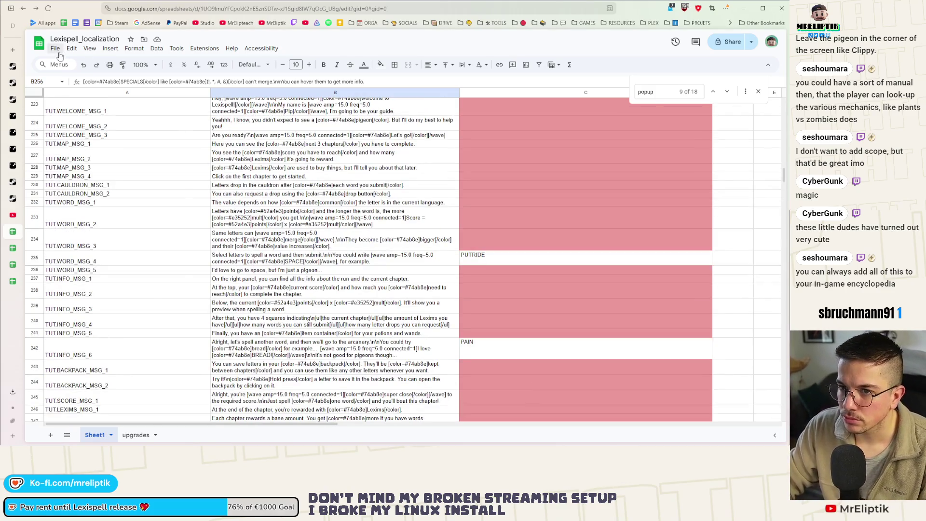
click(55, 48)
mouse_move(73, 149)
click(236, 205)
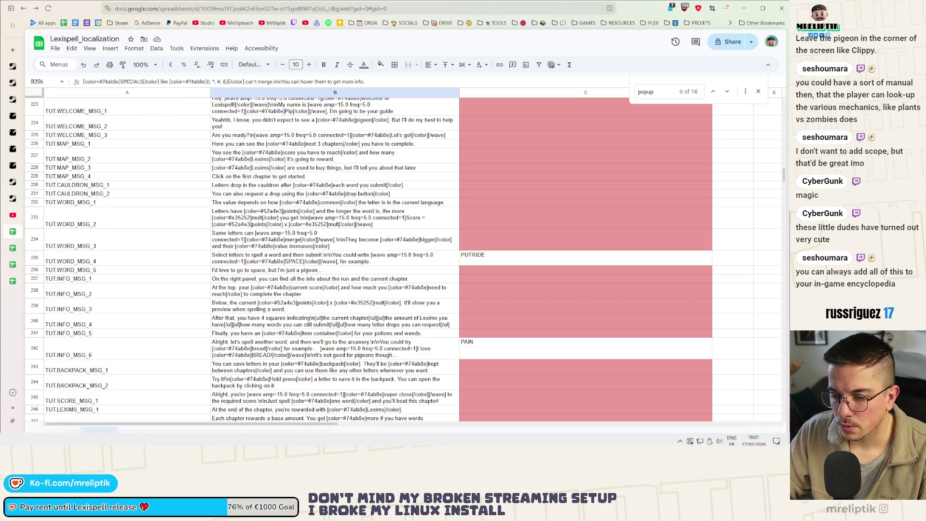
Run the project in Godot and view Pip's welcome dialog in the maximized game view, then return to 2D
key(alt+Tab)
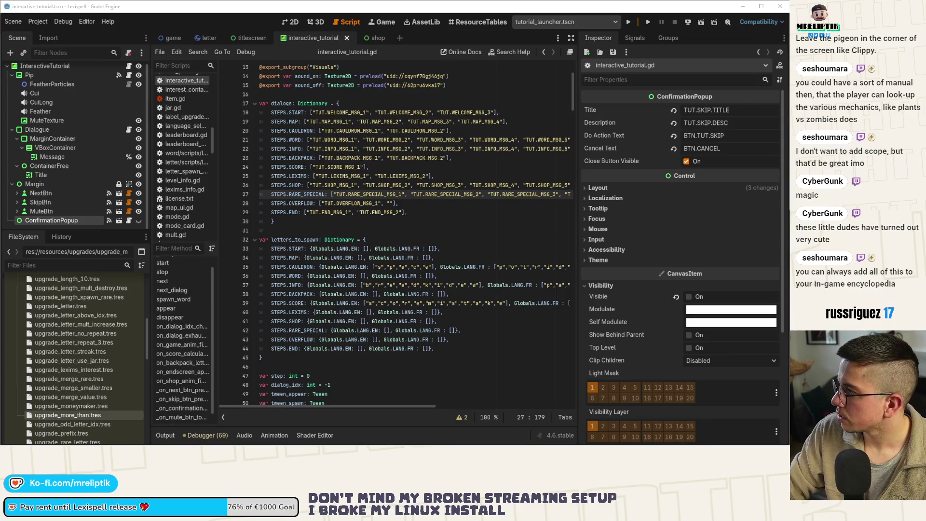
click(629, 22)
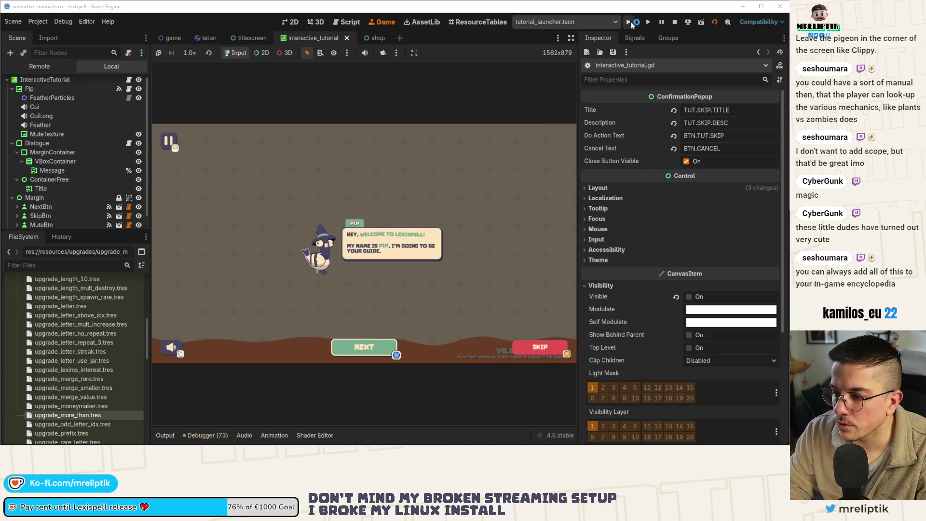
click(571, 37)
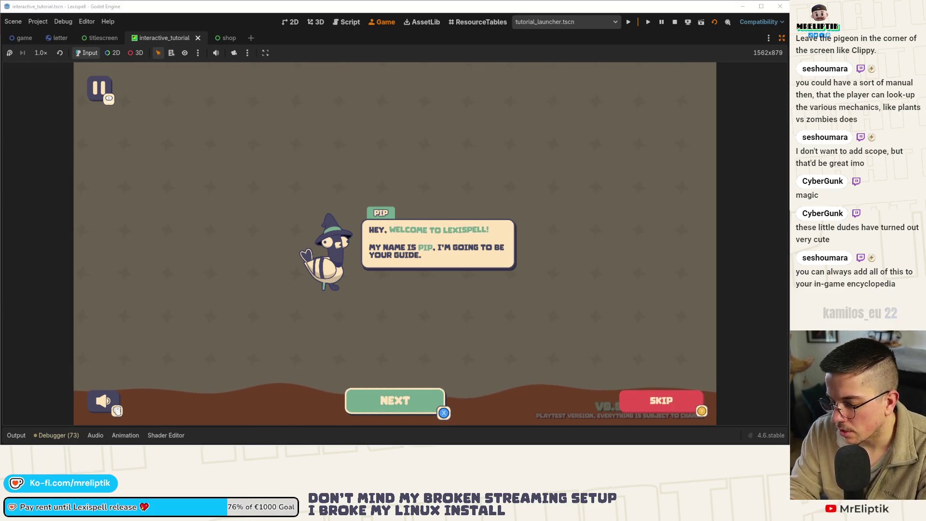
key(ctrl+F1)
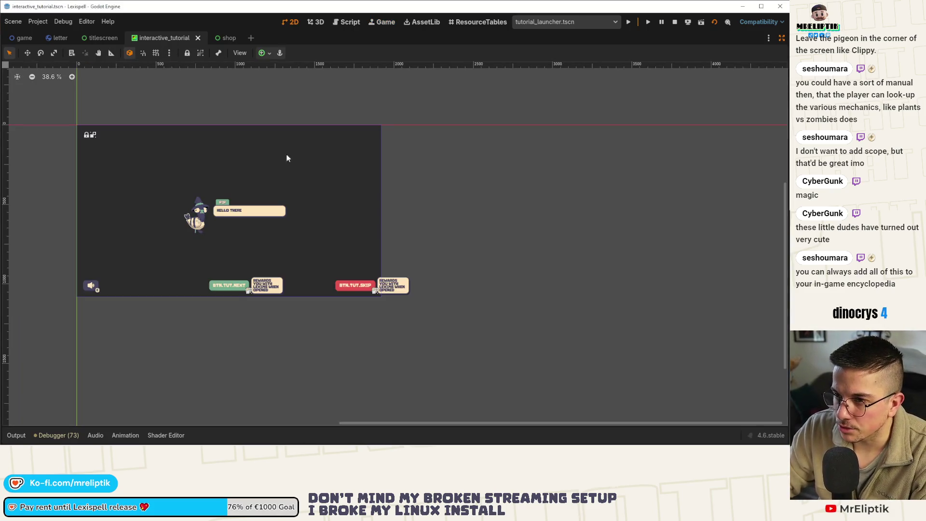
Stop the game and make MuteBtn the left focus neighbor of NextBtn and right neighbor of SkipBtn
click(674, 22)
click(382, 287)
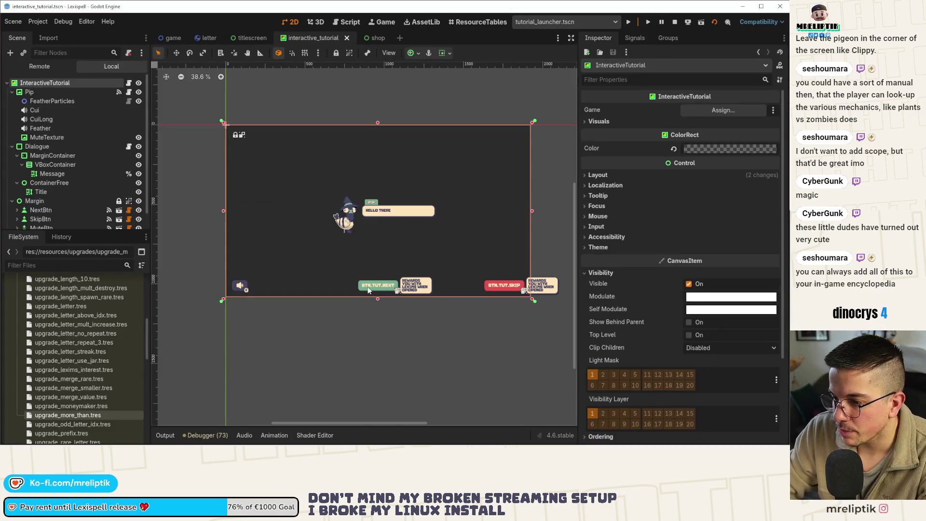
scroll(90, 193, down, 1)
click(47, 203)
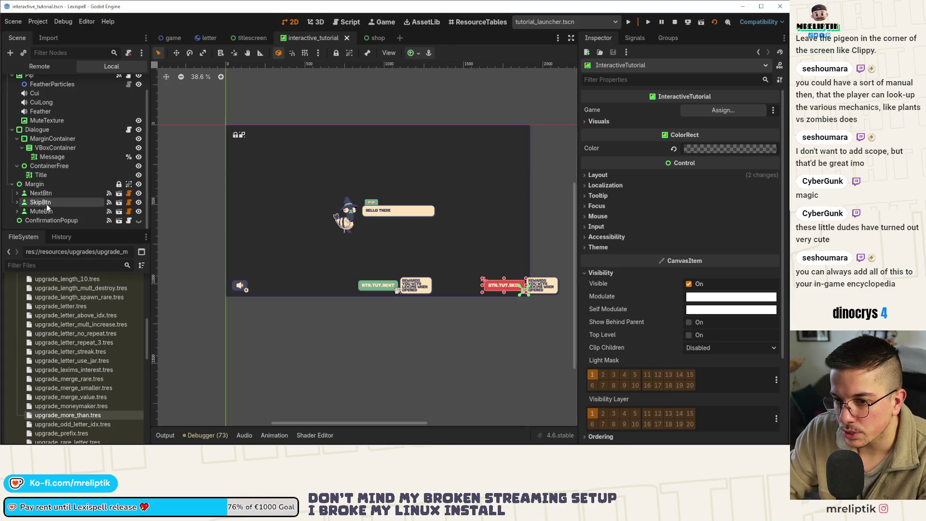
click(41, 193)
scroll(354, 280, up, 6)
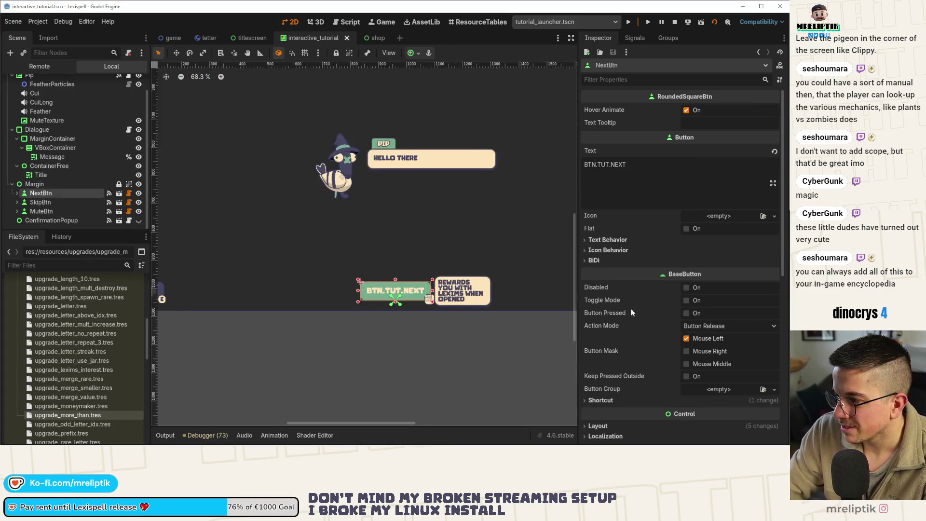
scroll(671, 284, down, 5)
click(713, 204)
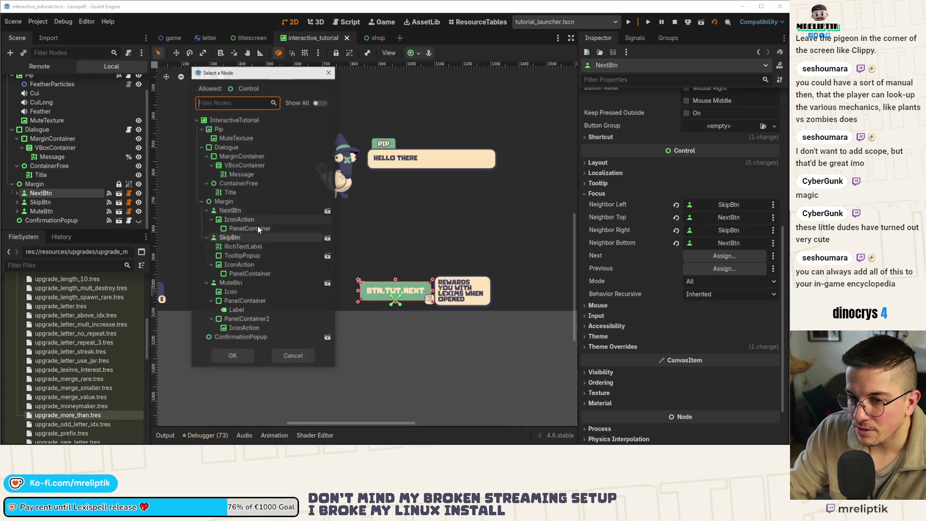
double_click(236, 286)
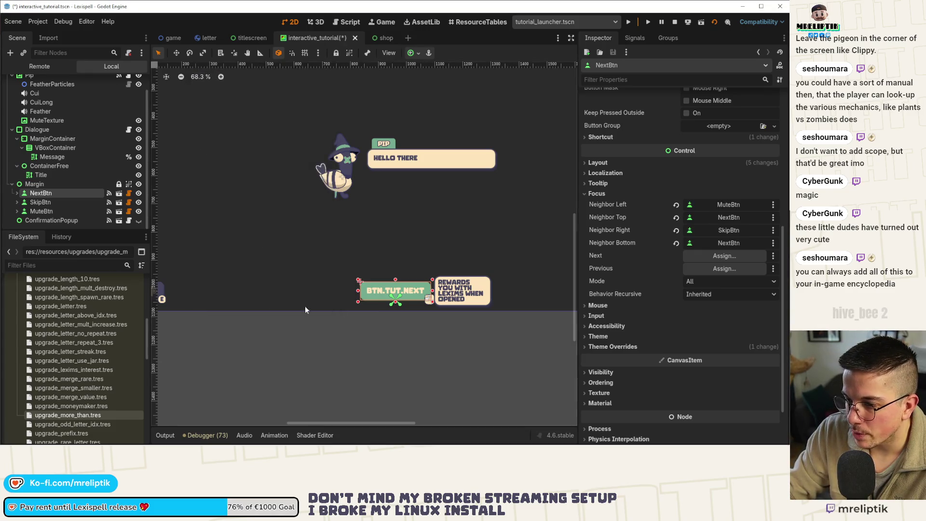
scroll(339, 322, down, 2)
click(565, 299)
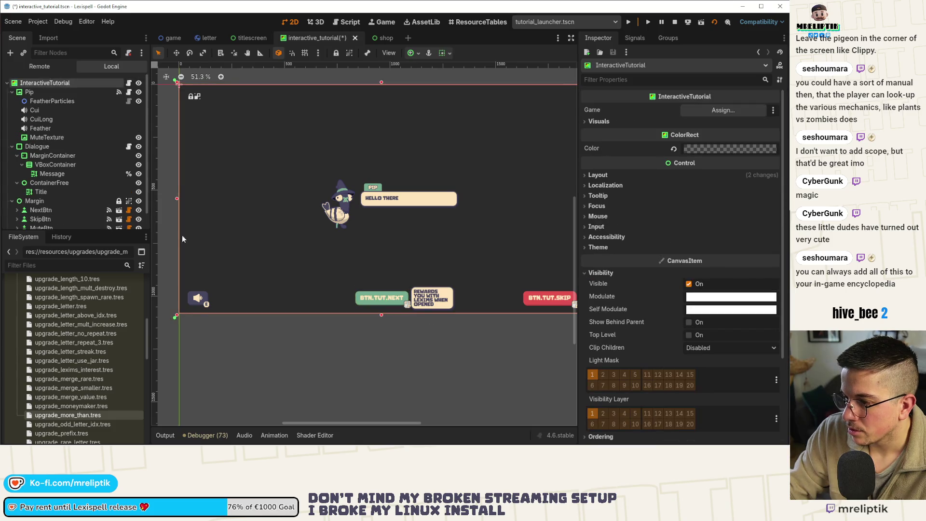
scroll(650, 295, up, 5)
scroll(652, 290, down, 5)
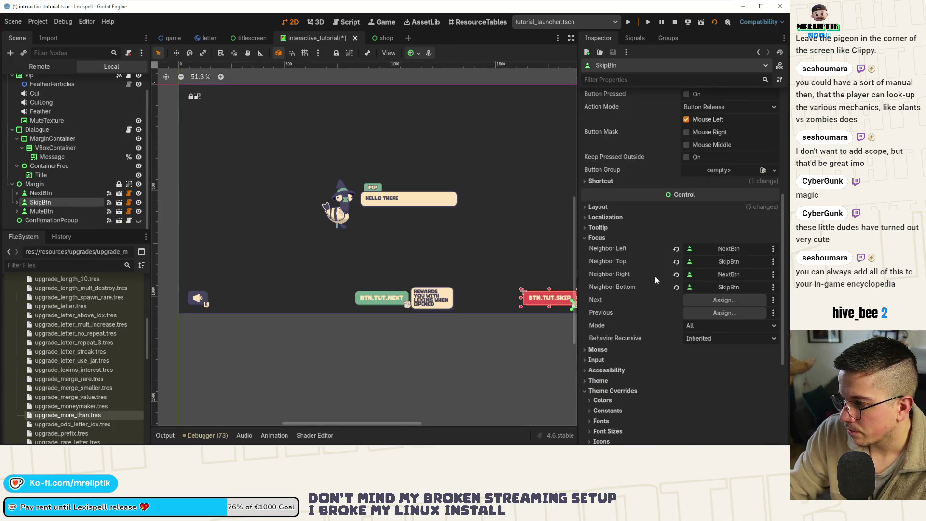
click(724, 274)
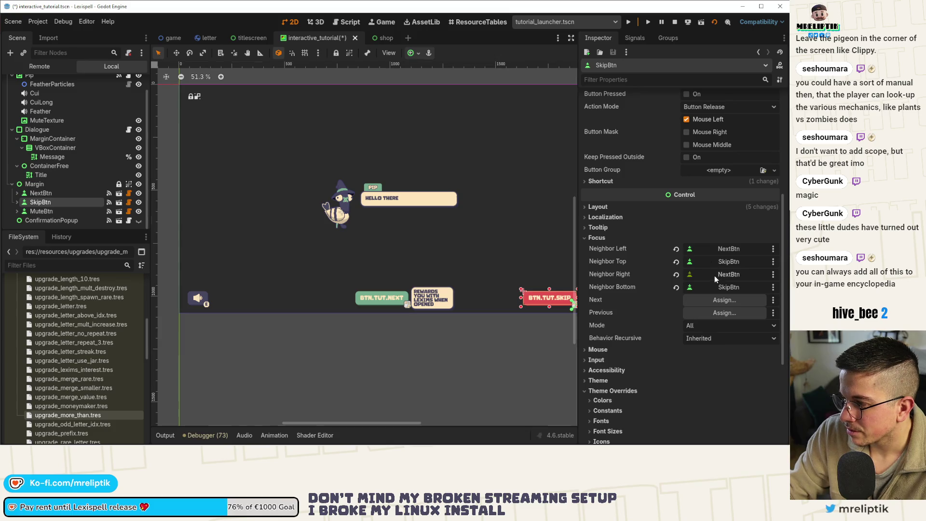
double_click(239, 282)
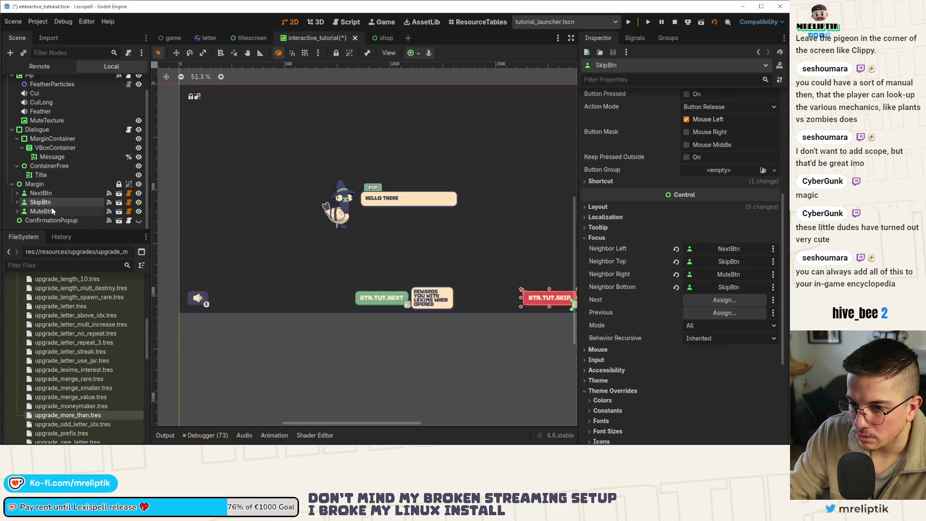
Set MuteBtn's left focus neighbor to SkipBtn and right focus neighbor to NextBtn
click(197, 298)
scroll(643, 308, down, 3)
click(603, 303)
click(603, 293)
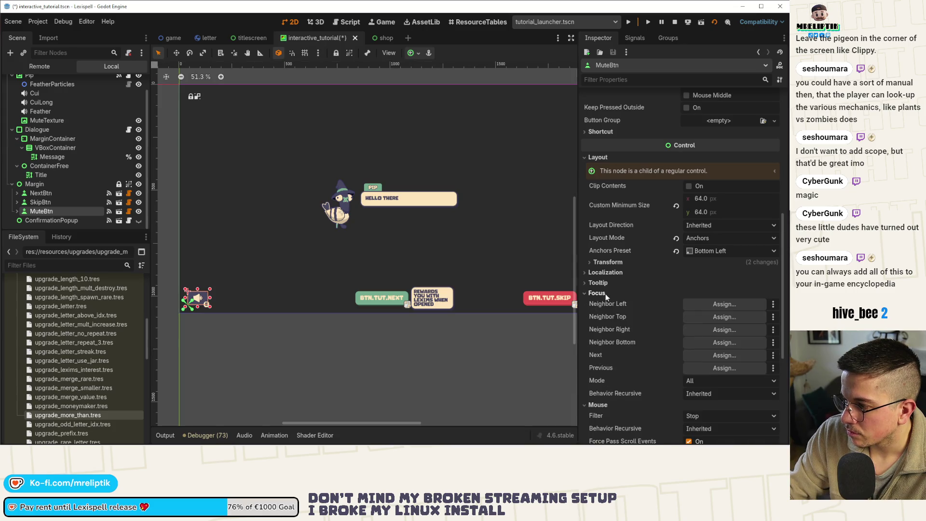
click(724, 304)
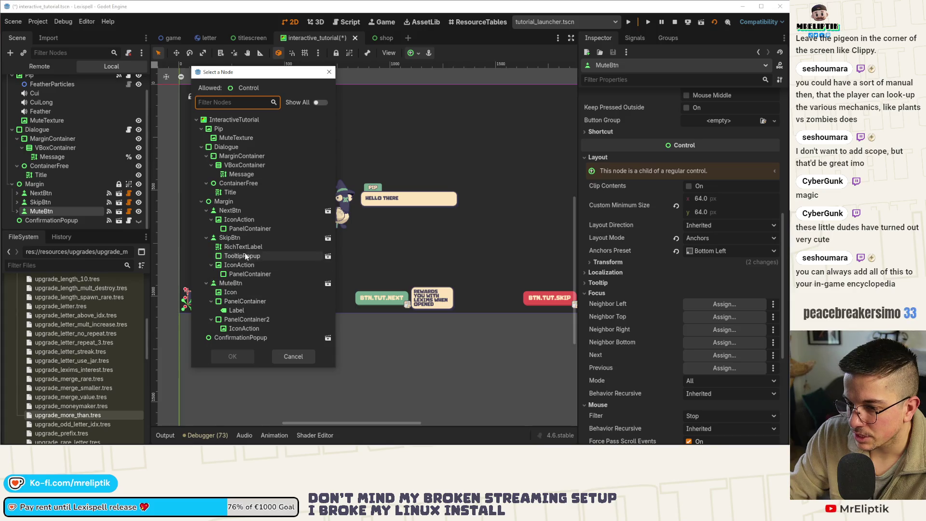
double_click(229, 237)
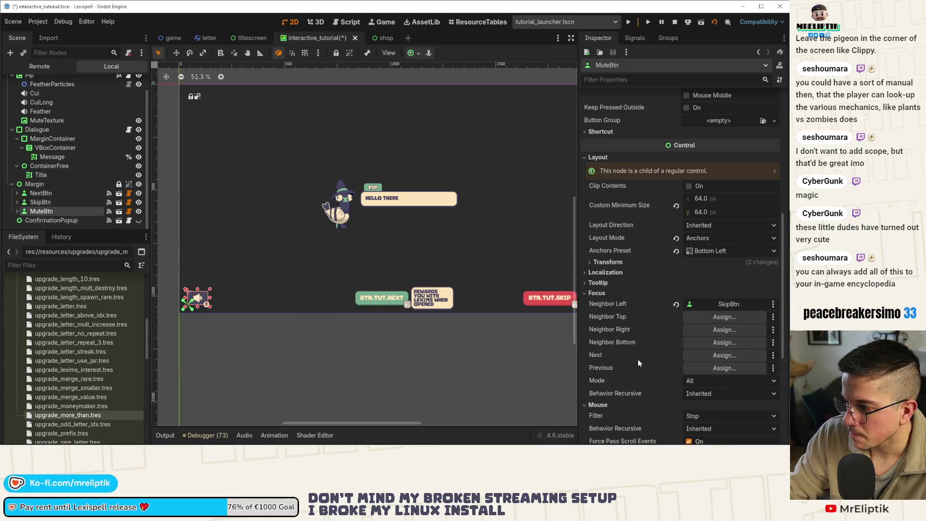
click(701, 330)
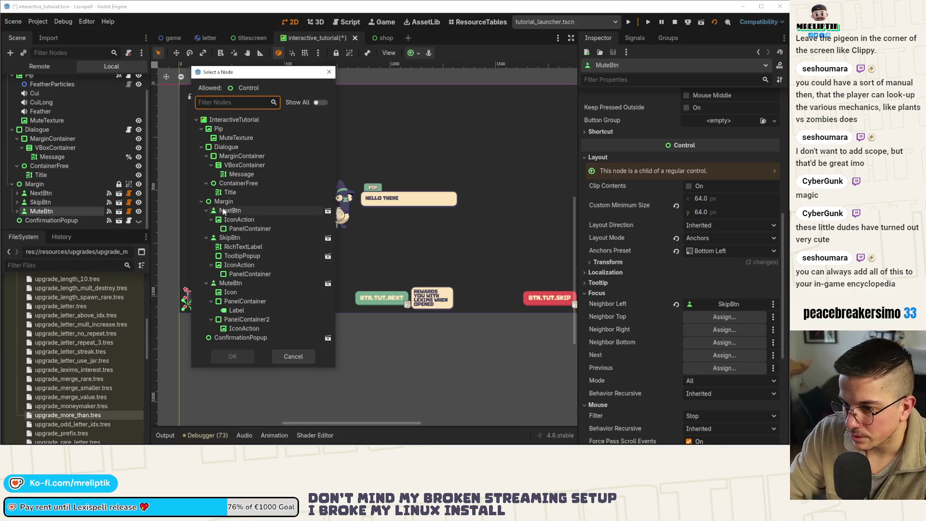
double_click(290, 211)
Set MuteBtn as its own top and bottom focus neighbor and save the scene
click(724, 317)
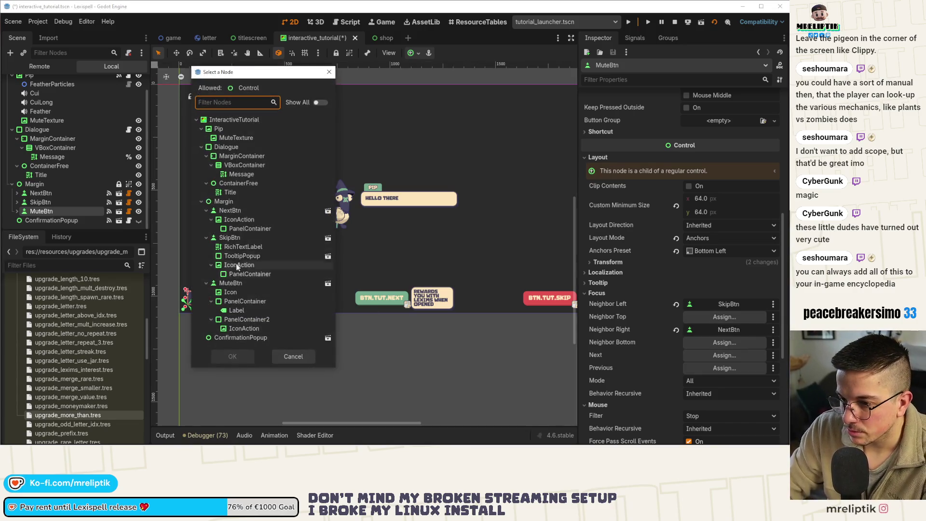
double_click(238, 283)
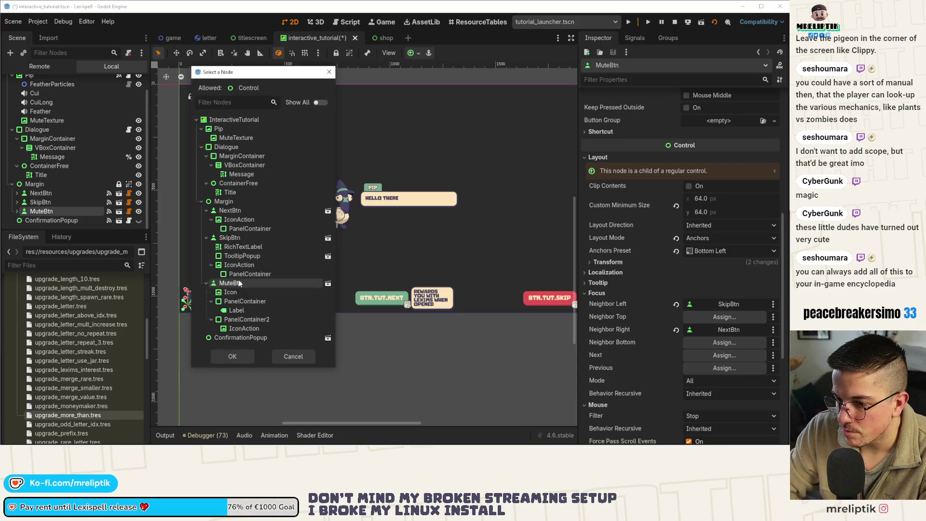
click(728, 342)
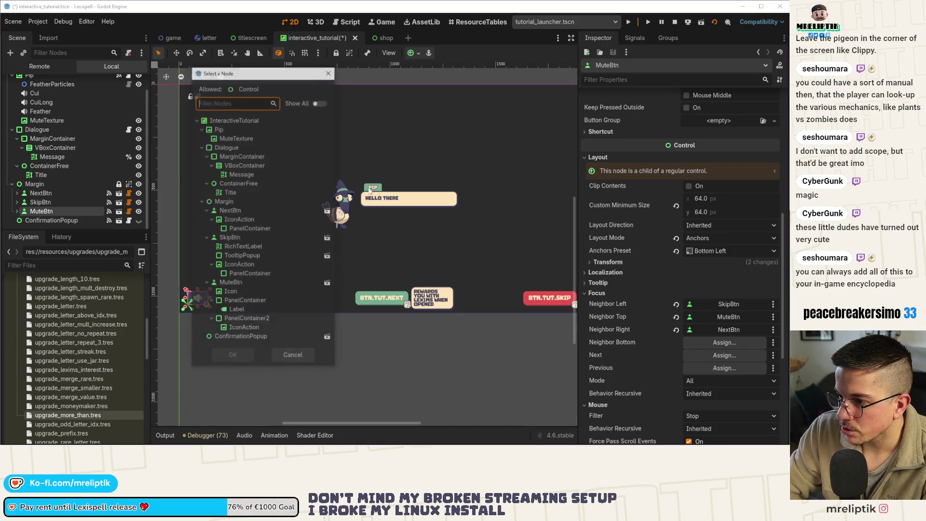
double_click(247, 282)
key(ctrl+s)
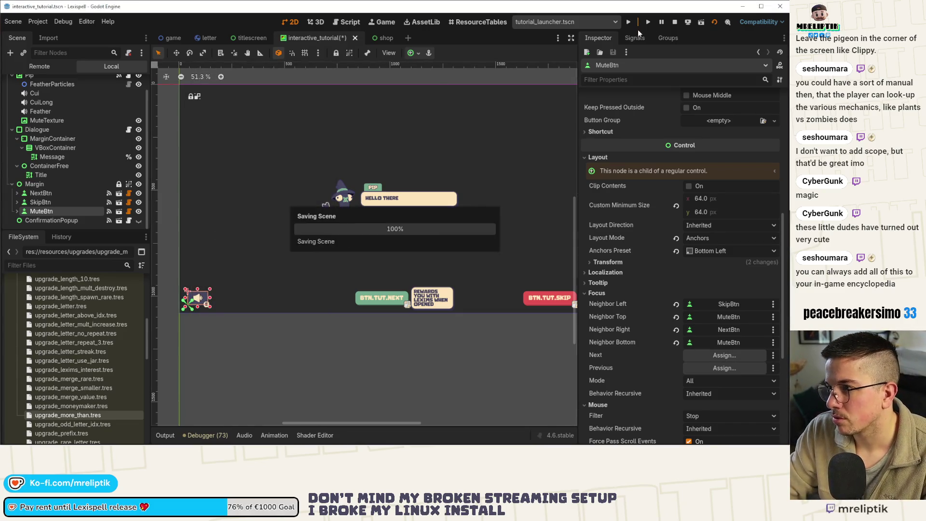
click(571, 38)
Run the tutorial scene with F6, advance Pip's dialogue to the Chapters screen, and return to 2D
key(F6)
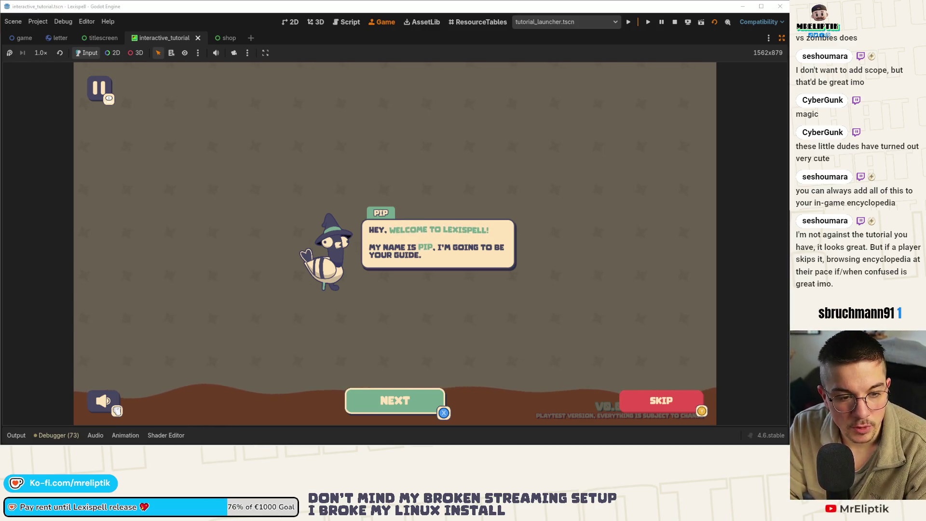
key(Return)
key(Return)
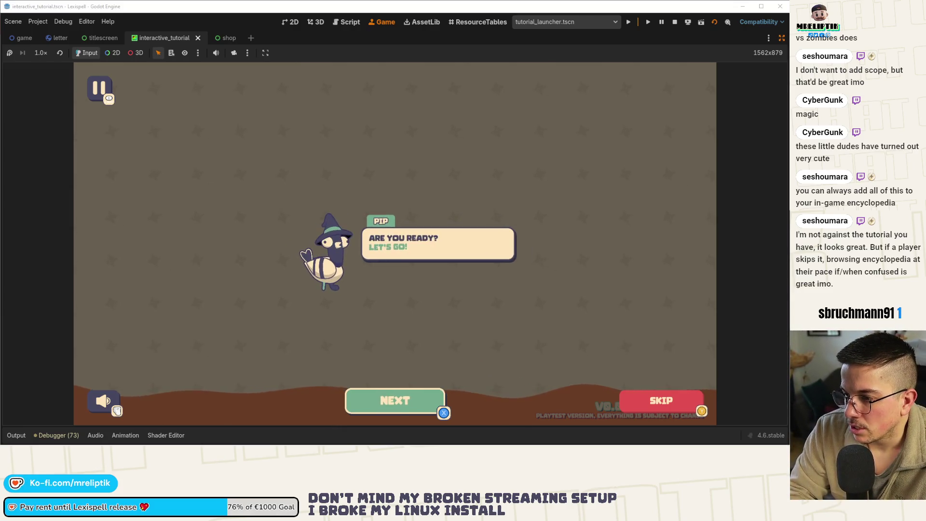
key(Return)
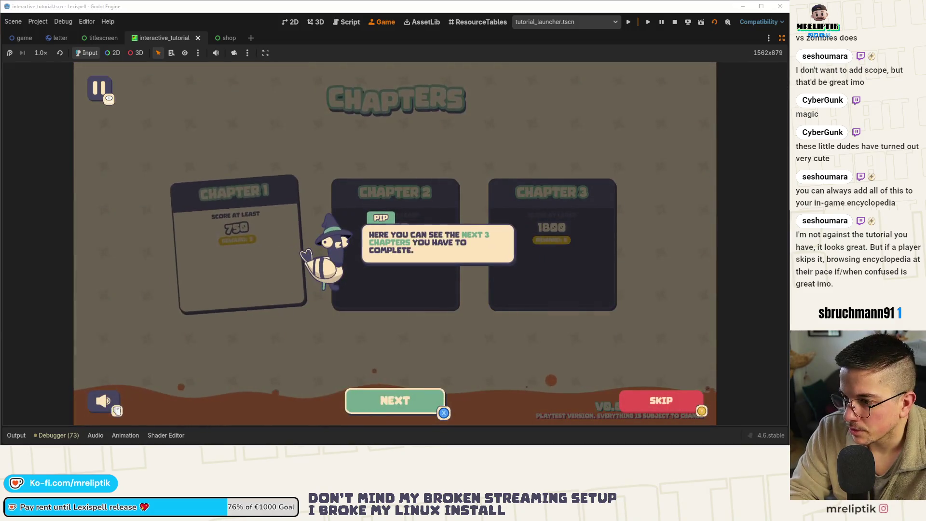
key(Return)
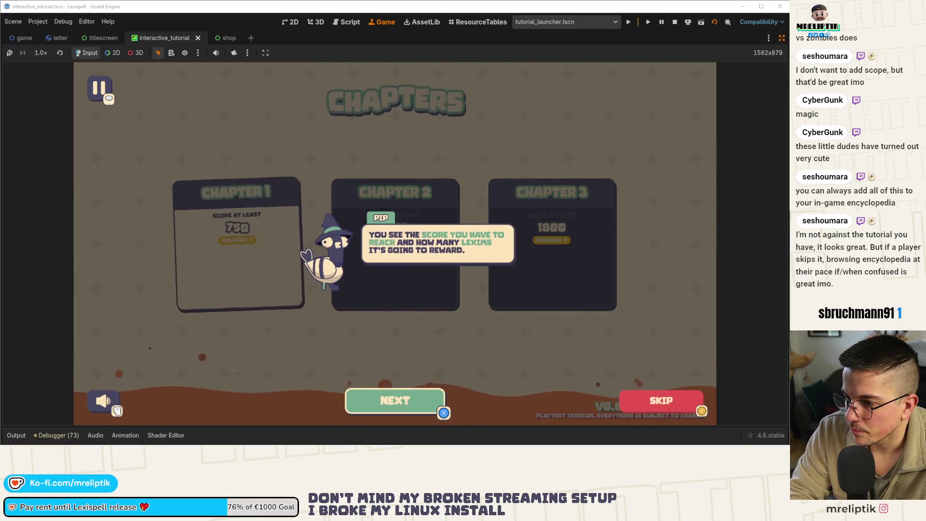
key(Return)
key(Return)
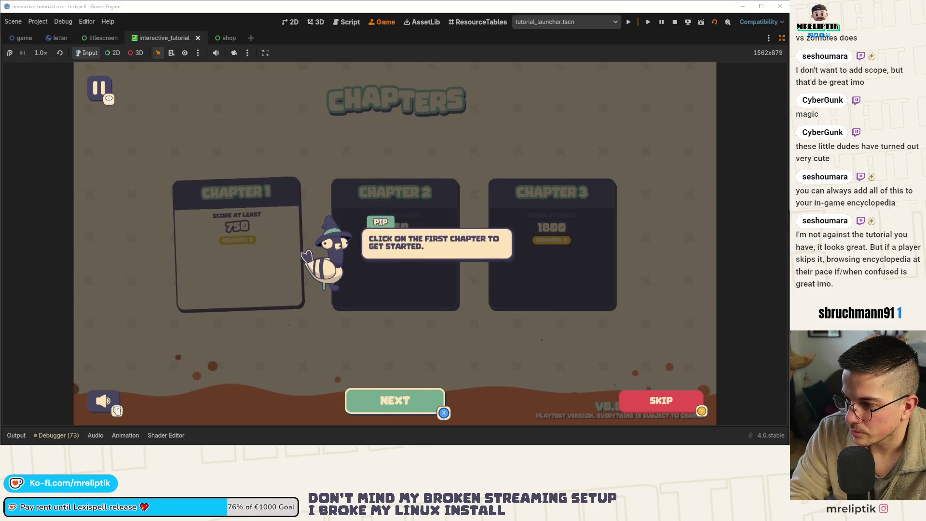
key(Return)
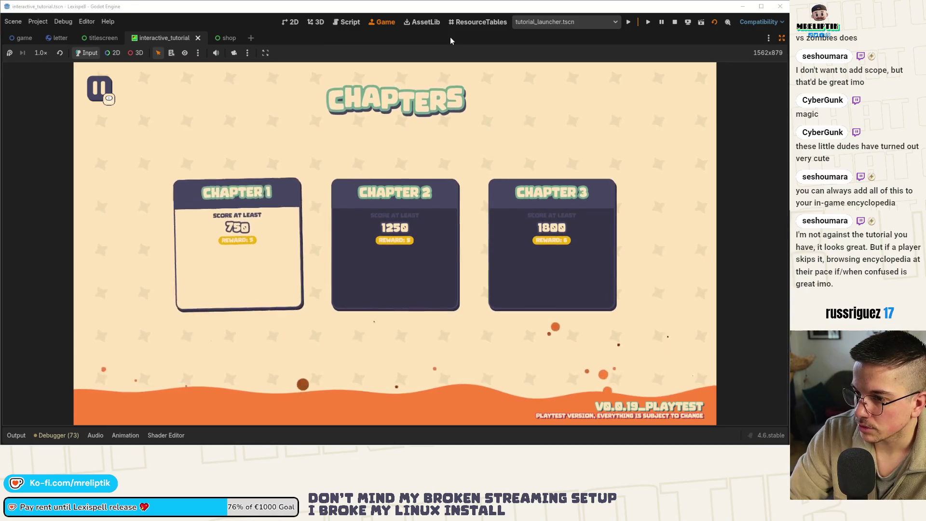
click(291, 22)
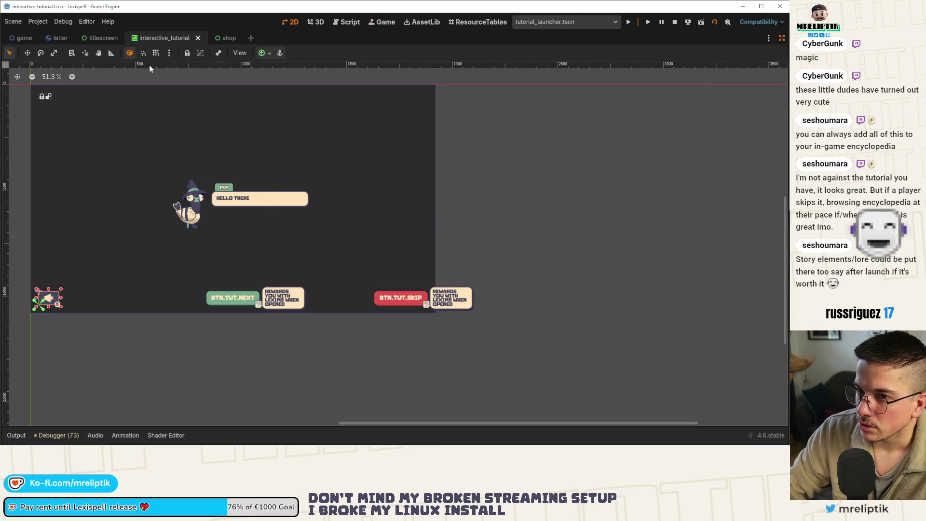
Restore the side panels, inspect the smaller bottom-left mute button, deselect MuteBtn and save the scene
click(782, 38)
scroll(554, 204, down, 1)
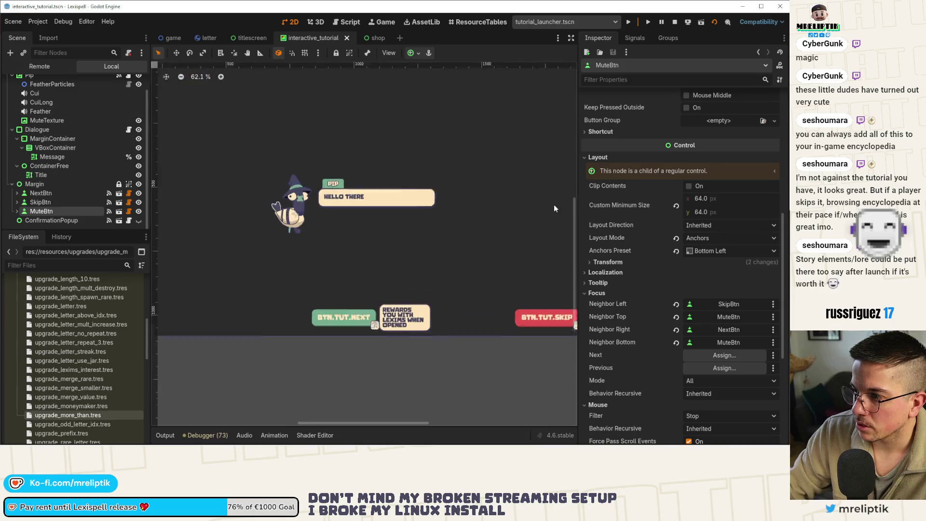
scroll(418, 210, down, 1)
scroll(130, 84, up, 1)
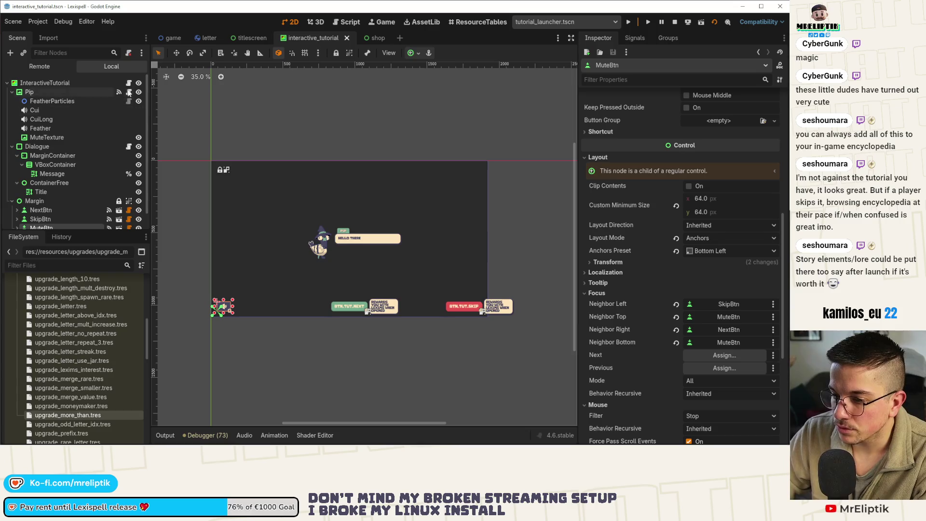
scroll(199, 314, up, 15)
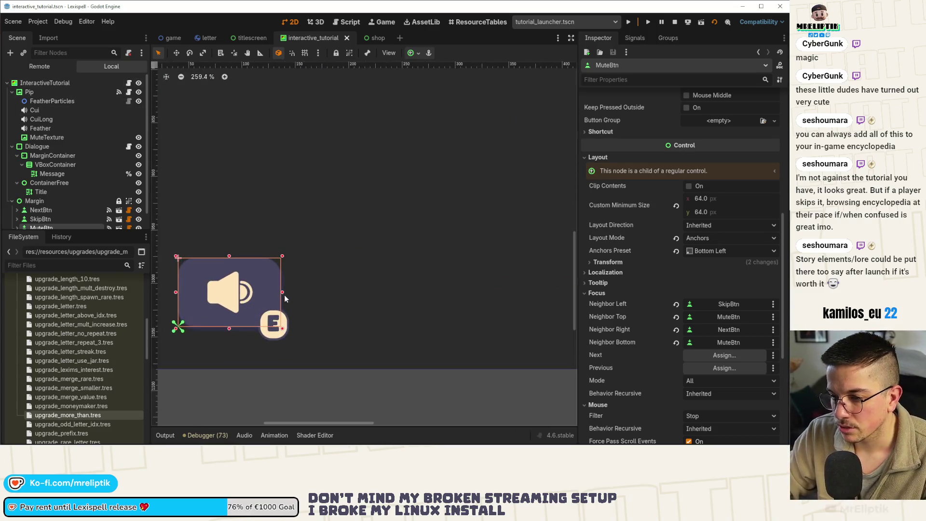
scroll(285, 293, down, 2)
key(ctrl+s)
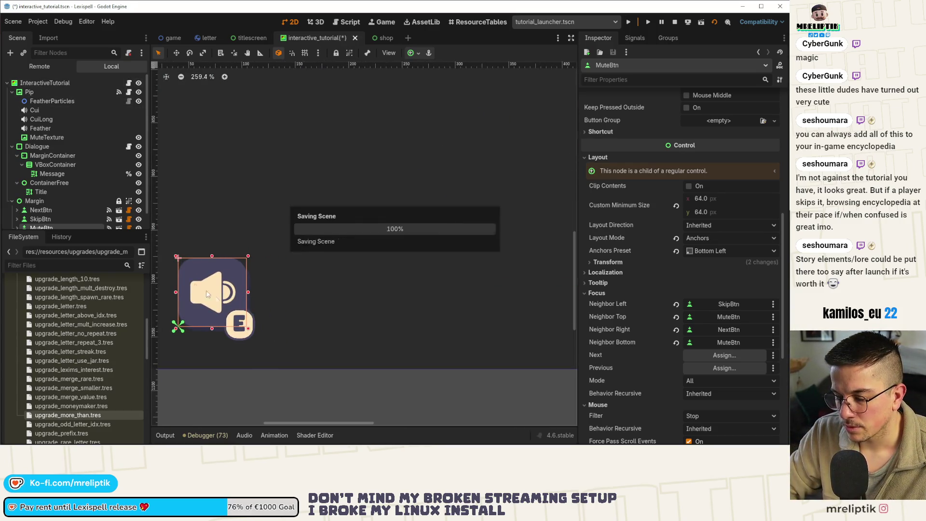
scroll(202, 301, down, 6)
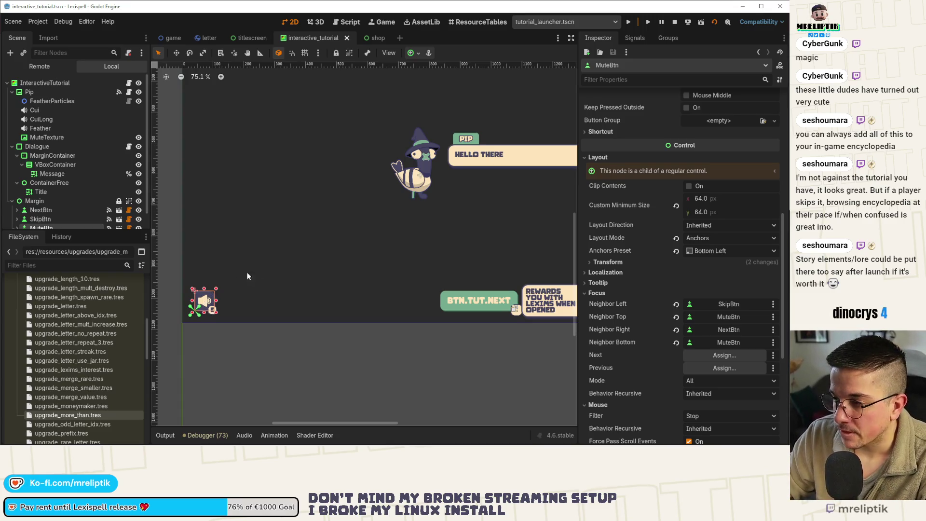
scroll(228, 275, down, 4)
click(302, 336)
key(ctrl+s)
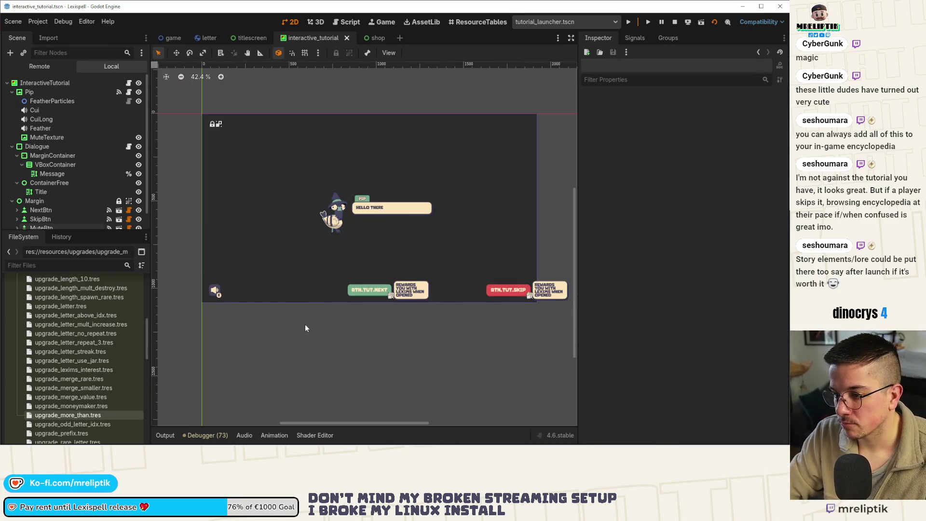
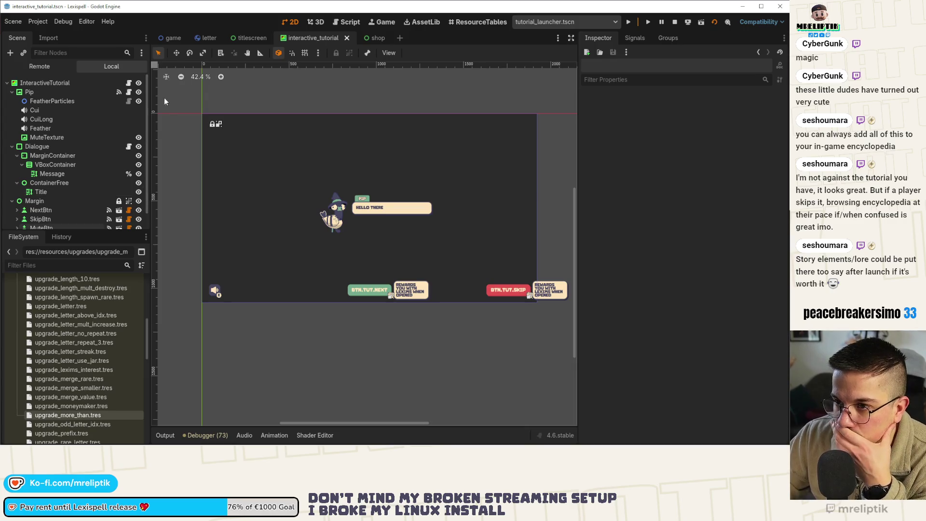
Open the interactive_tutorial.gd script and widen the code area and the script/method list panel
click(129, 83)
drag(578, 176, 686, 177)
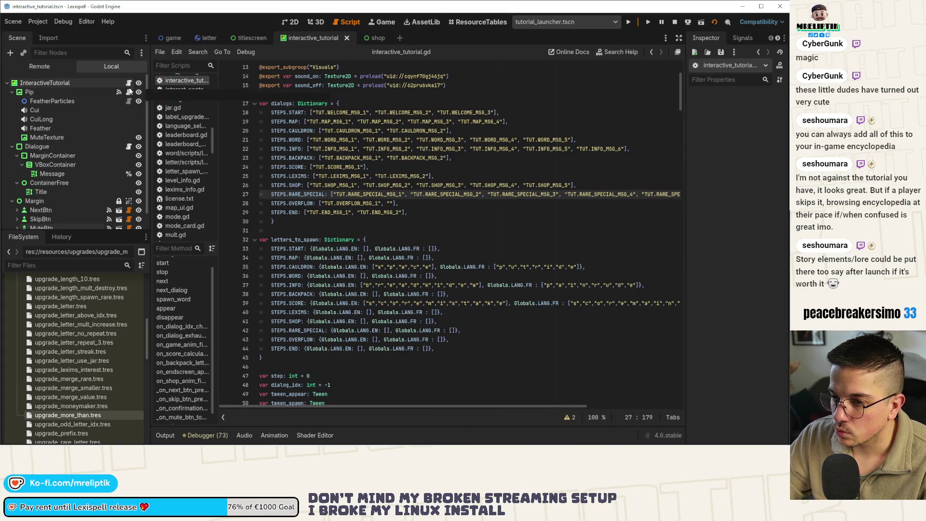
scroll(92, 179, down, 1)
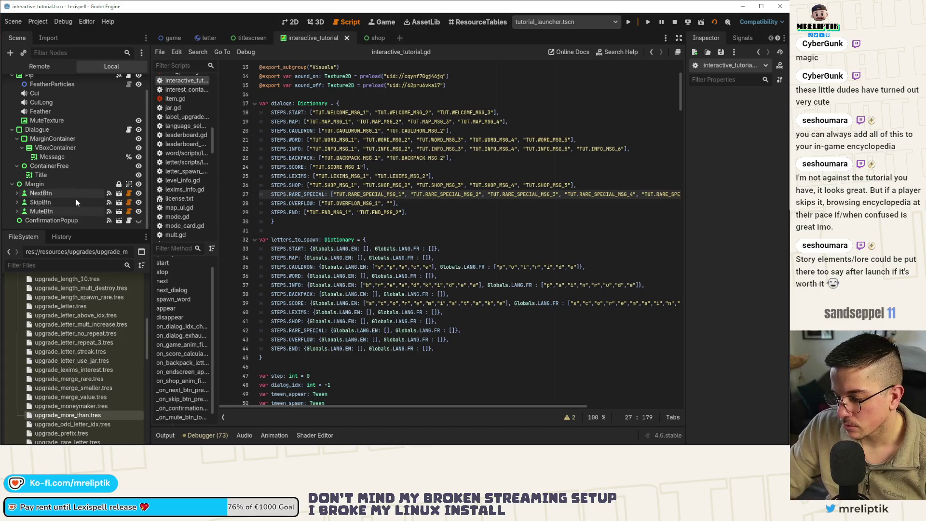
scroll(335, 301, down, 10)
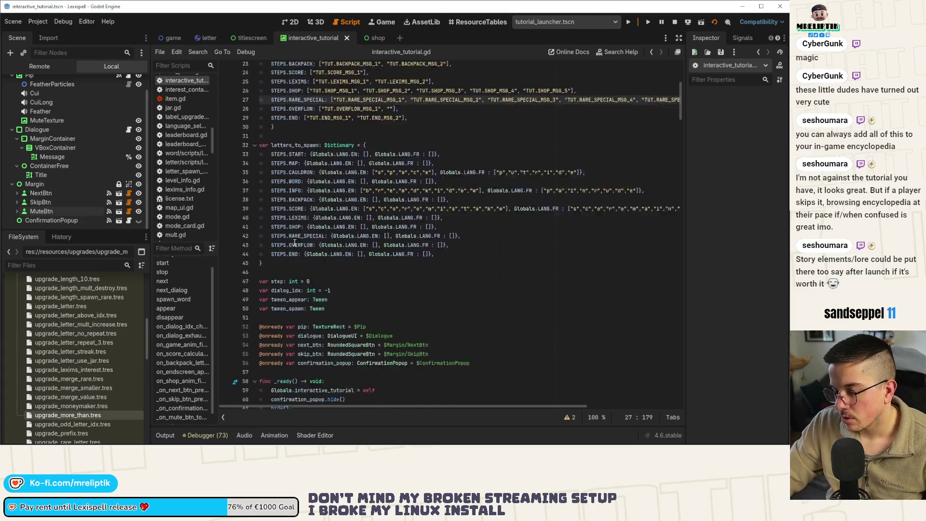
scroll(307, 185, down, 8)
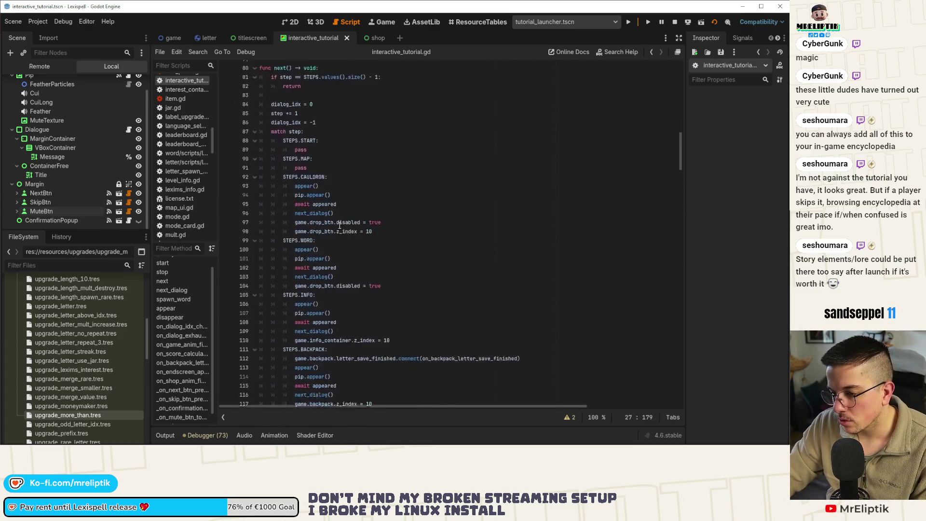
scroll(210, 309, down, 1)
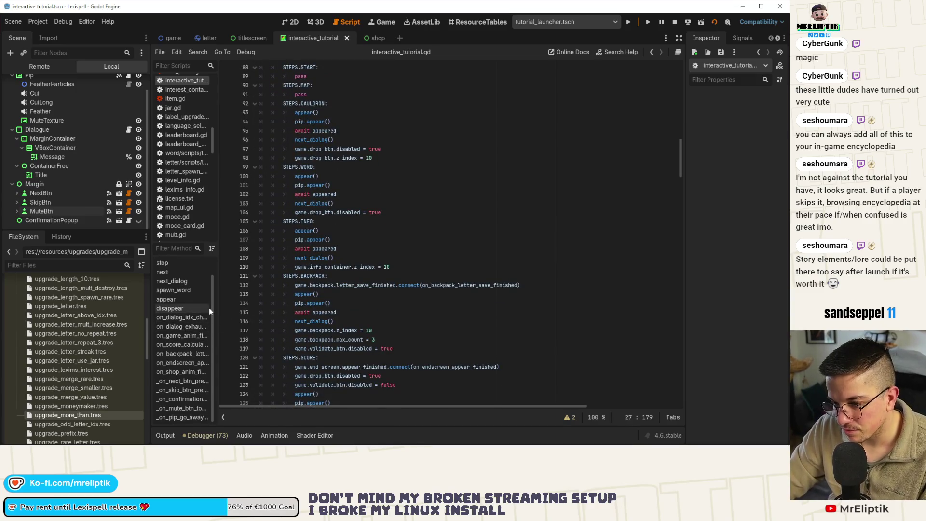
drag(217, 307, 240, 309)
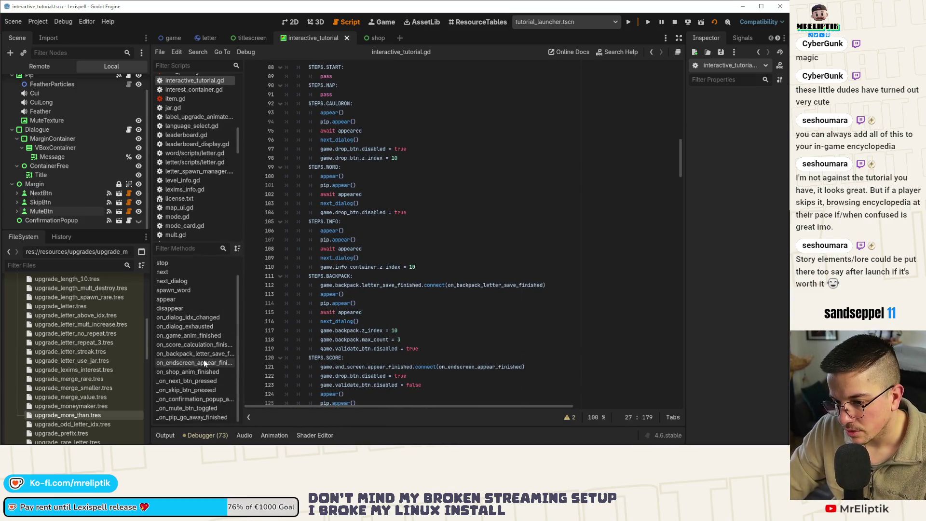
Jump to on_dialog_exhausted and place the cursor at the end of line 295 in the MAP step
click(204, 327)
scroll(332, 216, down, 4)
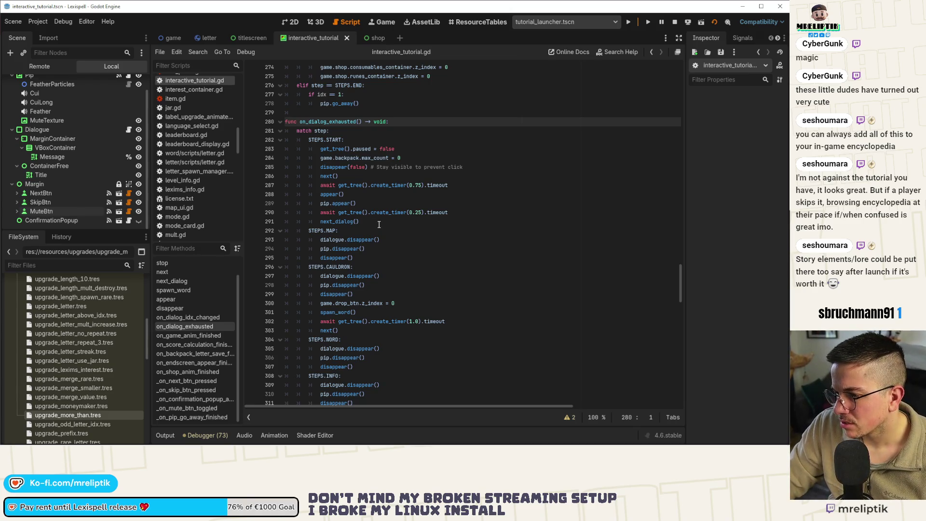
click(370, 260)
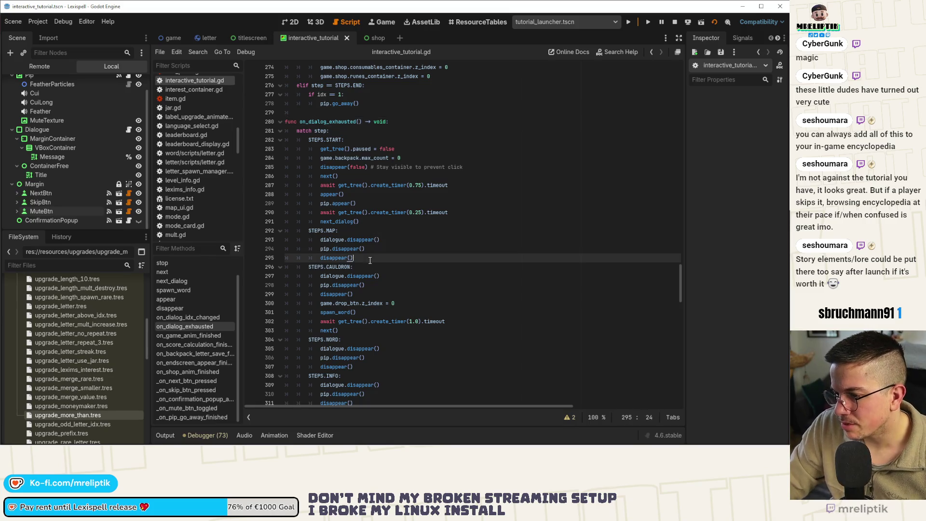
Add game.map_ui.card_btn_container.get_child(0).grab_focus() to the MAP step and save the script
key(Return)
text(game.)
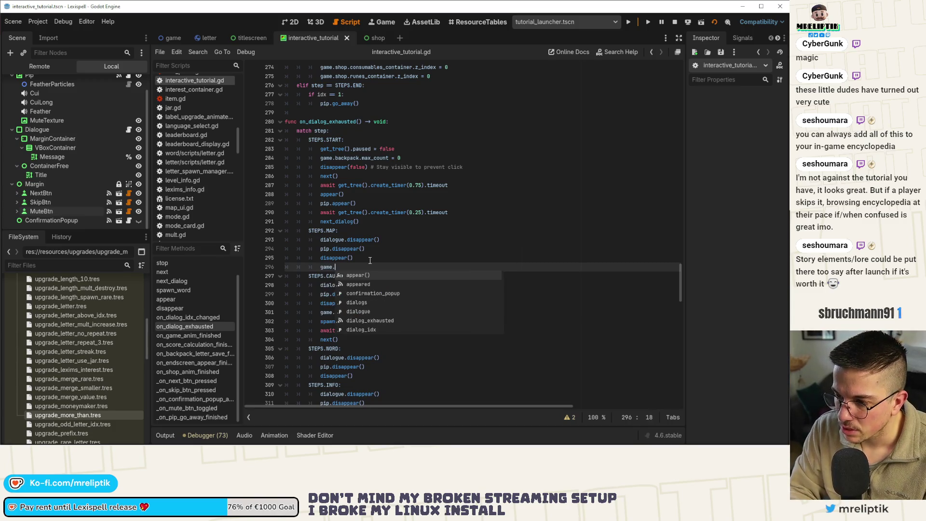
text(map_ui.)
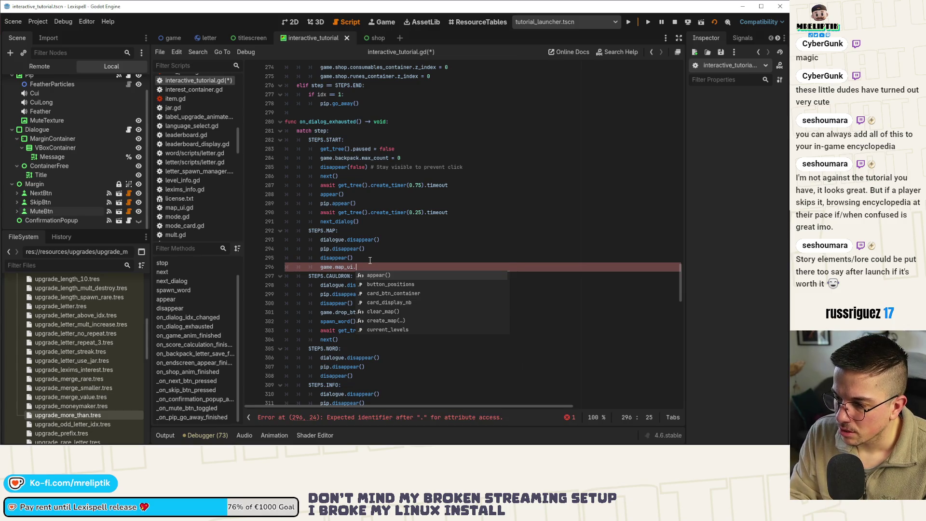
key(Down)
key(Down)
key(Return)
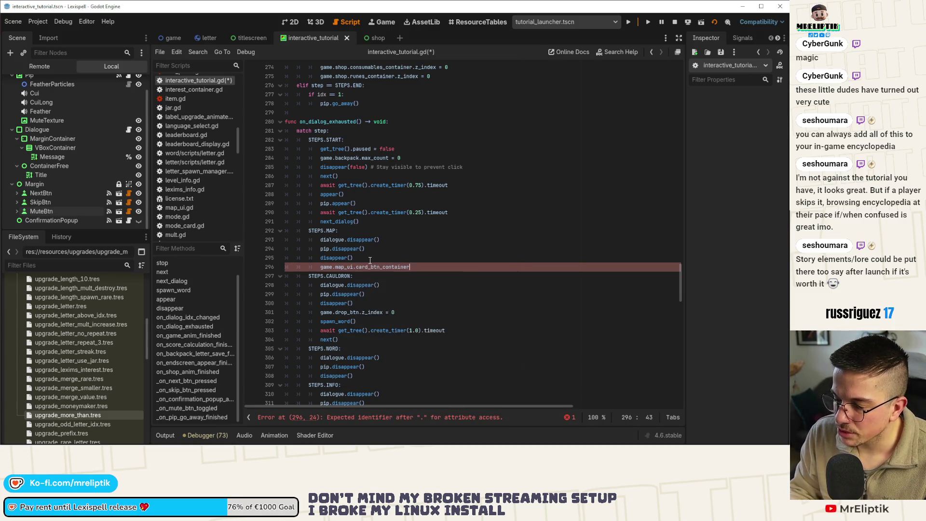
text(.)
text(get_child(0).grab)
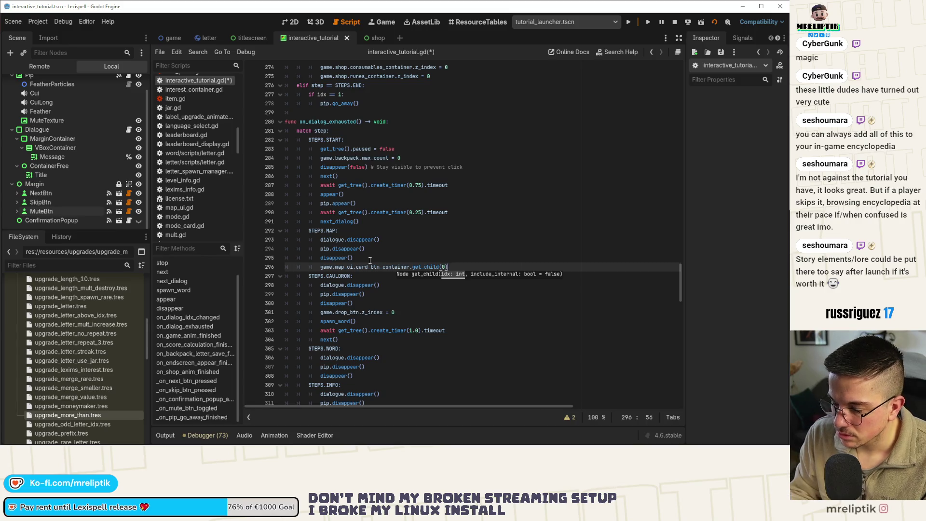
text(_focus)
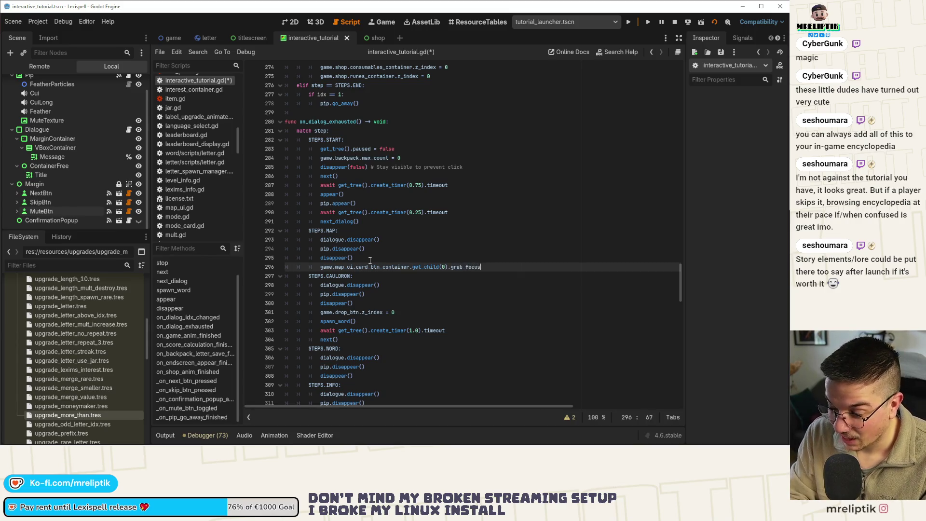
text(()
key(ctrl+s)
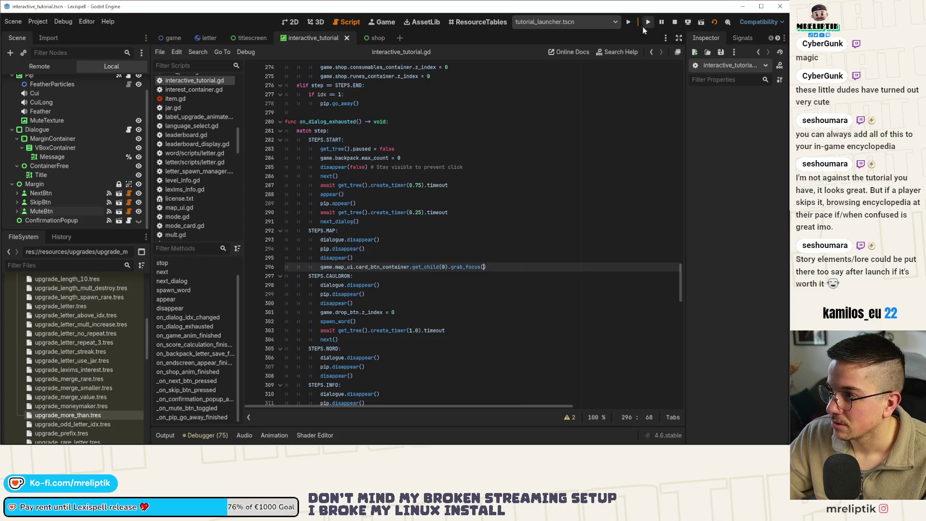
click(630, 22)
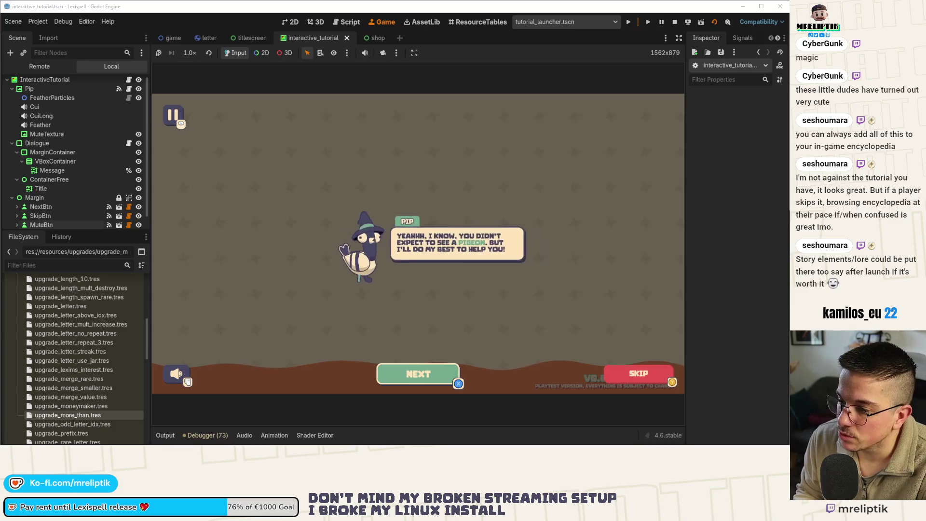
Advance Pip's dialogue into chapter 1 until letters A, E, S, C, P drop into the cauldron
key(Return)
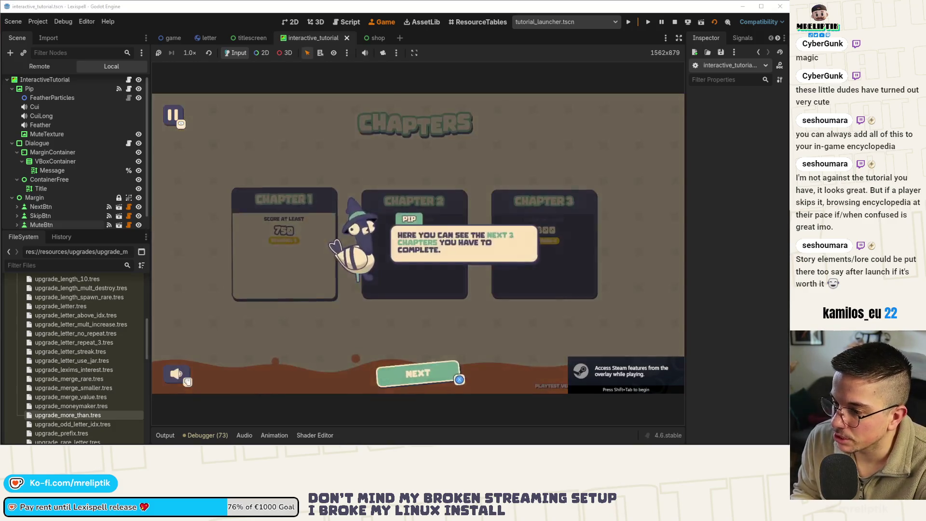
key(Return)
key(Return)
key(Return)
key(Return)
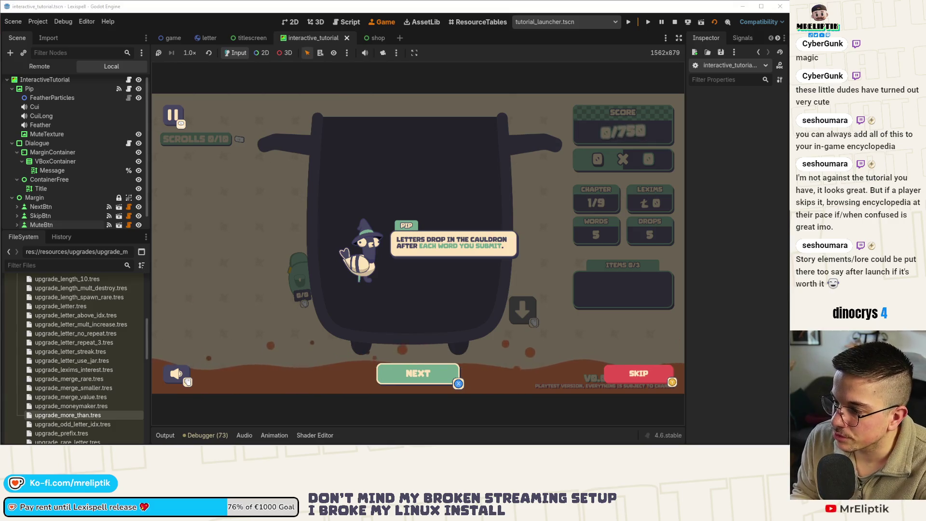
key(Return)
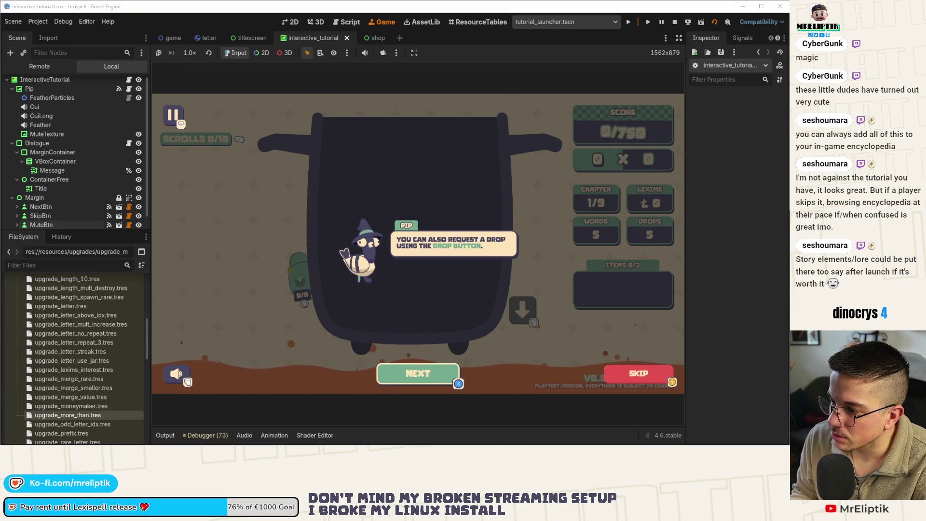
key(Return)
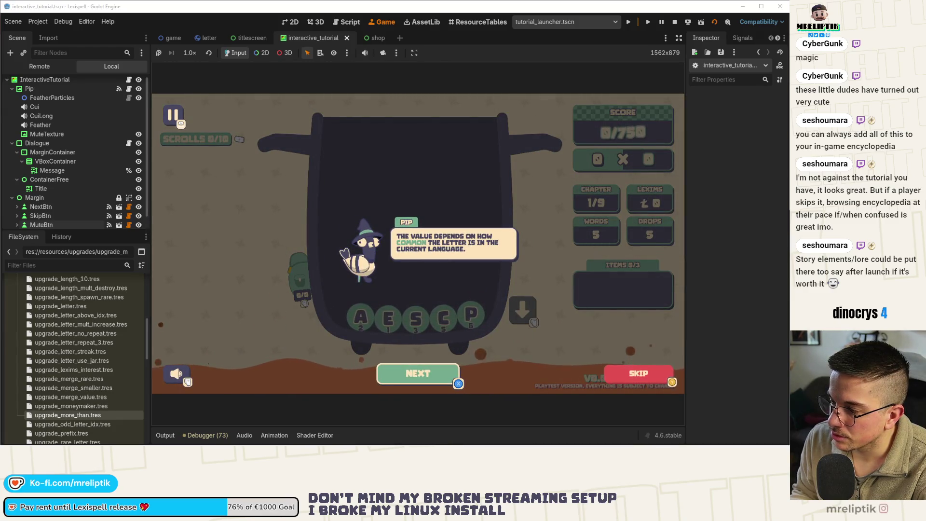
key(Return)
key(Return)
key(Return)
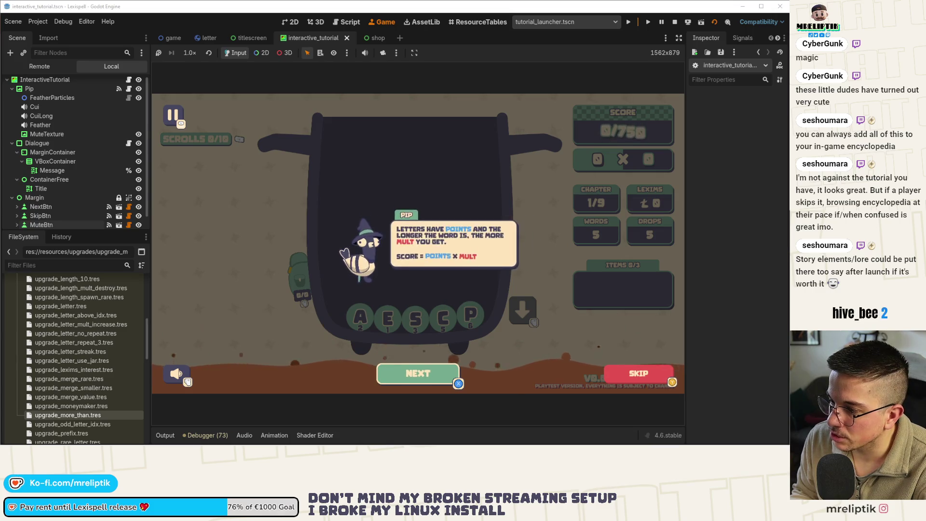
key(Return)
key(Return)
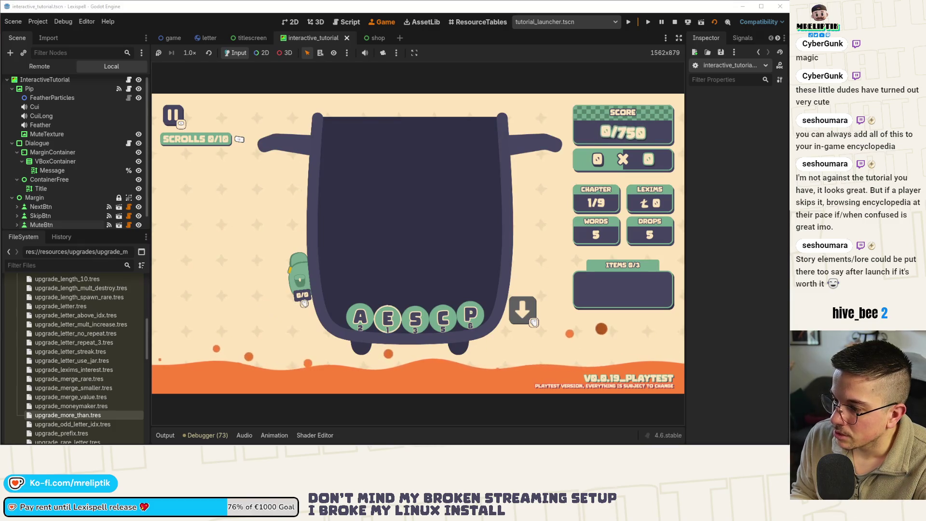
Submit the first tutorial words, including BRA, and step through Pip's right-panel explanation
text(spa)
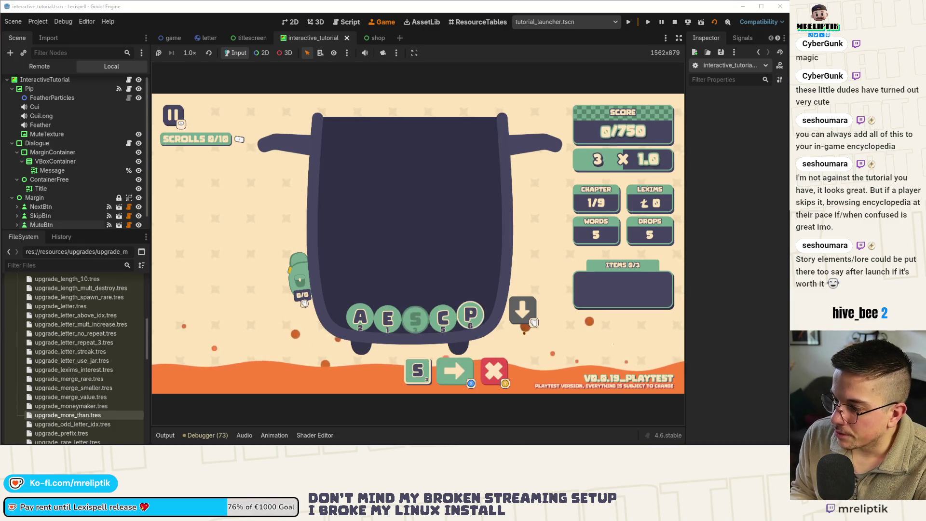
text(c)
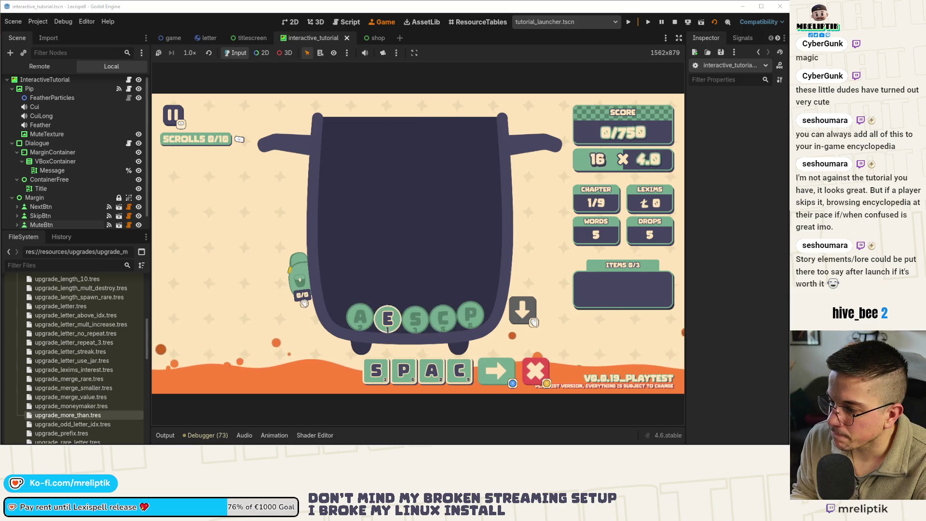
key(Return)
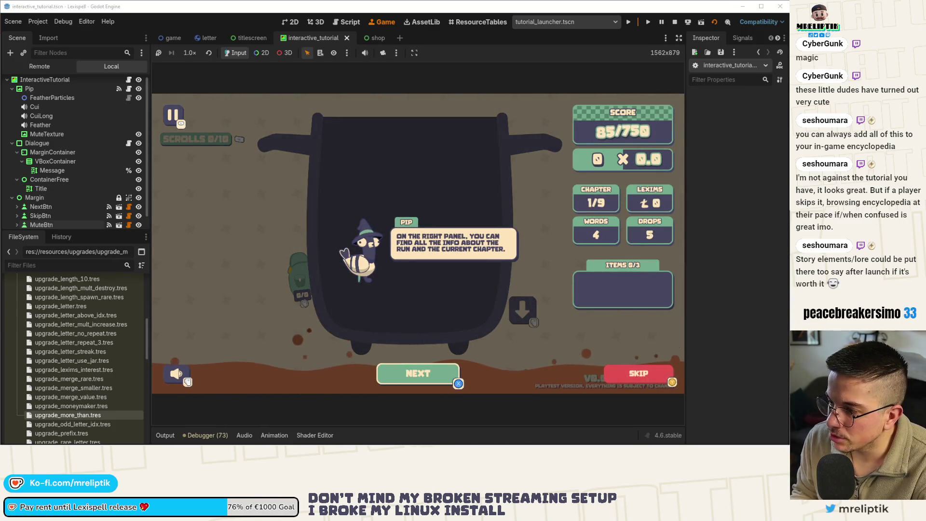
key(Return)
key(Return)
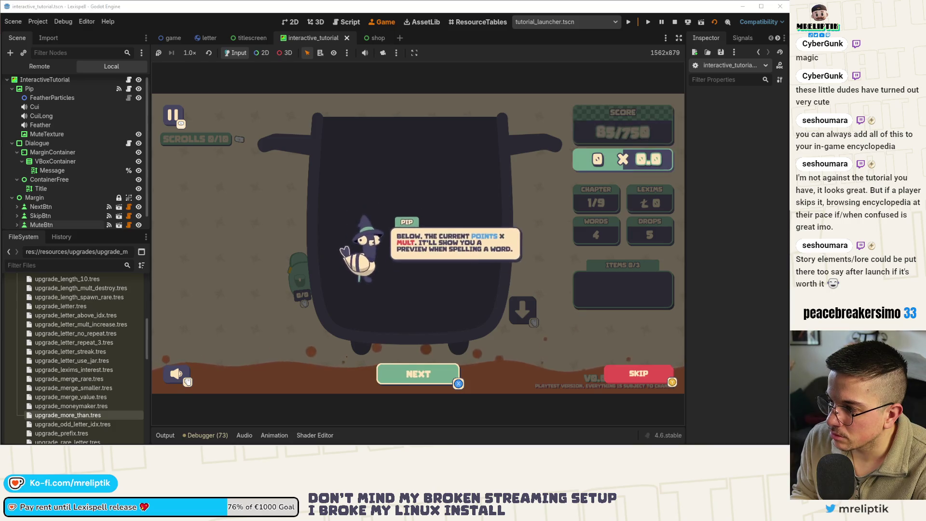
key(Return)
key(Return)
key(Return)
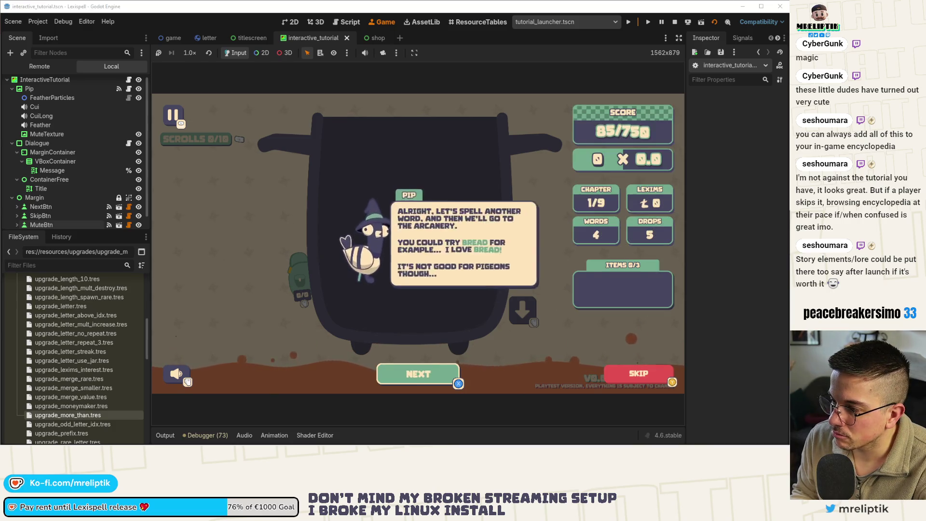
key(Return)
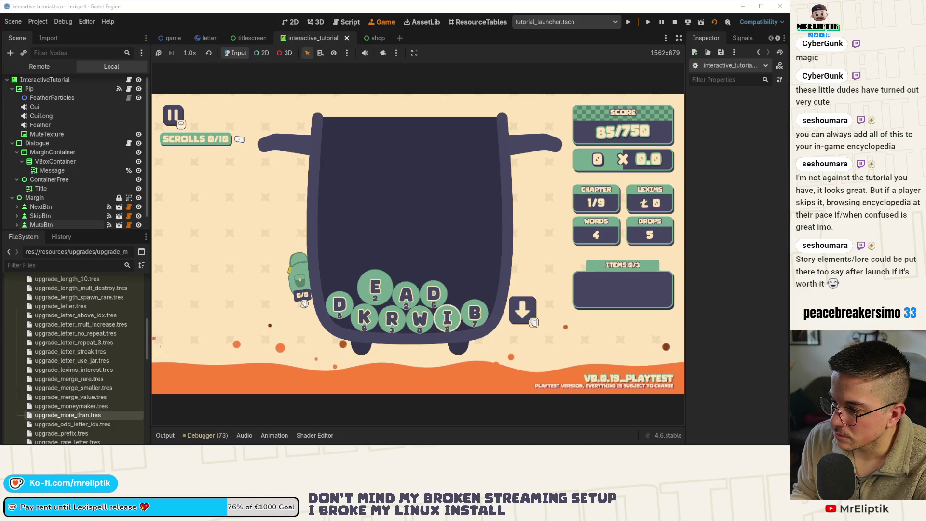
key(Up)
key(space)
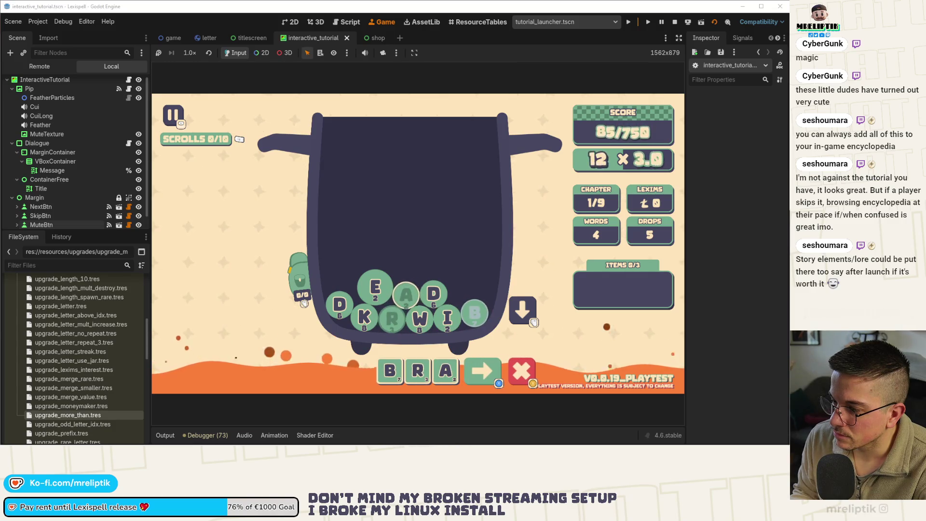
key(Return)
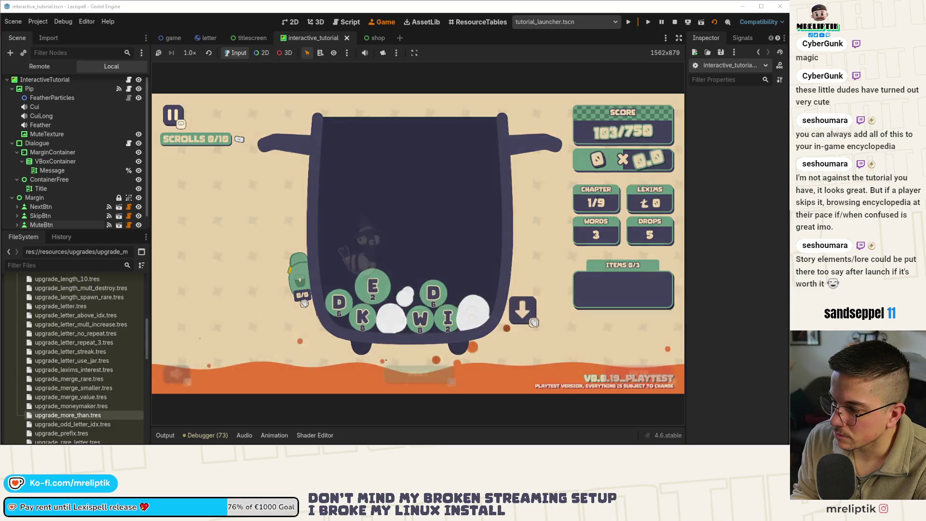
key(Return)
key(Return)
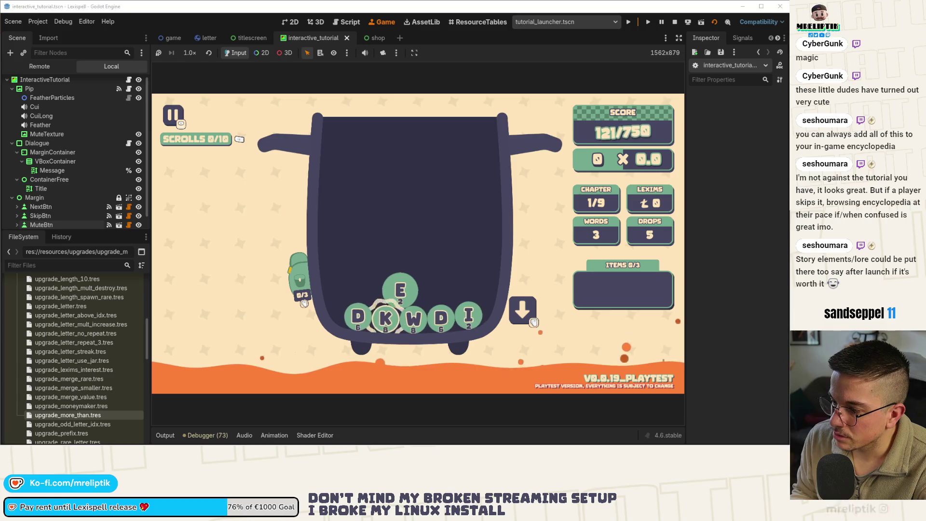
Store the K letter in the item bag, then cancel the pending word
key(Down)
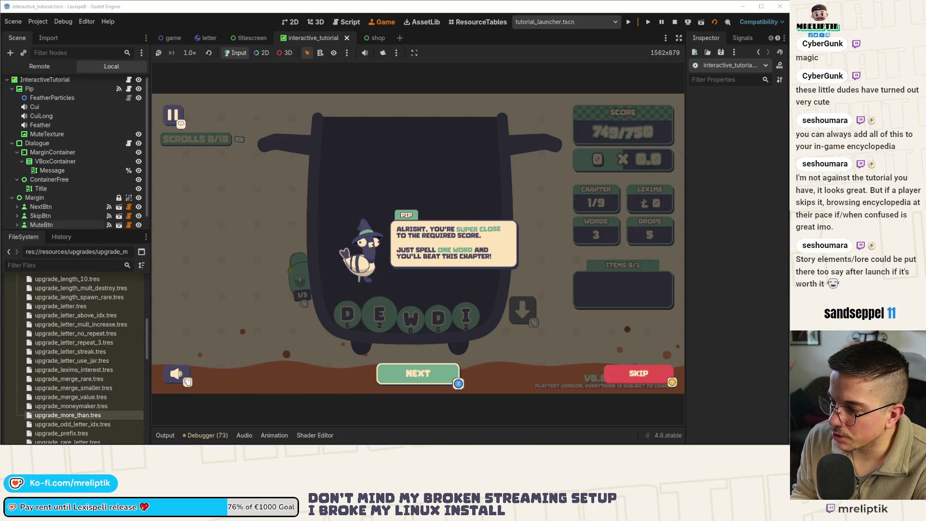
key(Return)
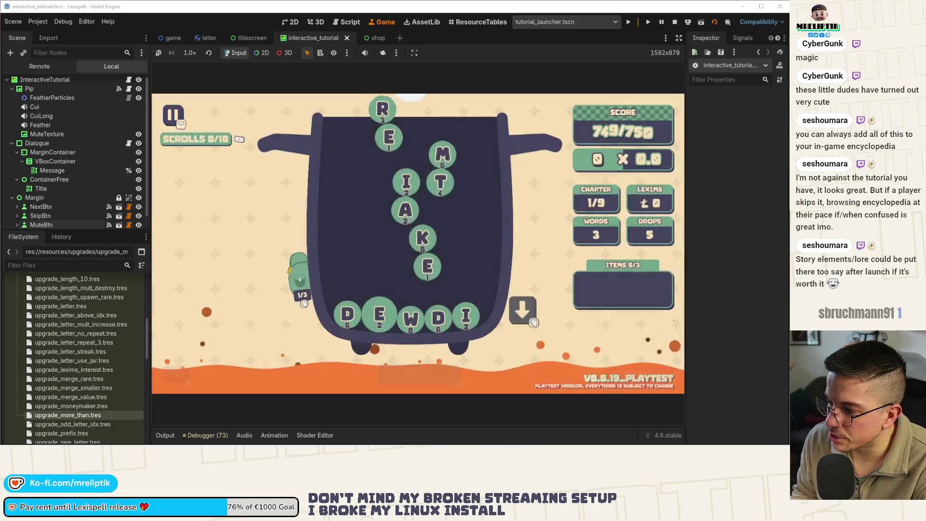
key(Left)
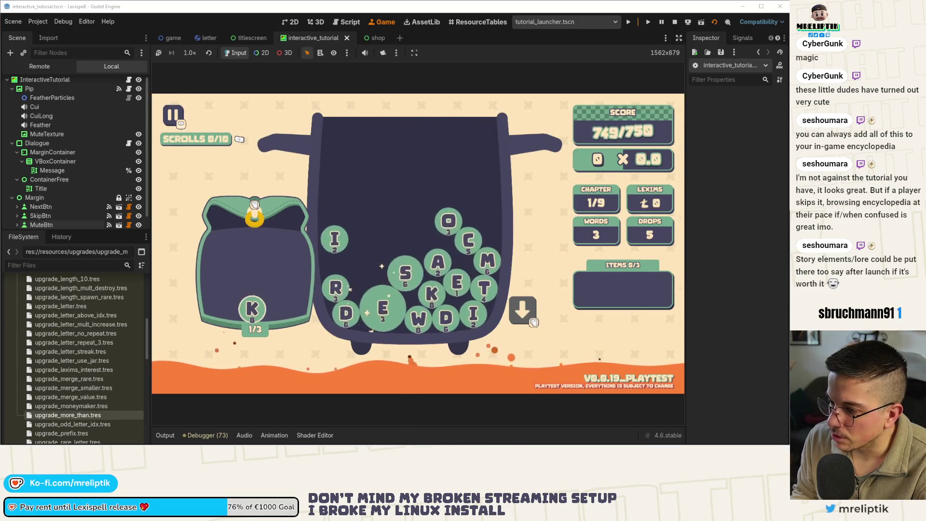
key(Right)
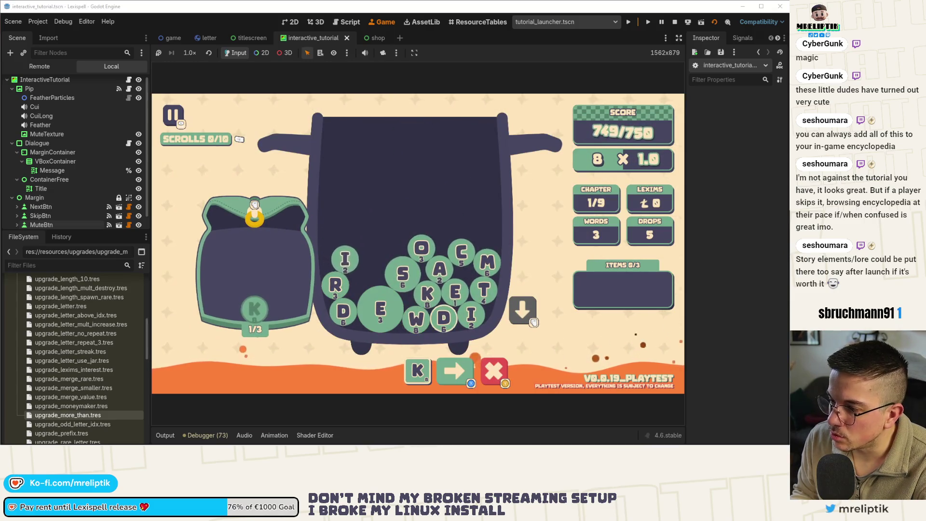
key(Left)
key(Left)
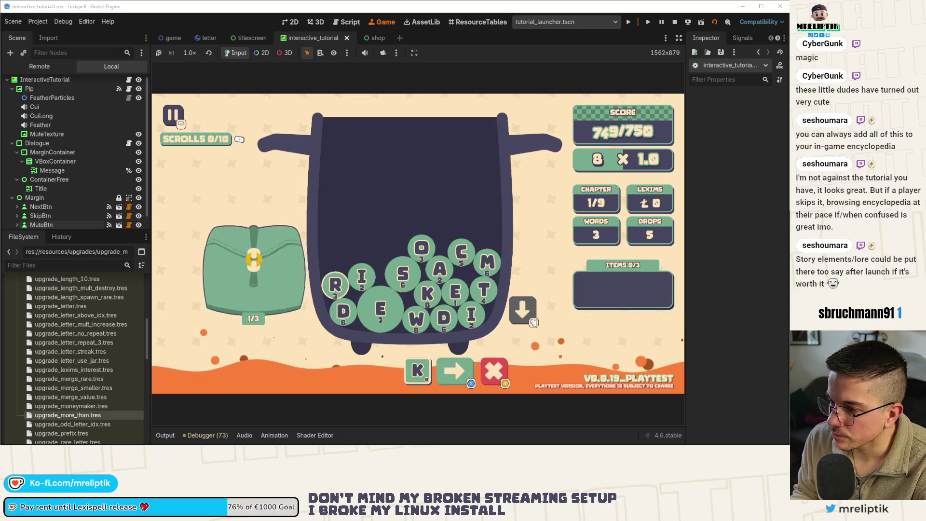
key(Left)
key(Escape)
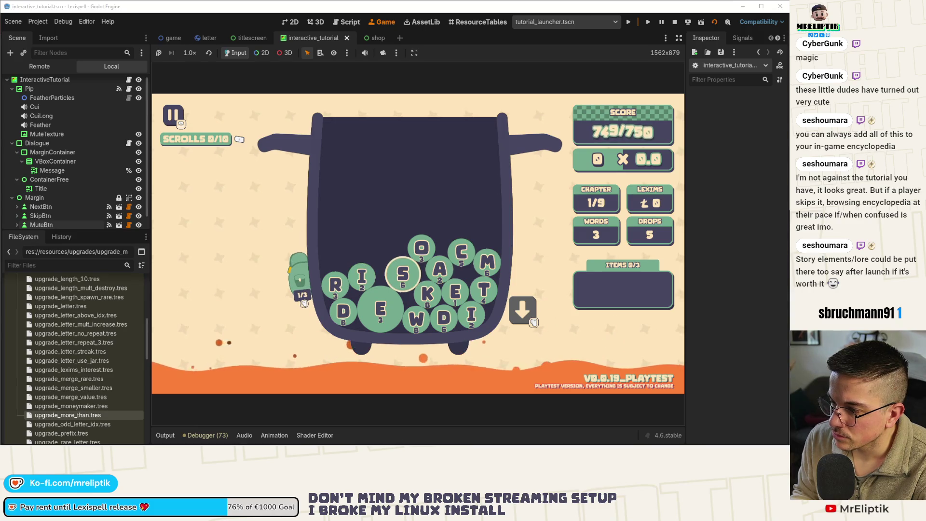
Spell SKATE with the arrow keys to clear chapter 1 at 864/750
key(Right)
key(Return)
key(Up)
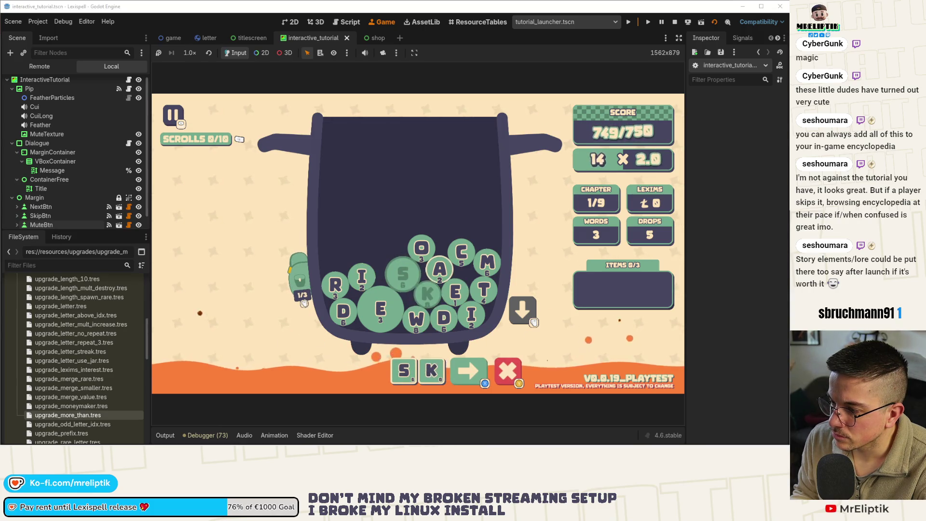
key(Return)
key(Right)
key(Return)
key(Left)
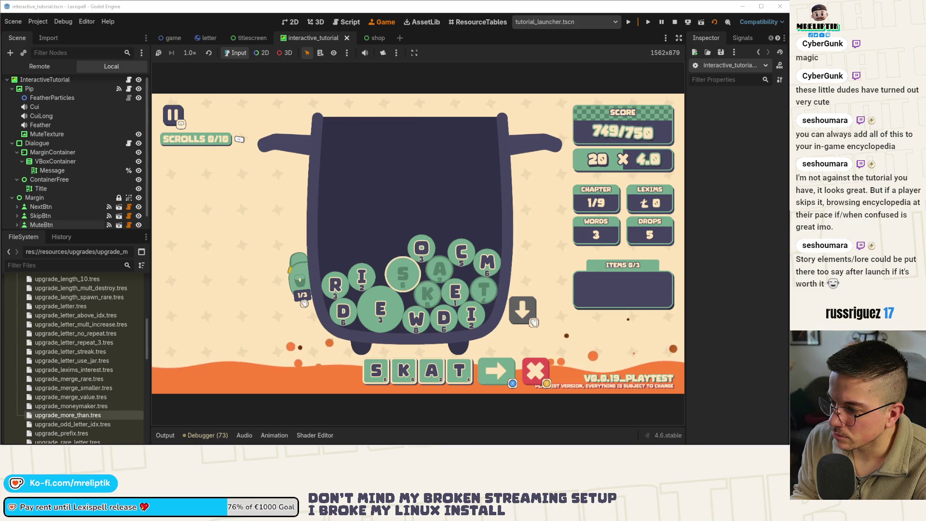
key(Return)
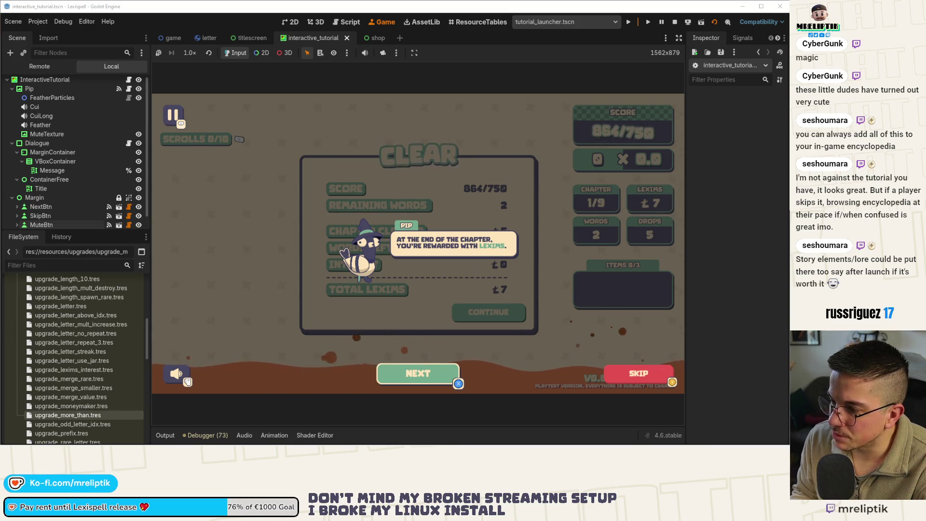
Advance through Pip's results and Arcanery tutorial messages up to the runes explanation
key(Return)
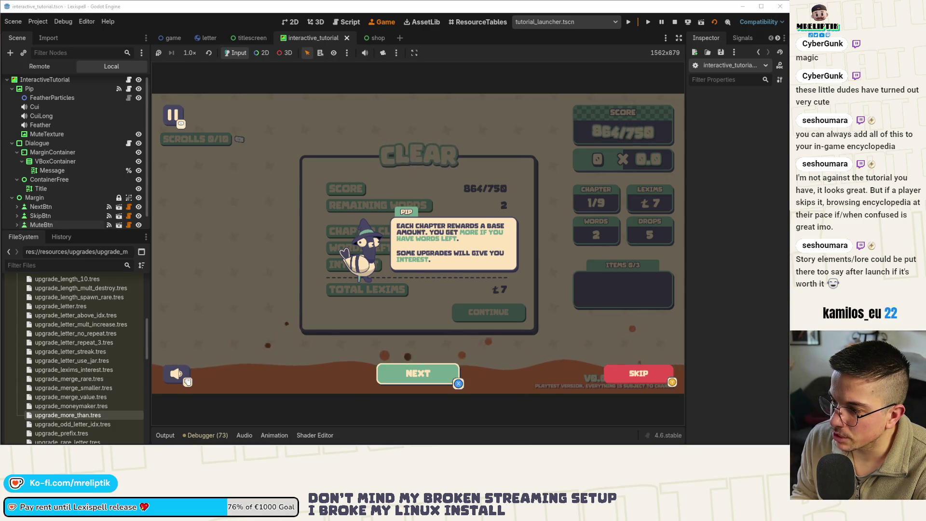
key(Return)
key(Return)
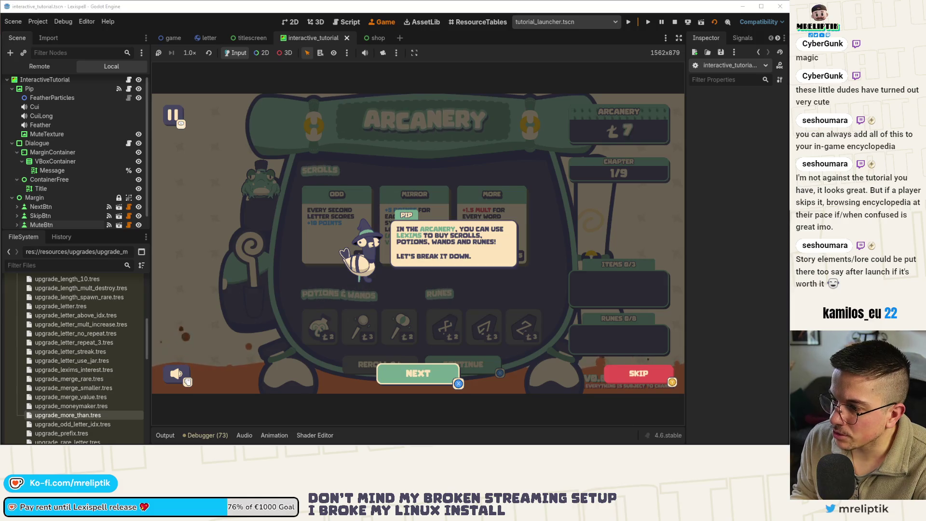
key(Return)
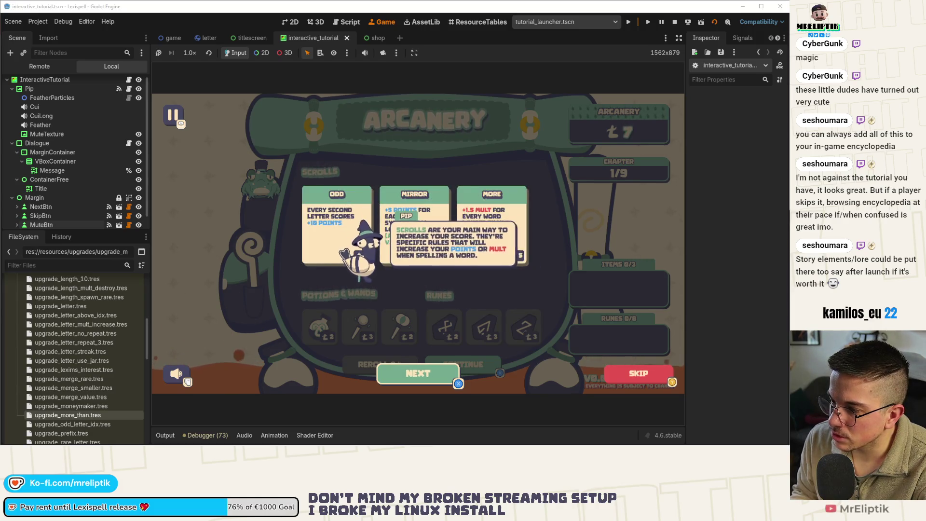
key(Return)
key(Return)
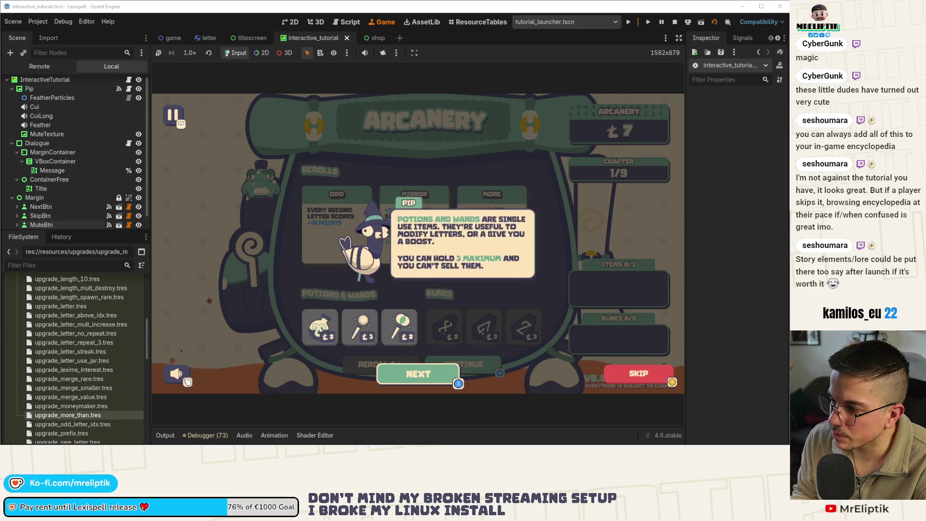
key(Return)
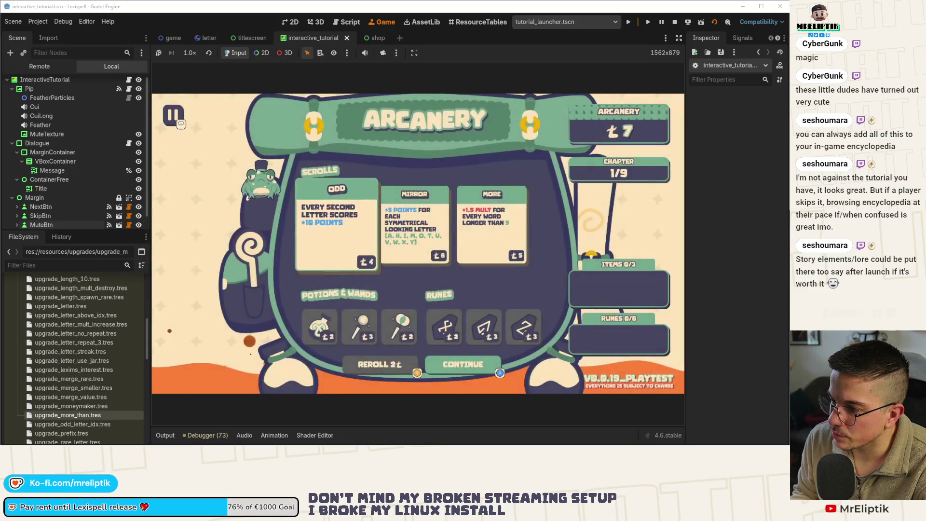
Buy the Odd scroll in the Arcanery, then browse the Mirror and More scrolls
key(Right)
key(Right)
key(Right)
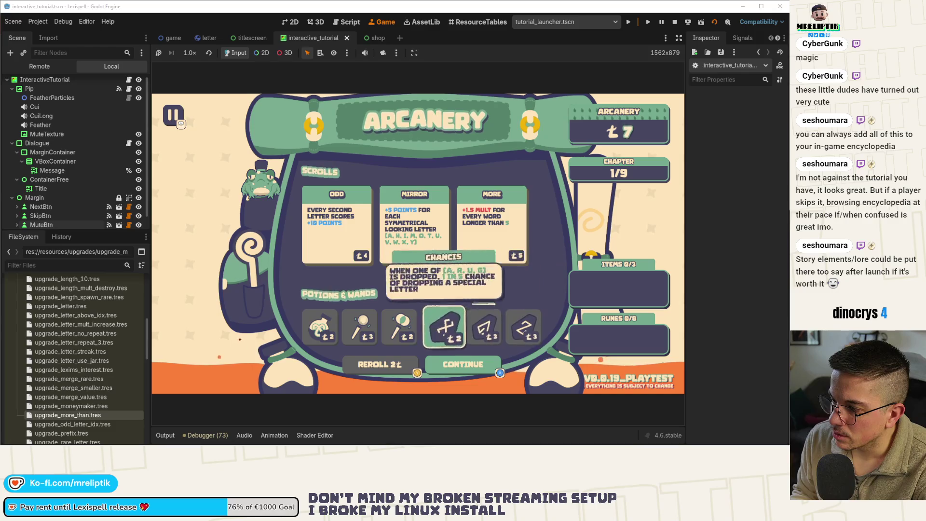
key(Return)
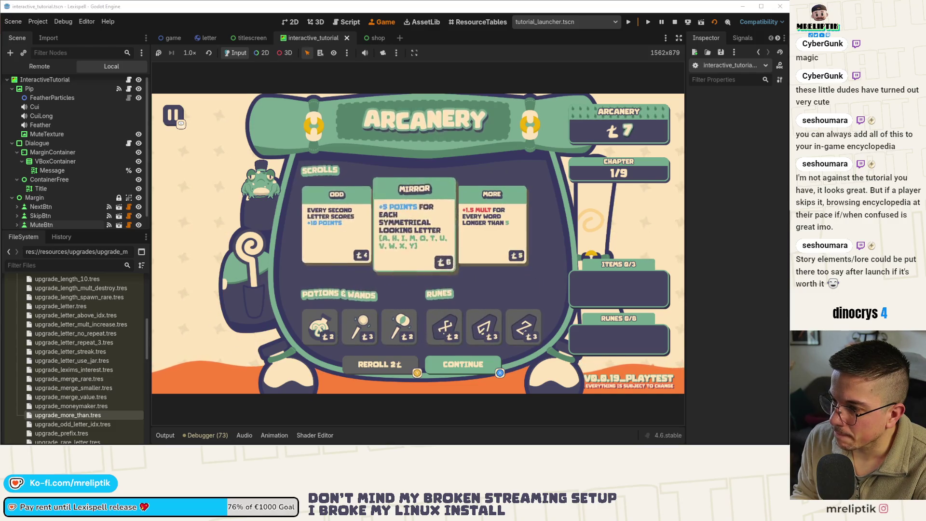
key(Right)
key(Left)
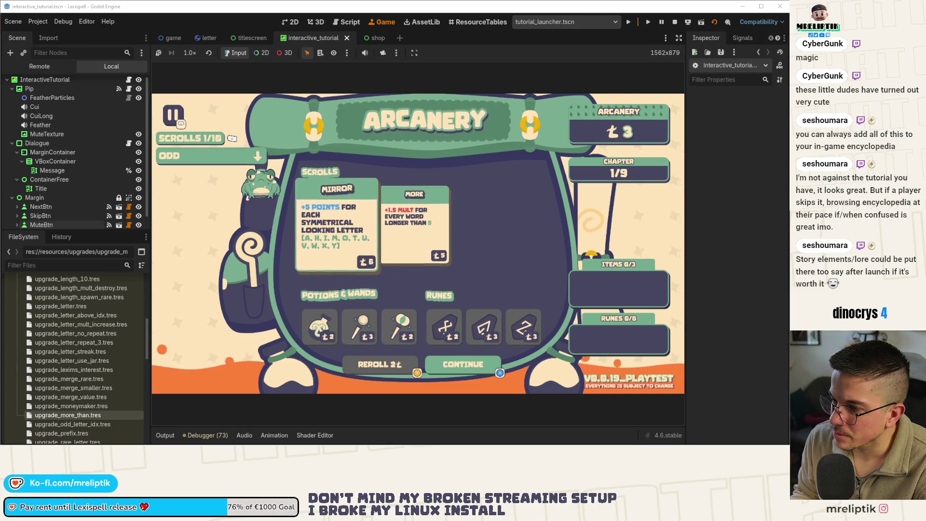
key(Right)
key(Left)
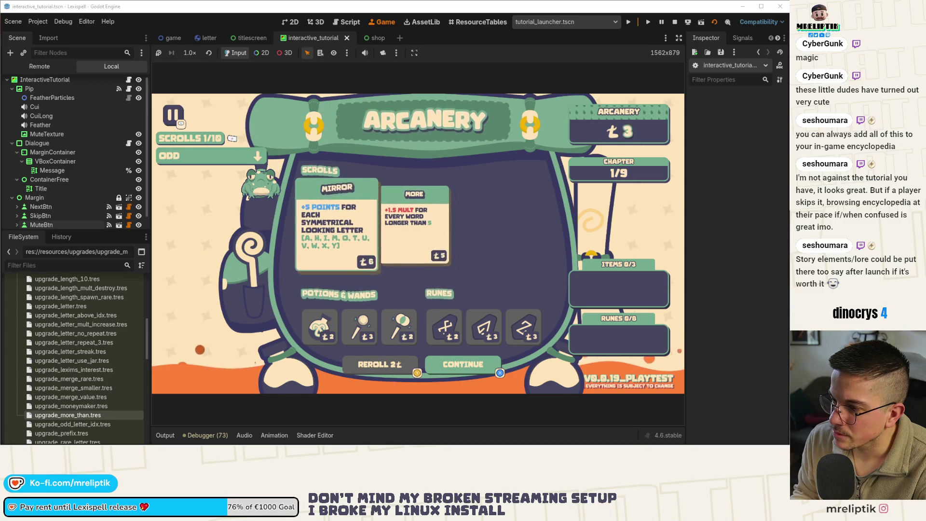
key(Right)
Leave the shop, start Chapter 2 targeting 1250 points, and switch the editor to the shop scene
key(Down)
key(Return)
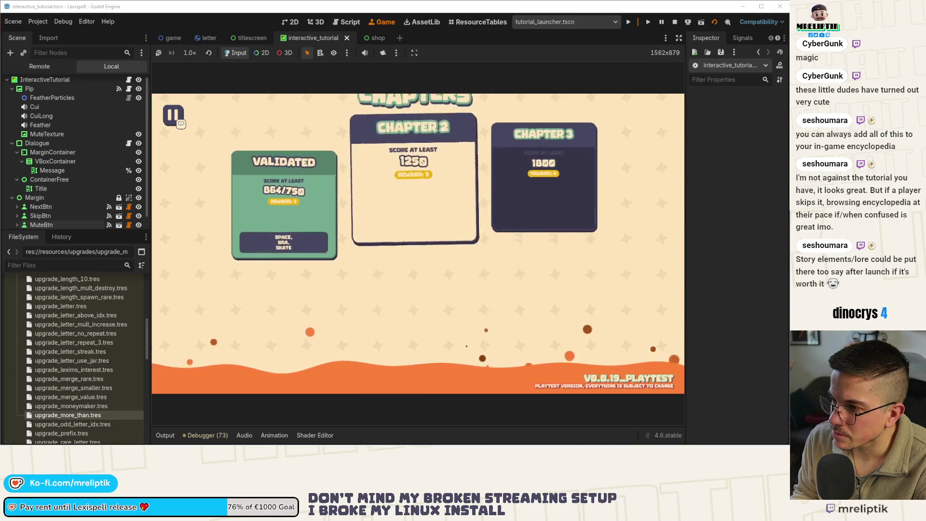
key(Return)
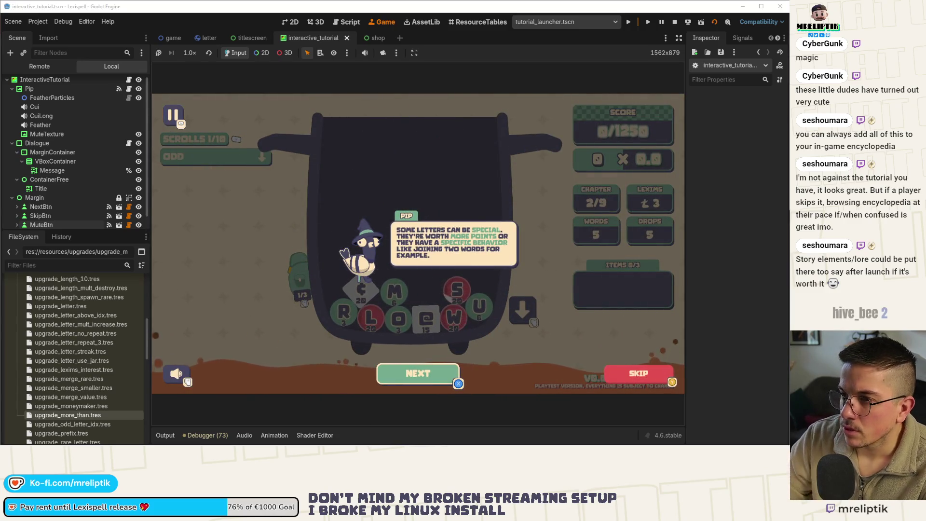
click(299, 278)
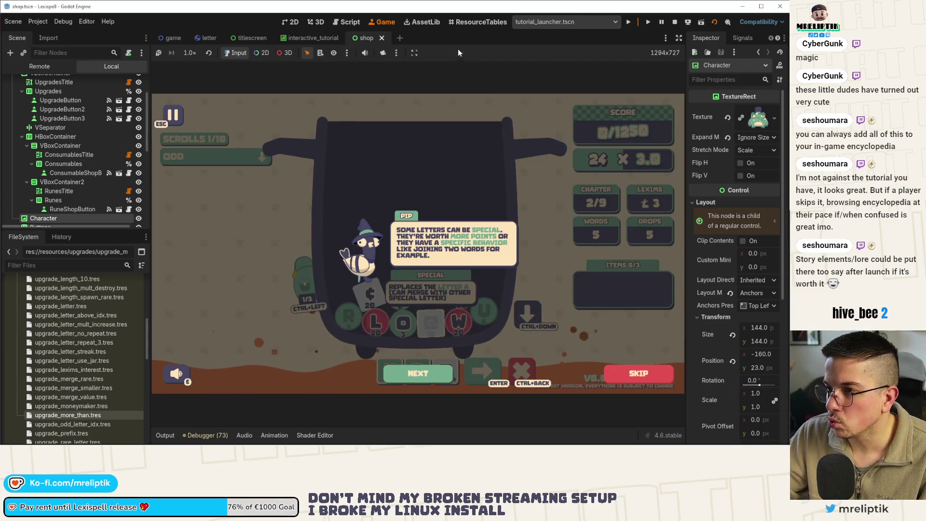
Search 'upgrade' in the quick scene search and open upgrade_button.tscn
key(ctrl+shift+o)
text(upgrade_)
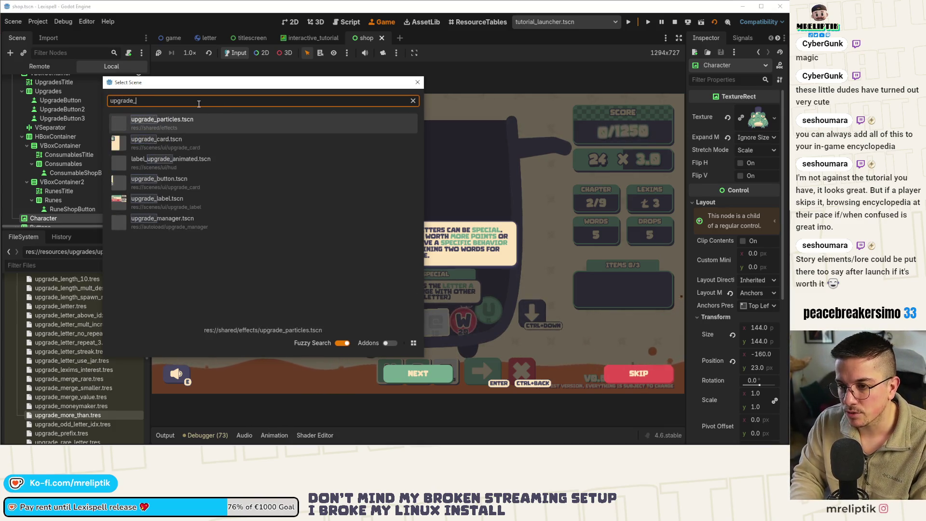
click(208, 186)
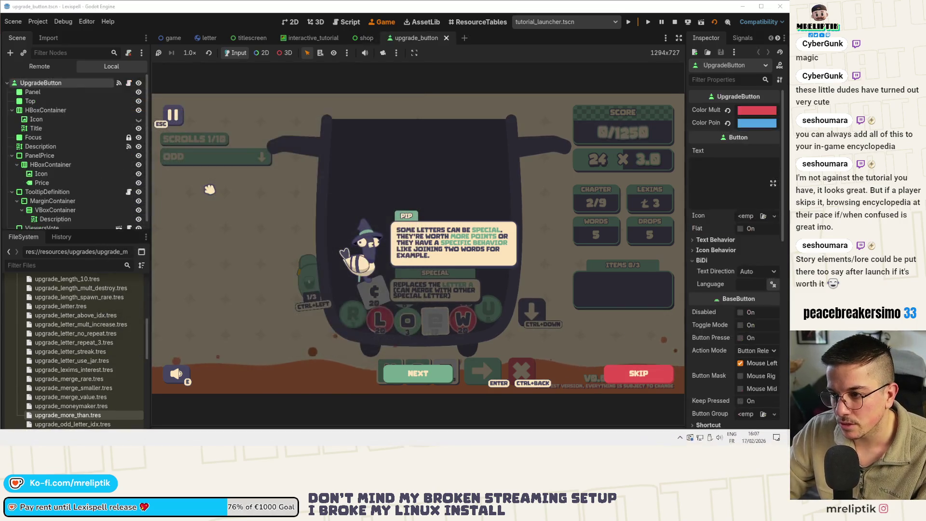
Review the tutorial check in upgrade_button.gd and relaunch the game with F5
click(129, 83)
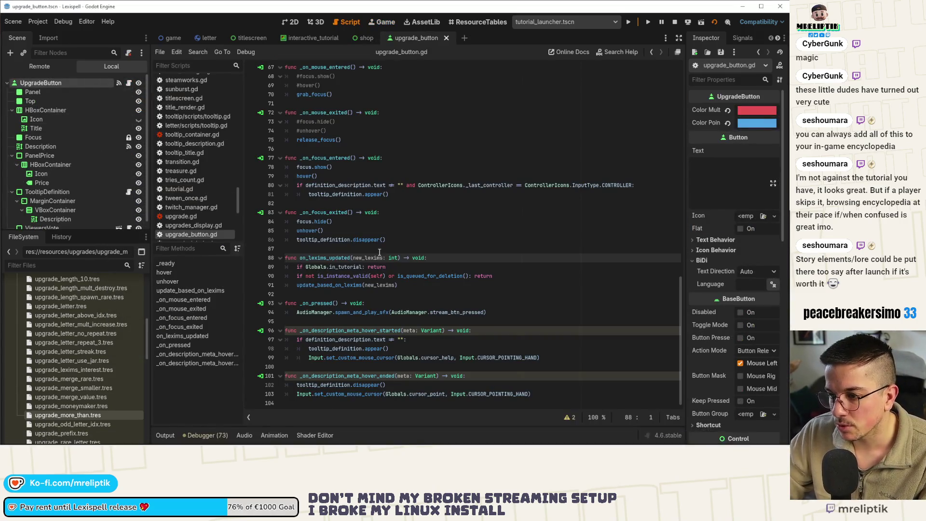
double_click(319, 257)
click(399, 268)
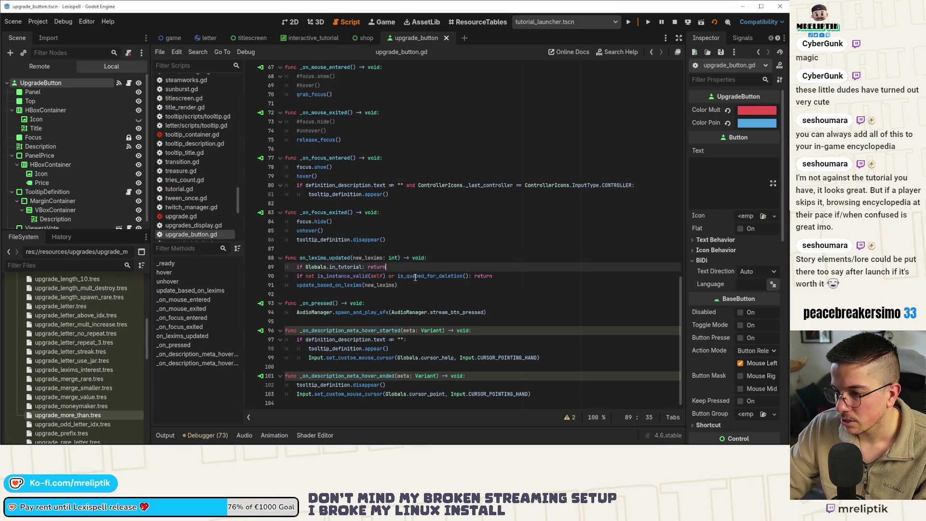
key(F5)
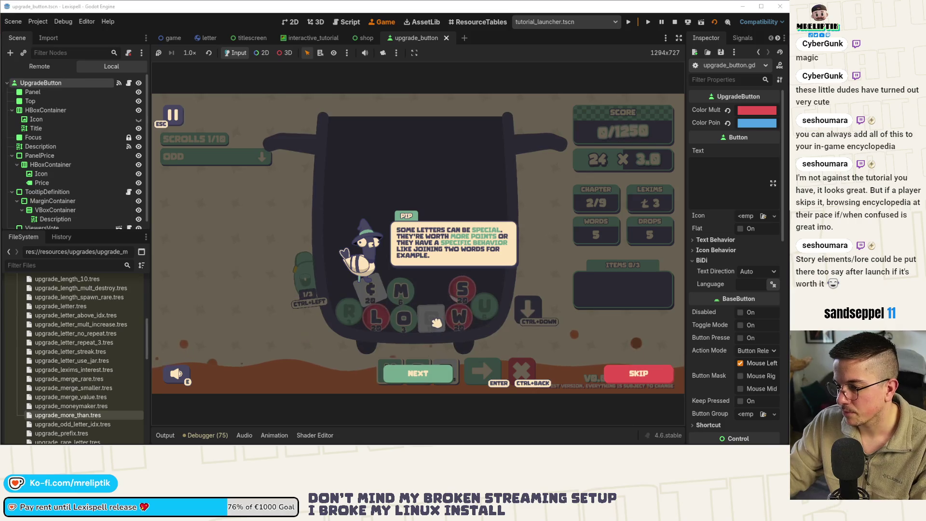
key(F8)
Look through game.gd, then return to the game.tscn scene view
click(129, 84)
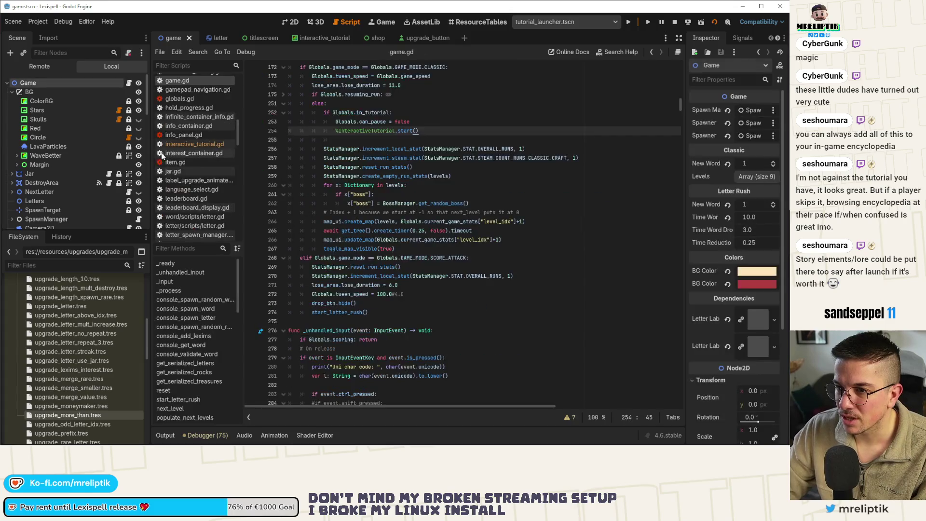
scroll(370, 220, up, 8)
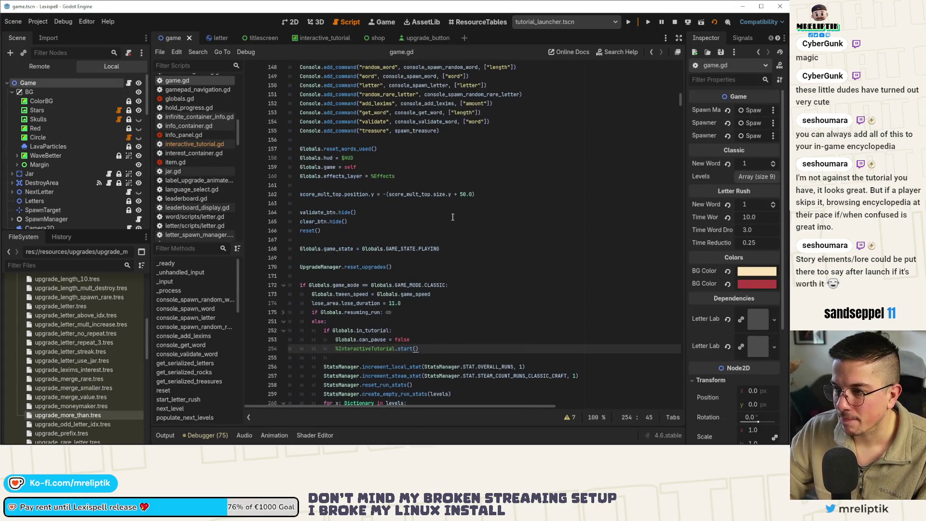
scroll(455, 217, down, 6)
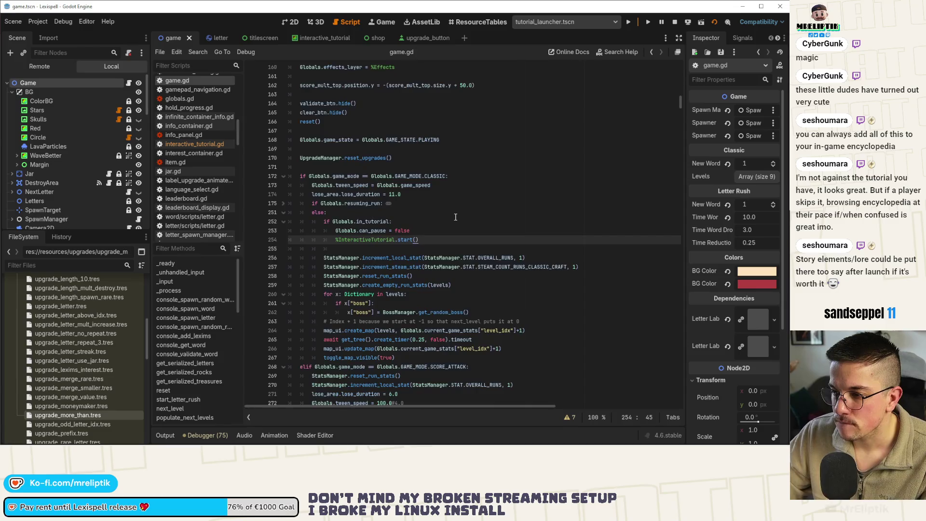
click(381, 24)
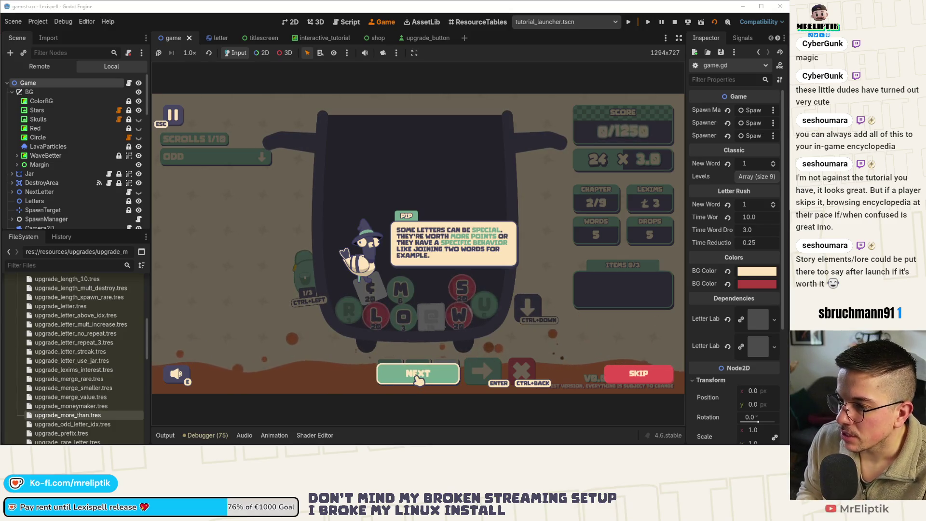
Step through the special-letters tutorial hints, declining the skip-tutorial prompt
click(418, 379)
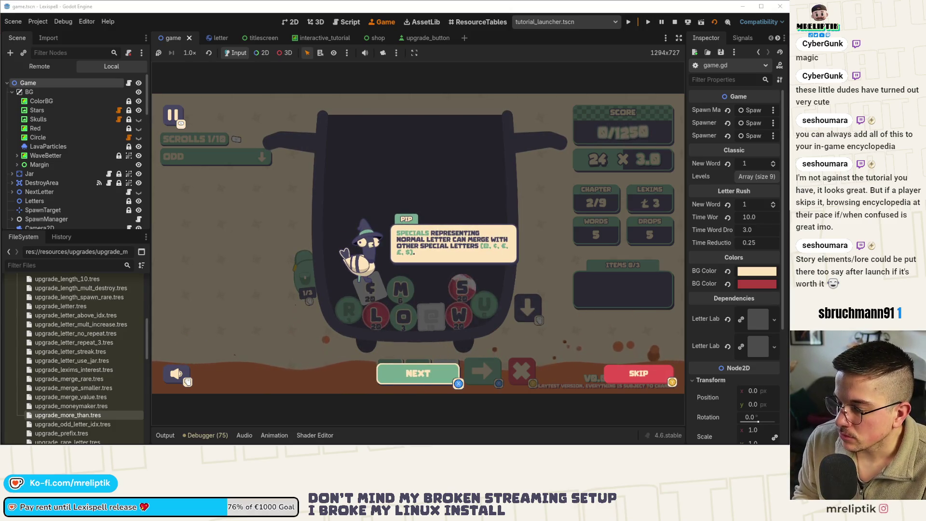
key(Escape)
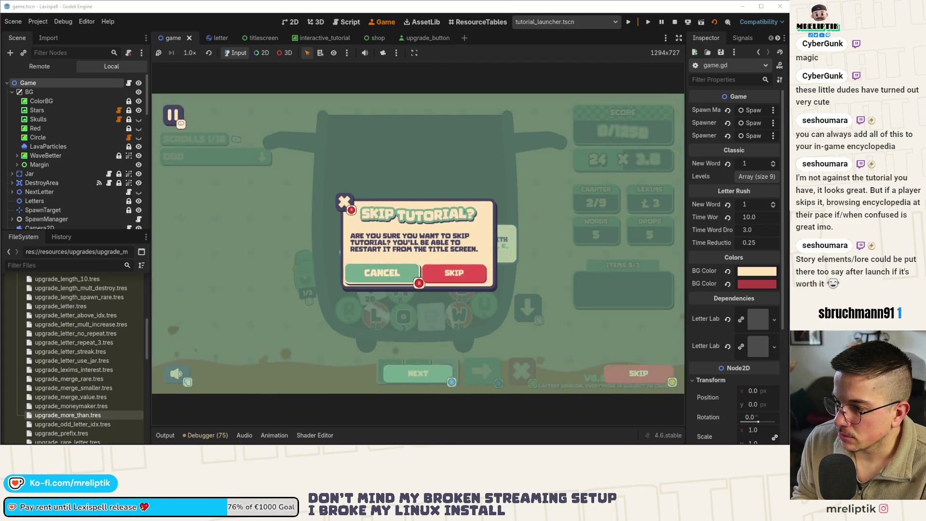
key(Escape)
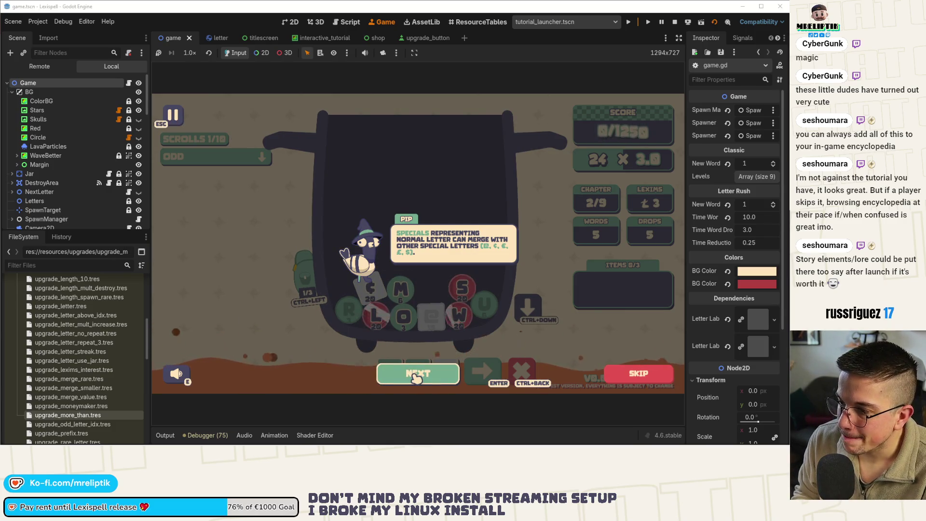
click(416, 374)
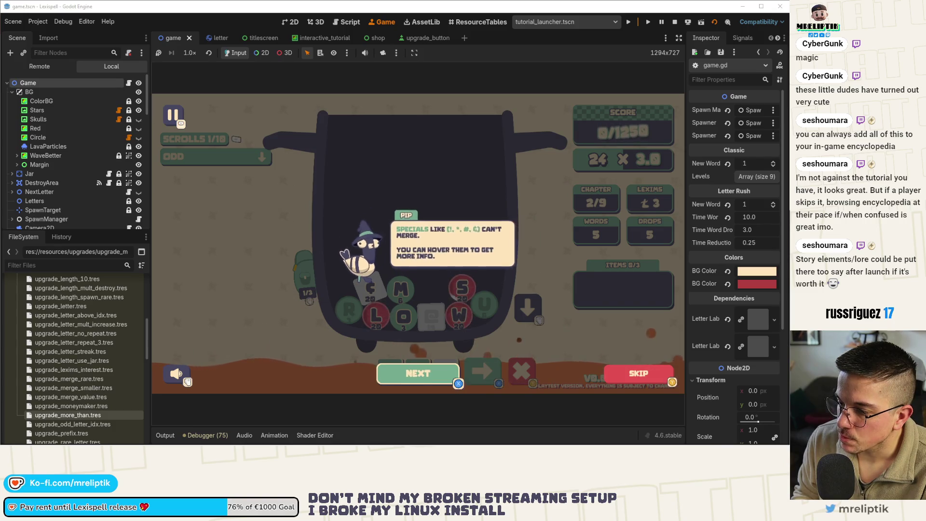
key(Return)
key(Return)
key(Return)
key(Return)
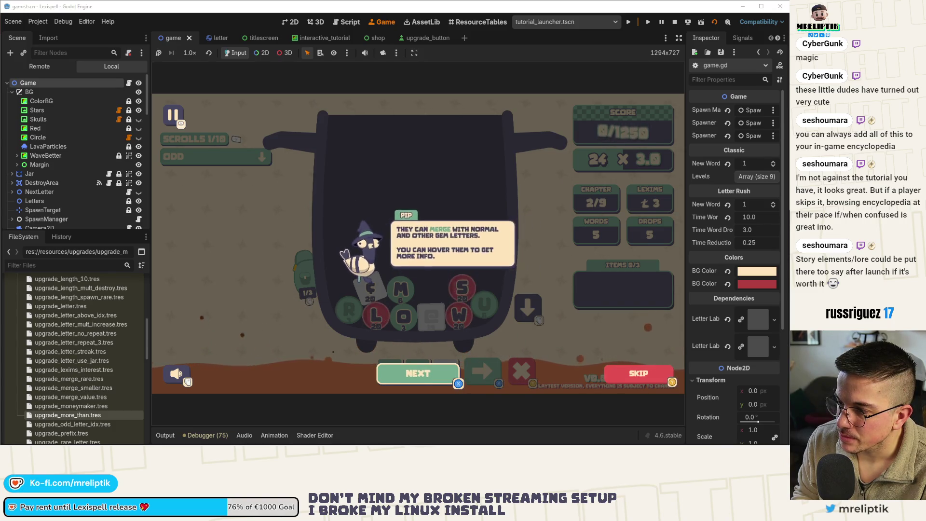
Clear the word row, spell MOREL, and submit it for scoring
key(Up)
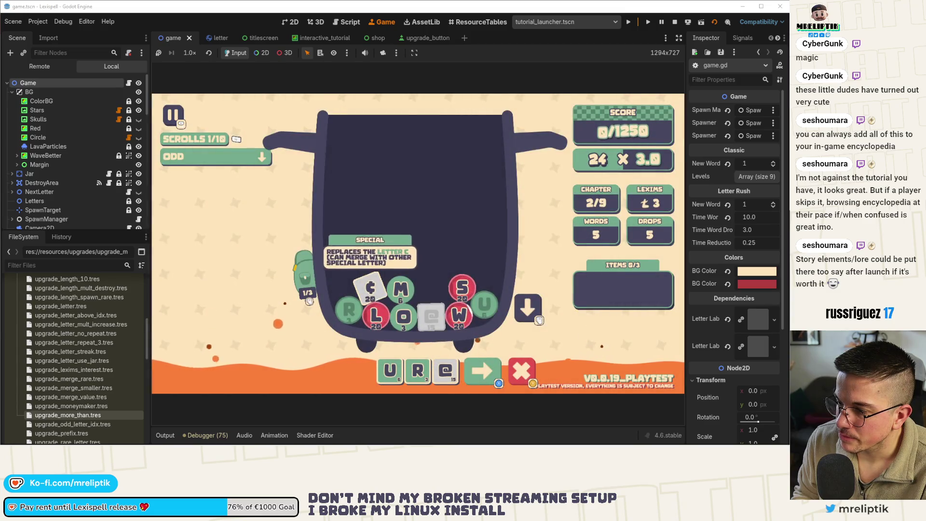
key(BackSpace)
key(BackSpace)
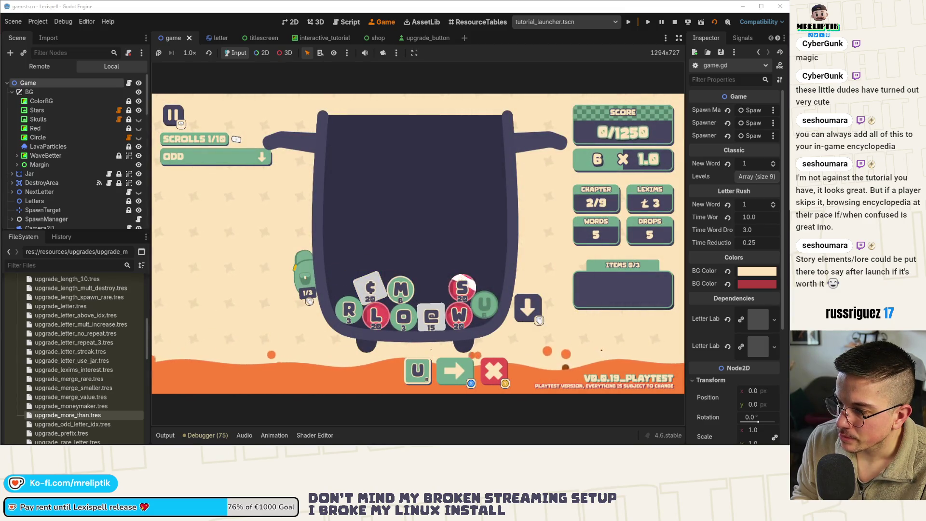
key(BackSpace)
text(mo)
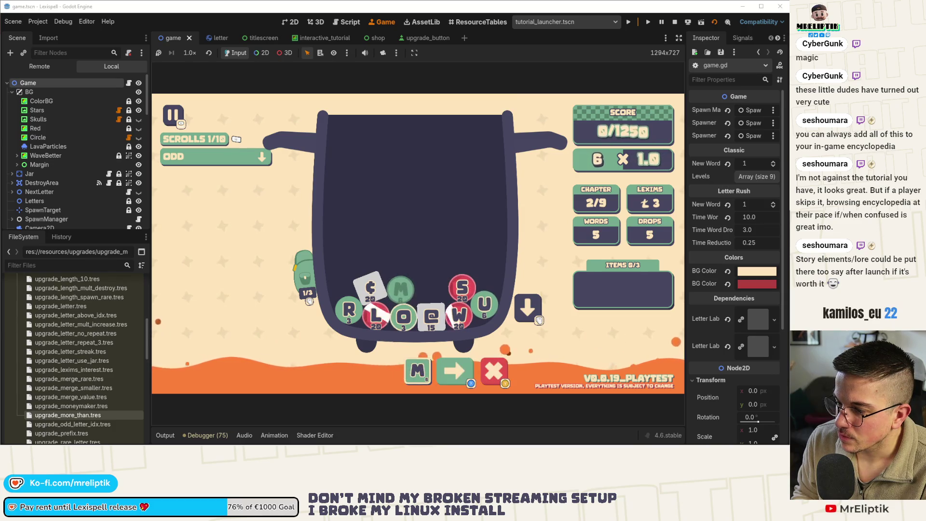
text(rel)
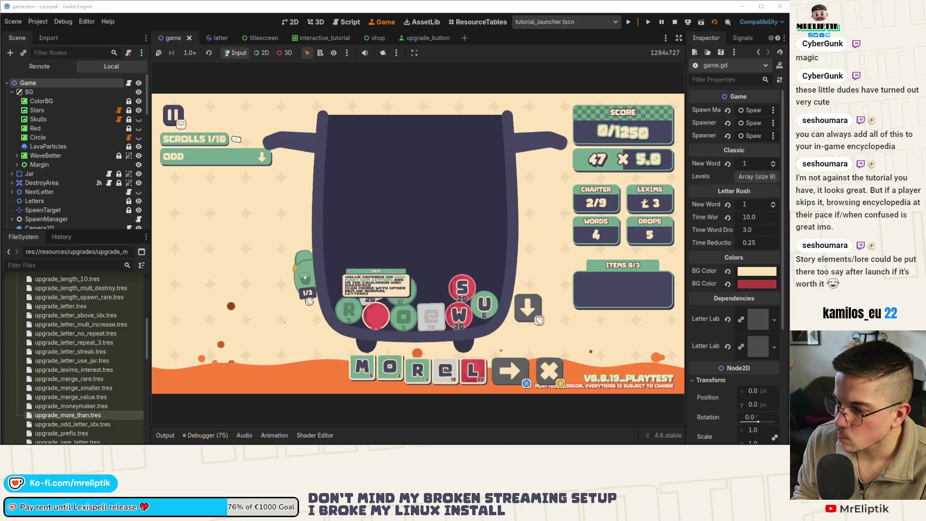
key(Return)
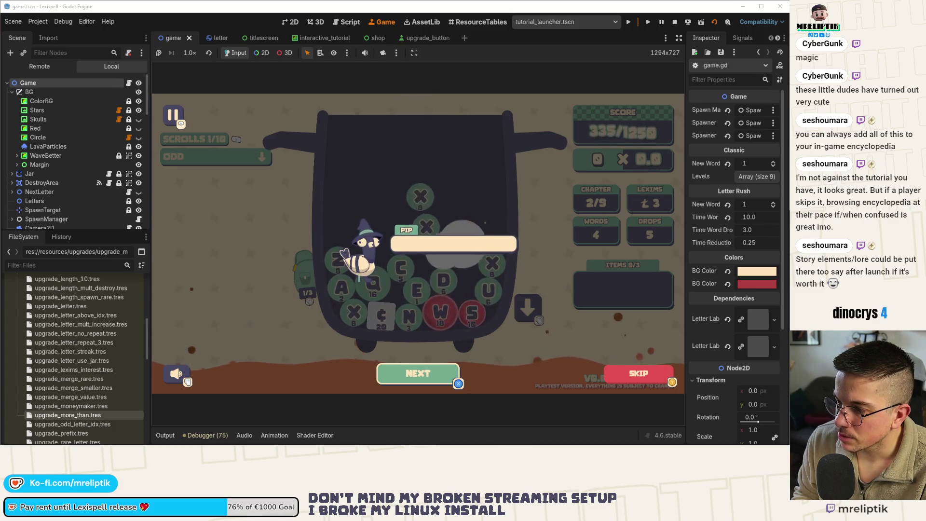
Close the tutorial, spell ZONE from the Z, O, N, E tiles, and submit it
key(Return)
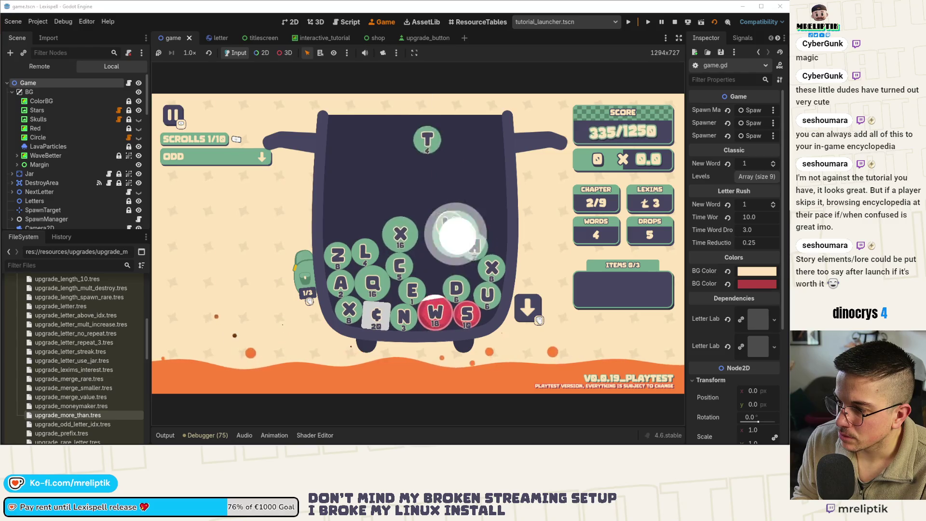
click(374, 284)
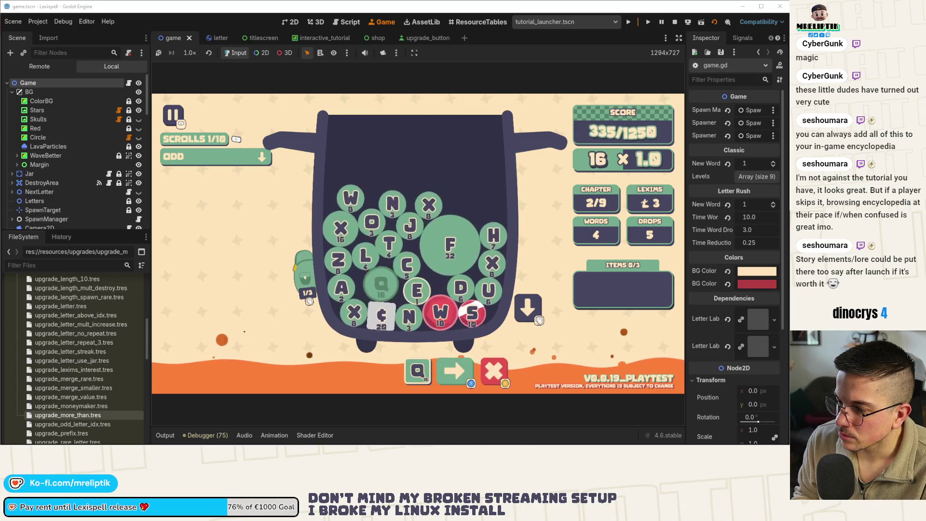
key(BackSpace)
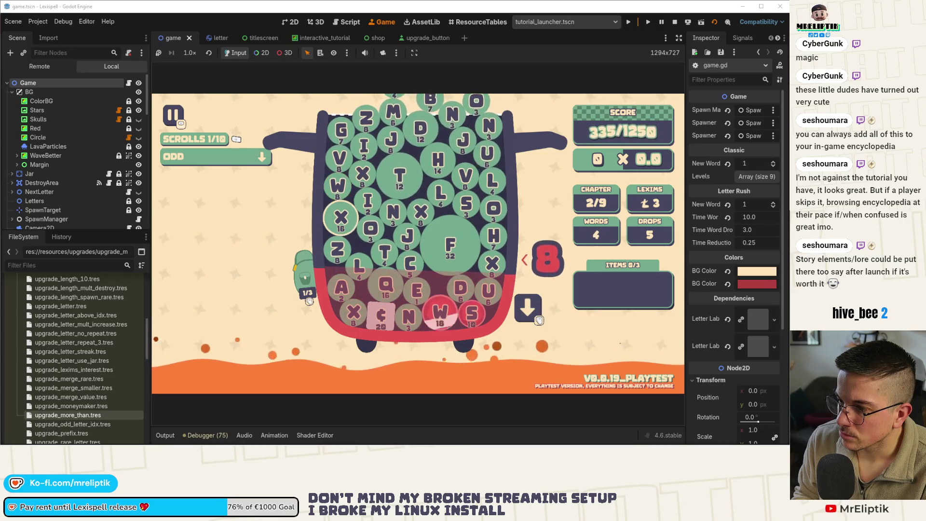
click(337, 248)
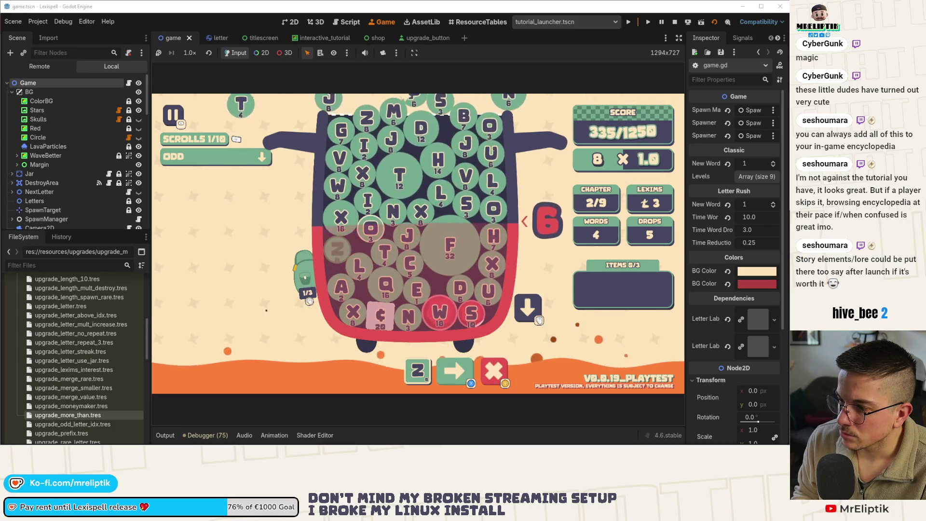
click(370, 228)
click(394, 213)
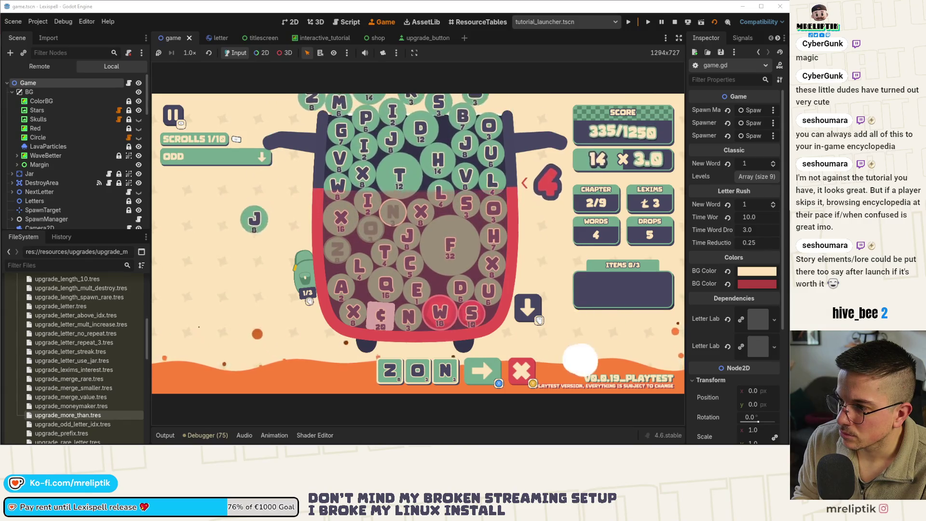
click(418, 290)
key(Return)
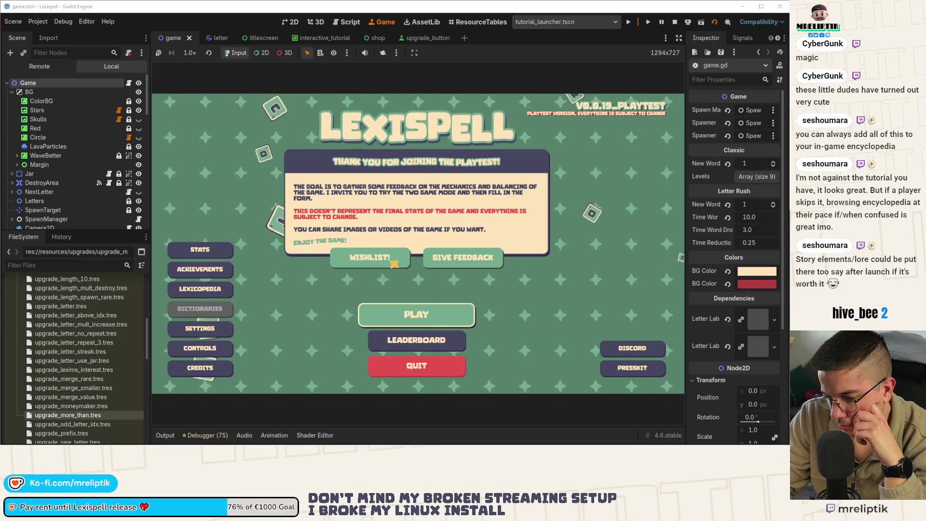
Show the running Lexispell title screen and open game.gd at its member variable declarations
mouse_move(202, 439)
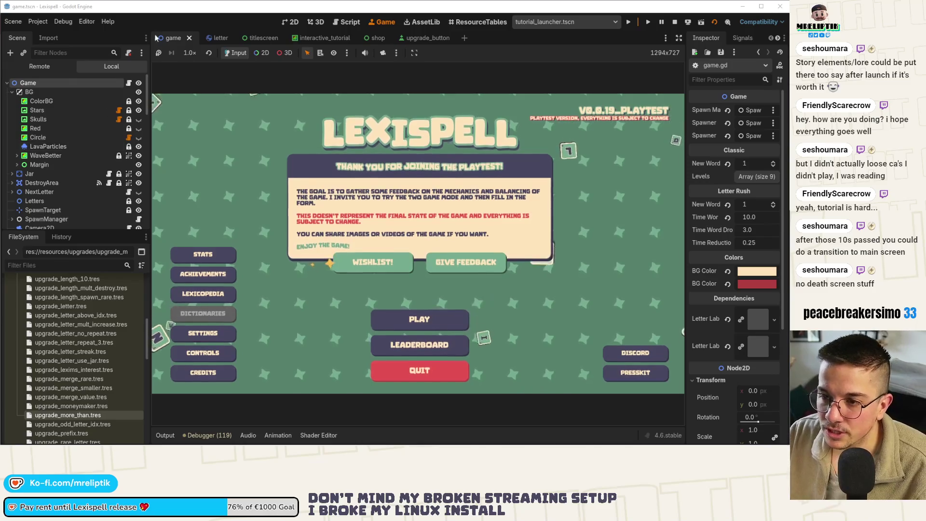
click(130, 83)
Duplicate the levels array below the TODO block and rename the copy levels_tutorial
scroll(449, 216, up, 20)
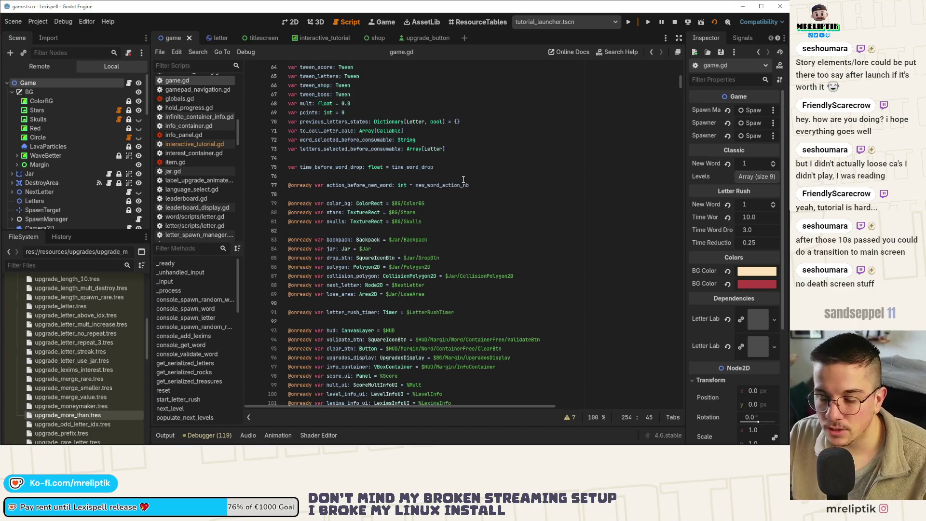
scroll(463, 179, up, 20)
click(303, 268)
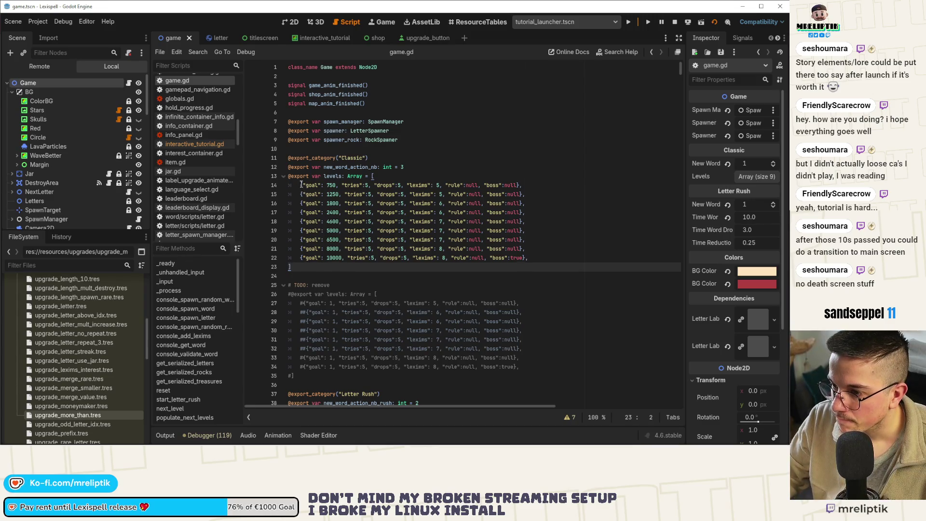
drag(306, 272, 277, 179)
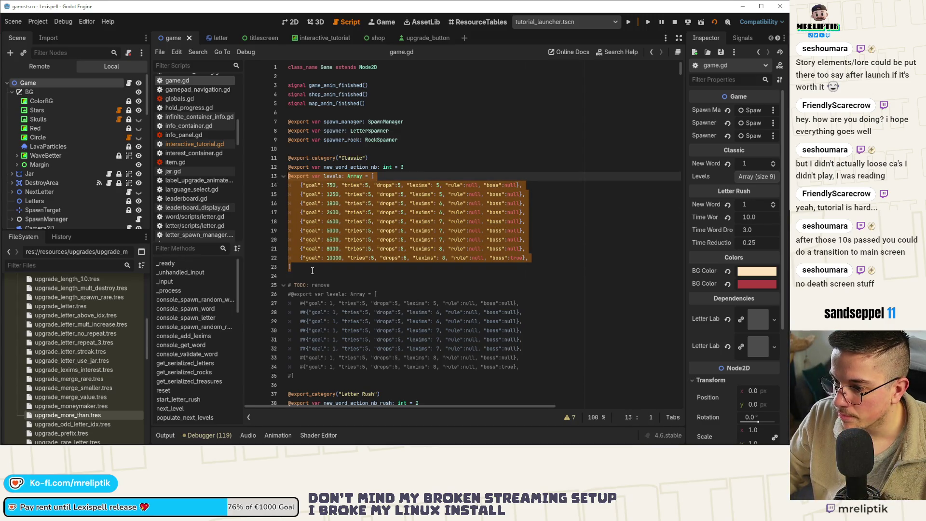
key(ctrl+c)
scroll(313, 271, down, 3)
click(313, 295)
key(Return)
key(ctrl+v)
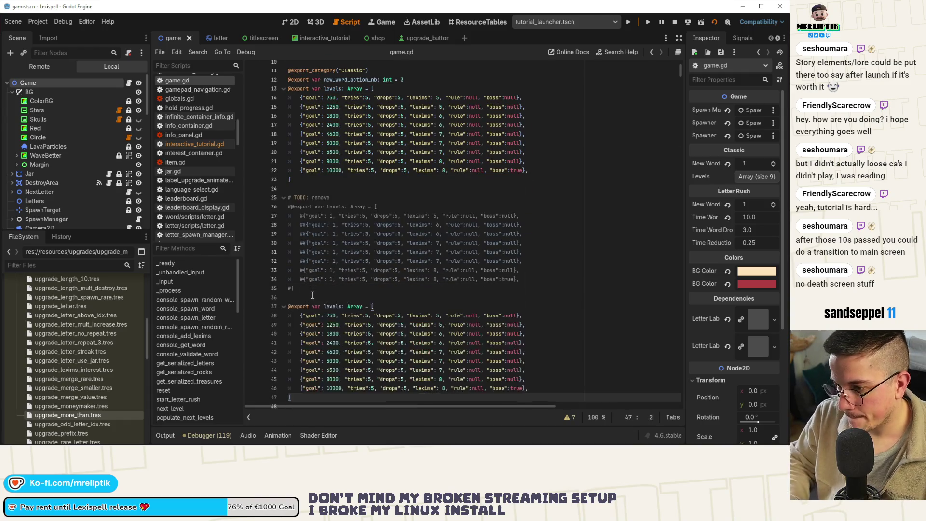
click(342, 307)
text(_t)
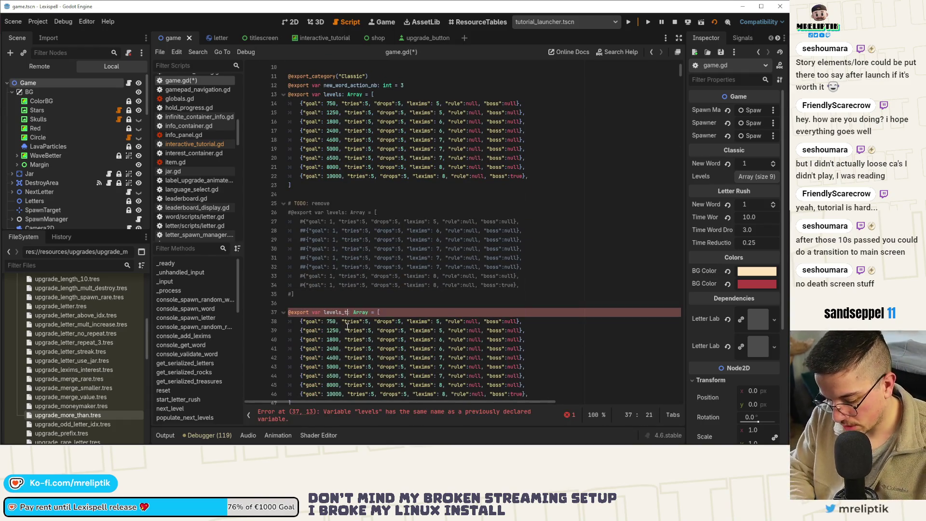
Trim levels_tutorial to its first two levels (goals 750 and 1250), save, and return to 2D
scroll(361, 260, down, 3)
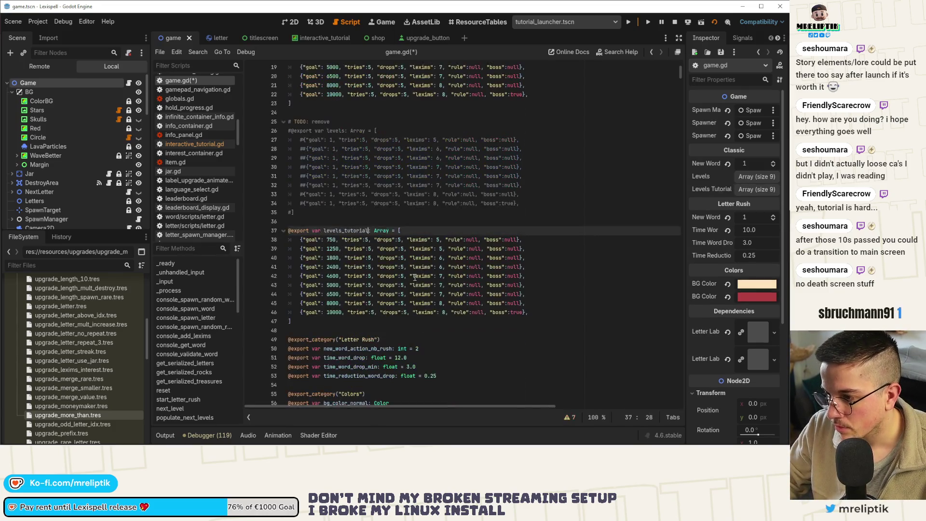
click(412, 276)
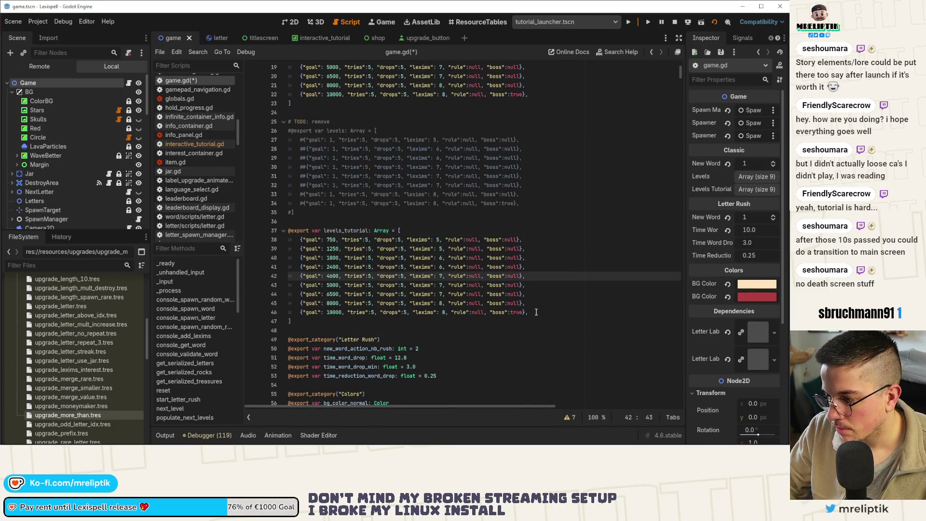
drag(536, 312, 275, 258)
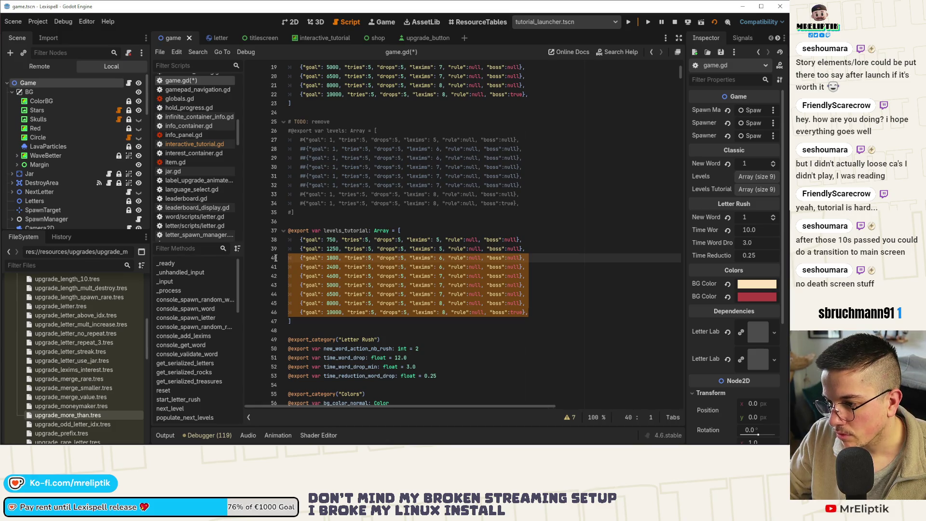
key(Delete)
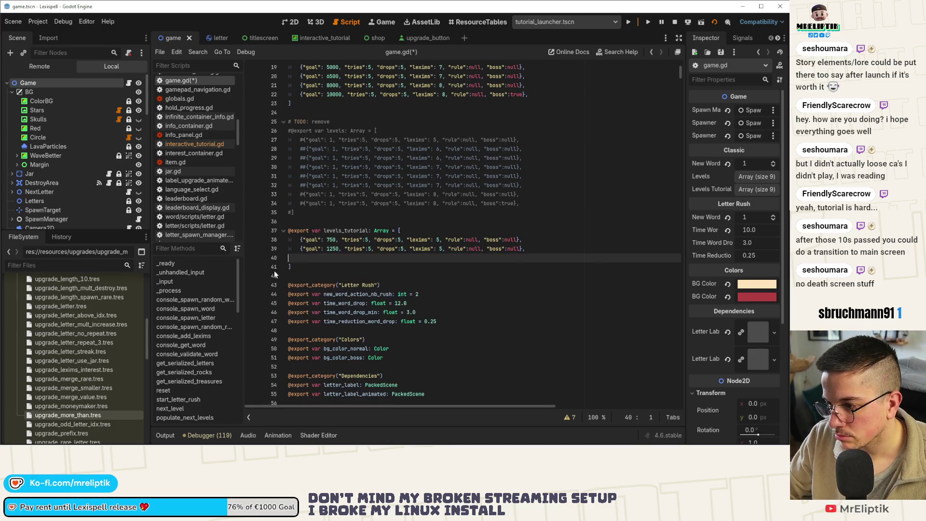
key(Delete)
key(ctrl+s)
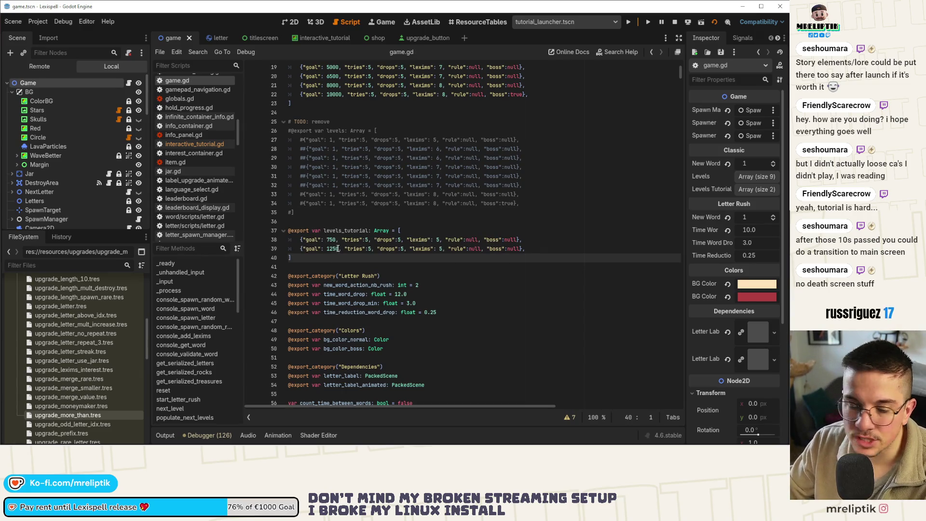
double_click(338, 248)
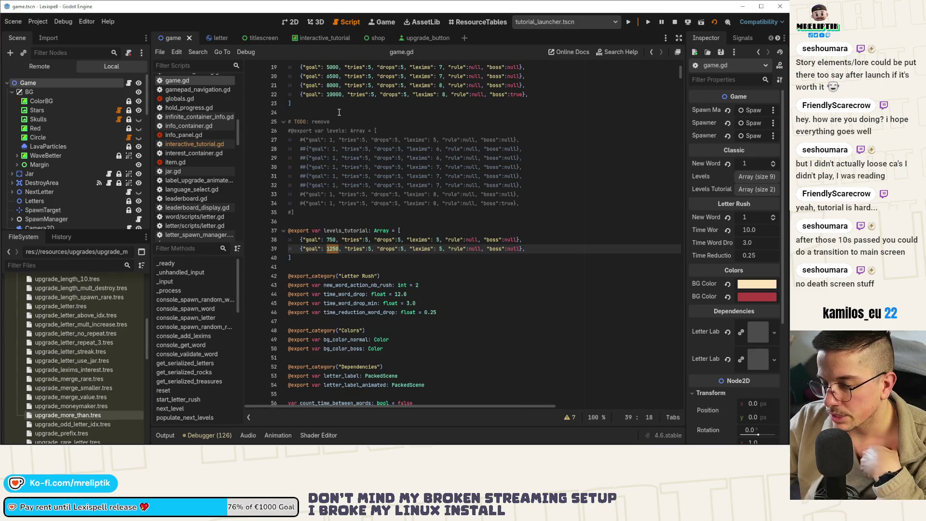
click(286, 20)
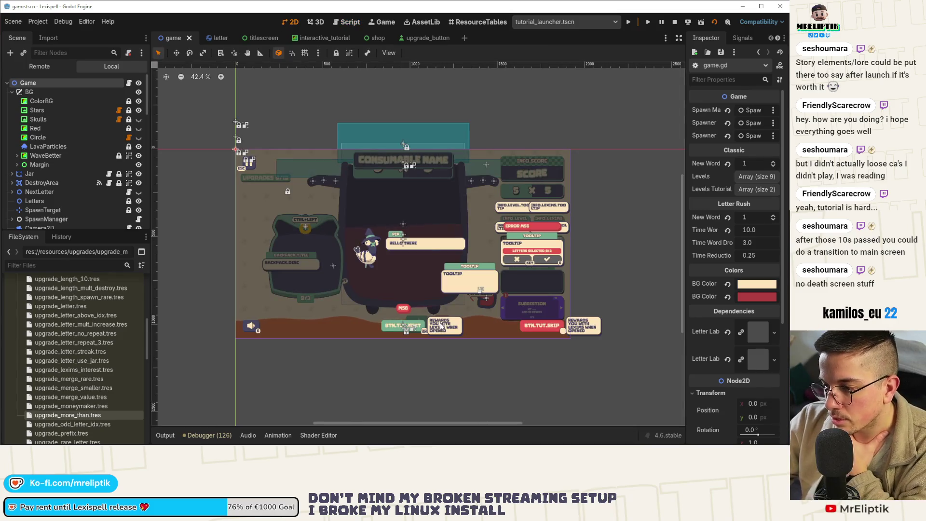
Hide the InteractiveTutorial node with its eye icon, deselect the Game node, and save the scene
scroll(429, 271, up, 7)
scroll(430, 271, down, 6)
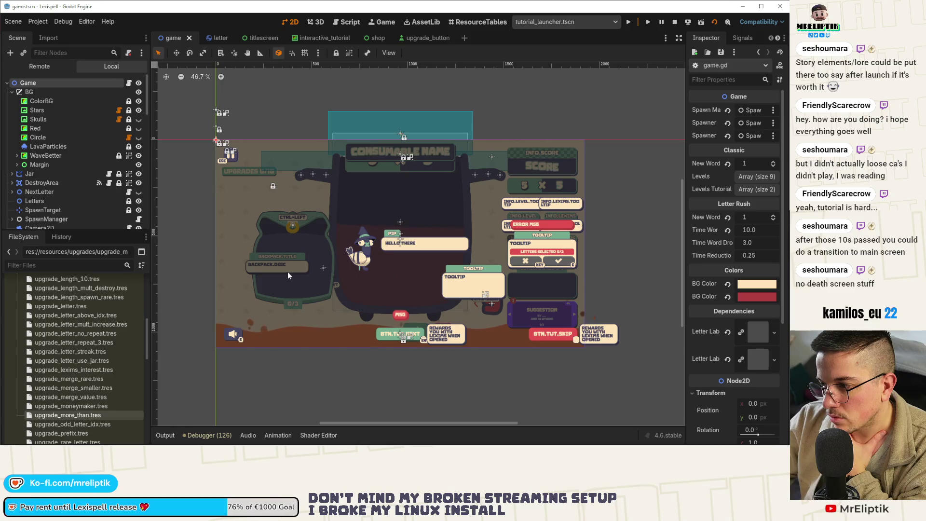
scroll(346, 271, up, 1)
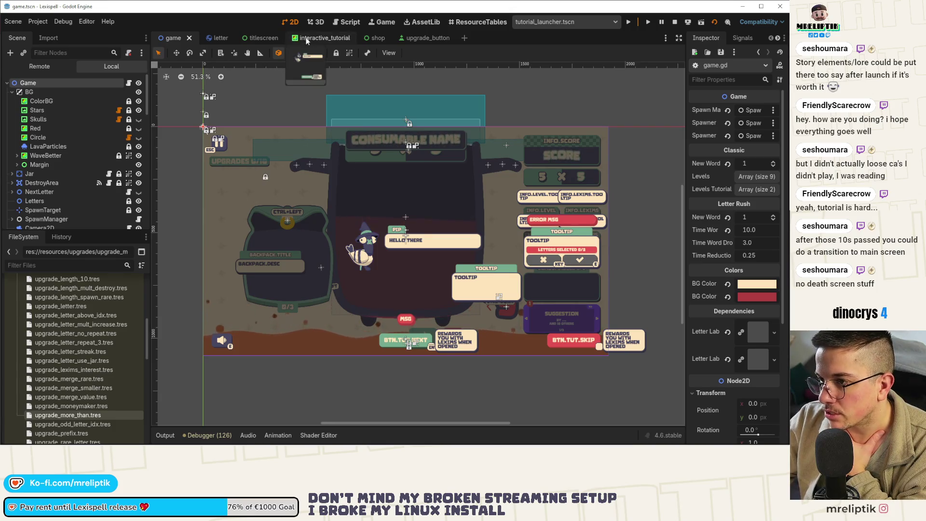
scroll(93, 179, down, 4)
scroll(96, 188, down, 6)
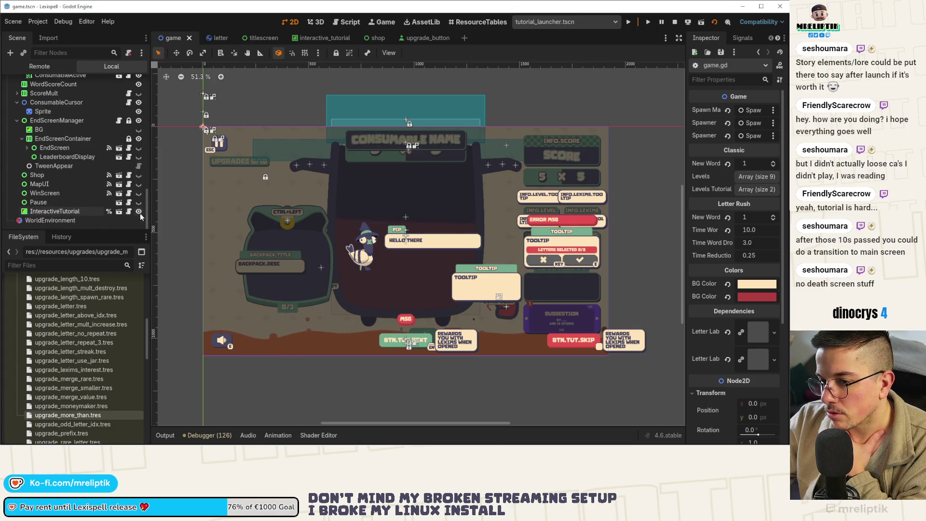
click(139, 212)
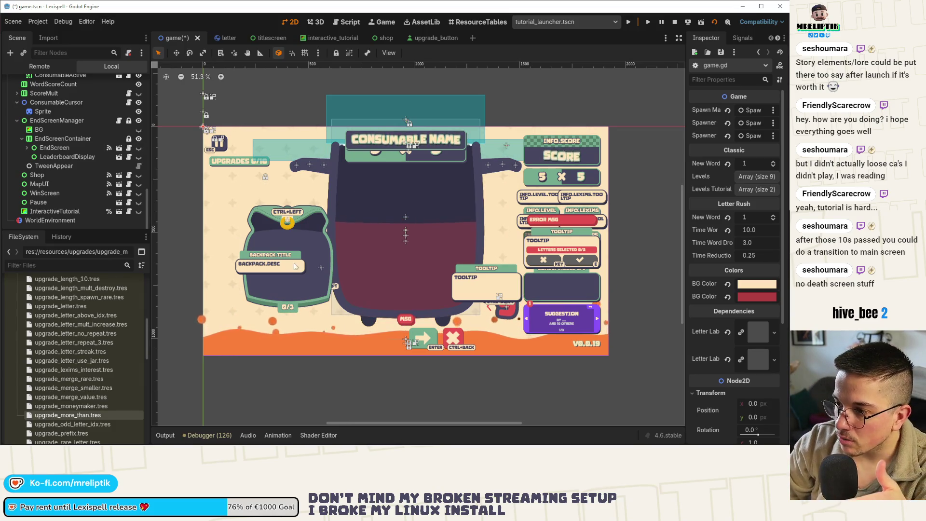
click(534, 92)
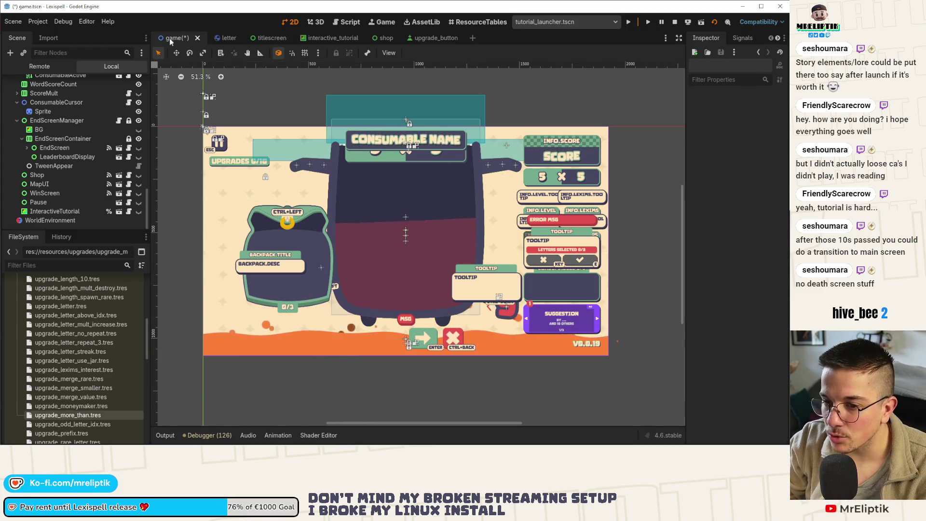
key(ctrl+s)
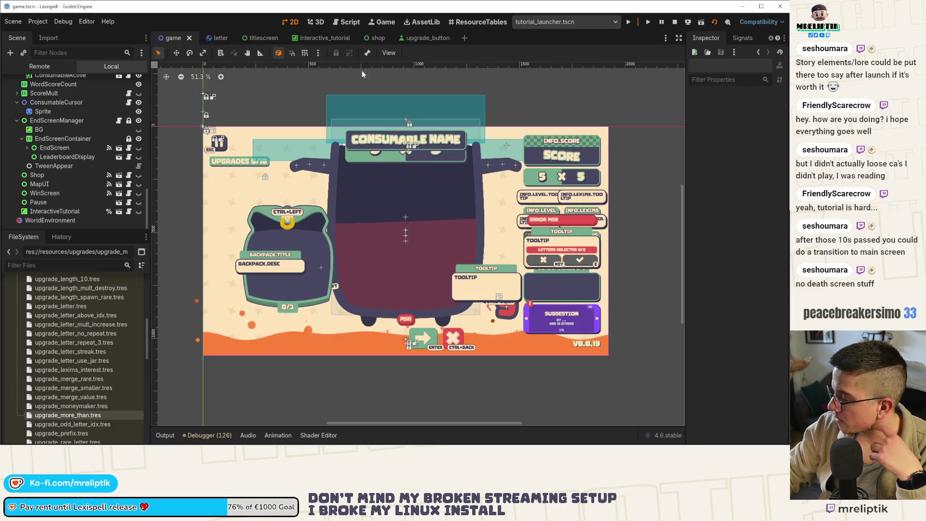
Scroll the 2D view of the saved game scene with the tutorial overlay hidden
scroll(129, 105, up, 10)
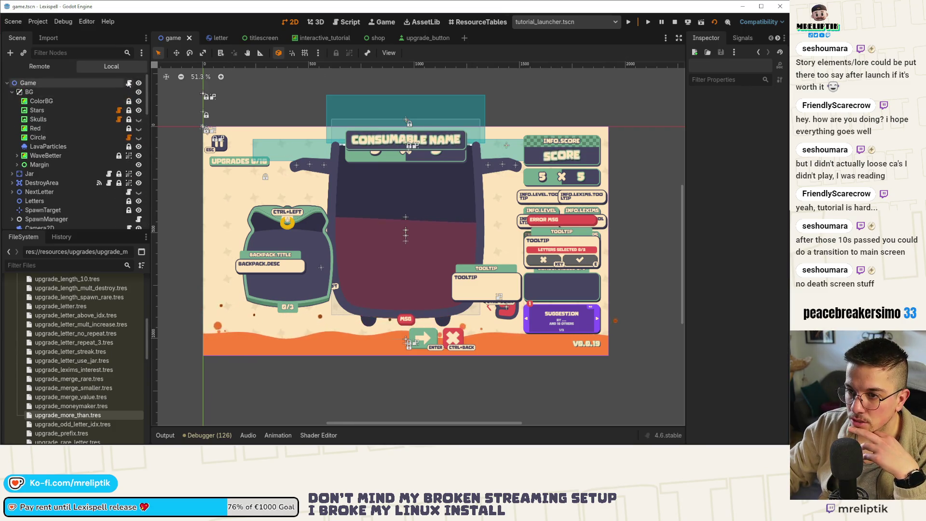
Open game.gd and search it for 'levels' to find where tutorial runs start
click(128, 83)
click(343, 231)
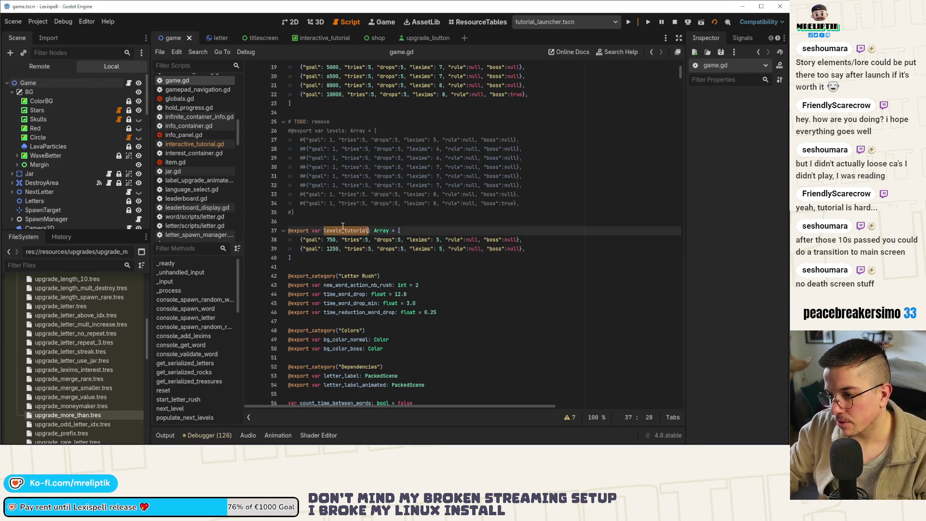
click(460, 345)
key(ctrl+f)
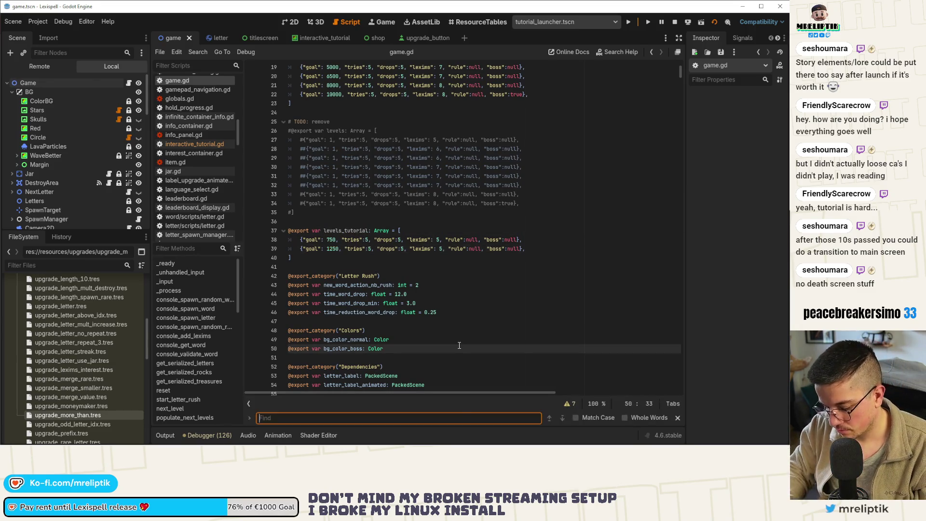
text(levels)
key(Return)
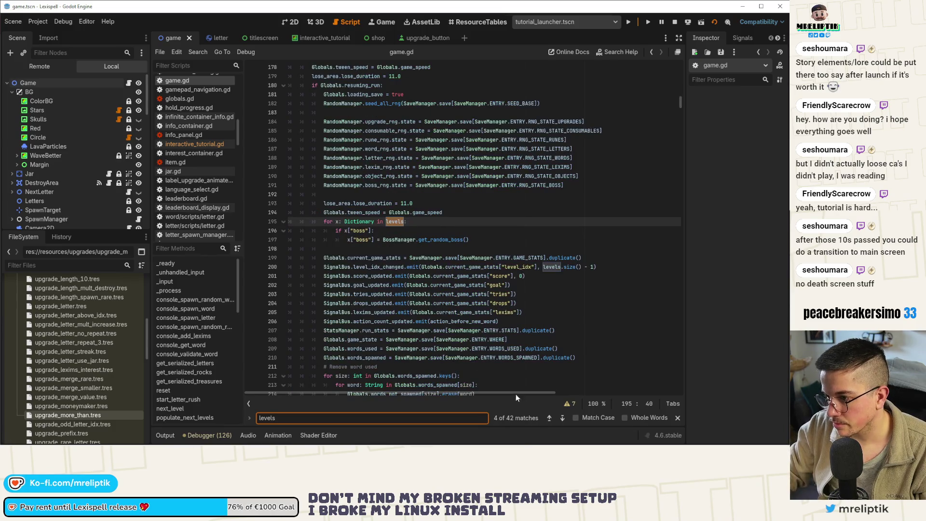
scroll(398, 254, up, 3)
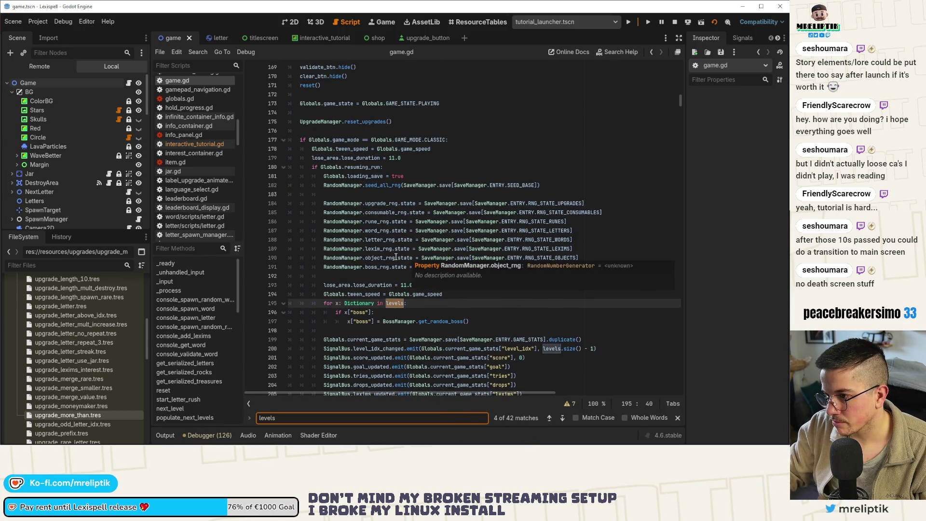
click(394, 303)
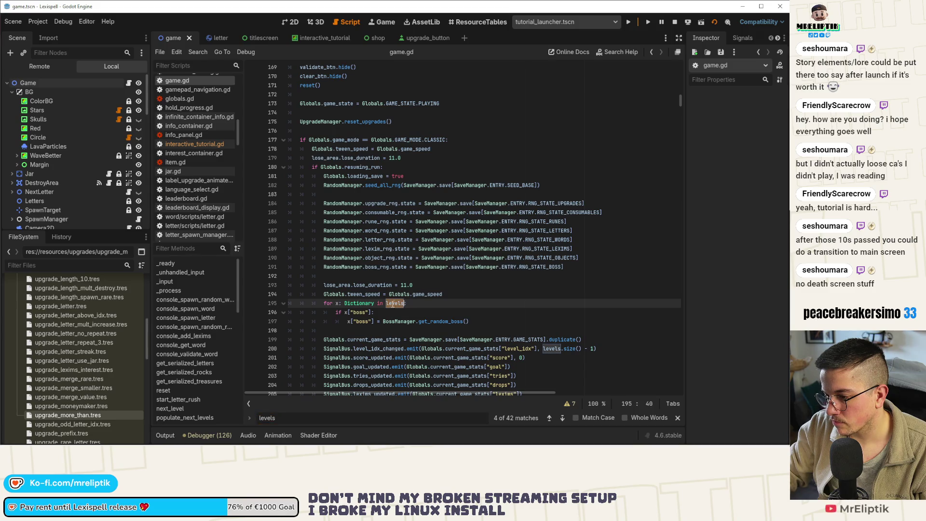
scroll(393, 306, down, 2)
scroll(393, 306, down, 2)
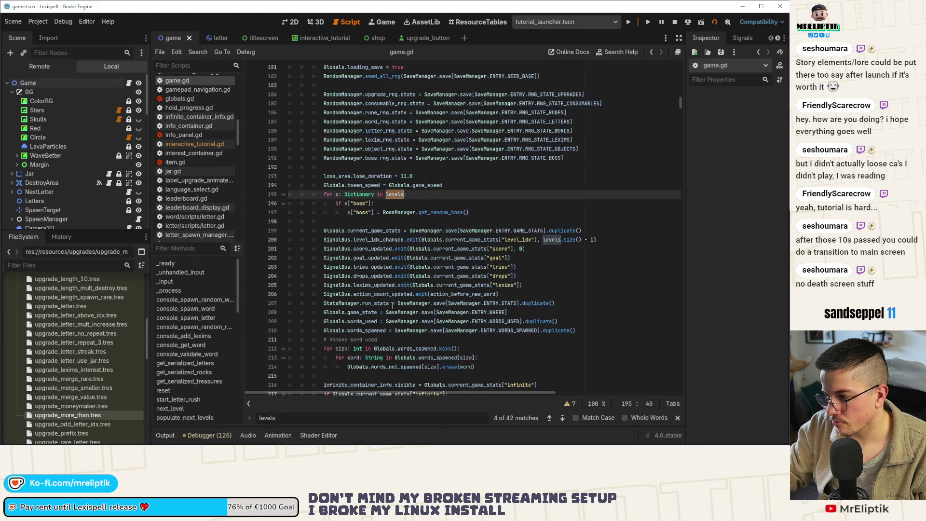
scroll(326, 185, up, 5)
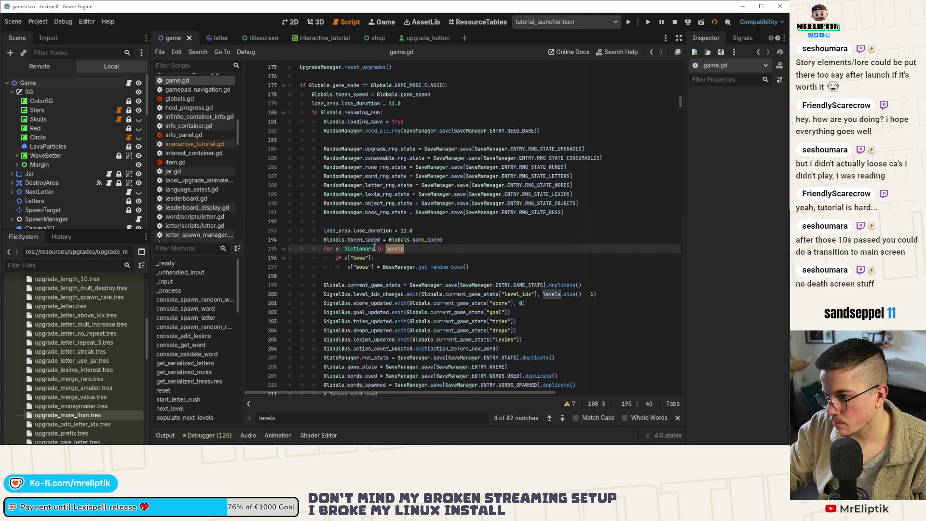
Add 'levels = levels_tutorial' under the in_tutorial branch, save, and return to the 2D view
click(284, 195)
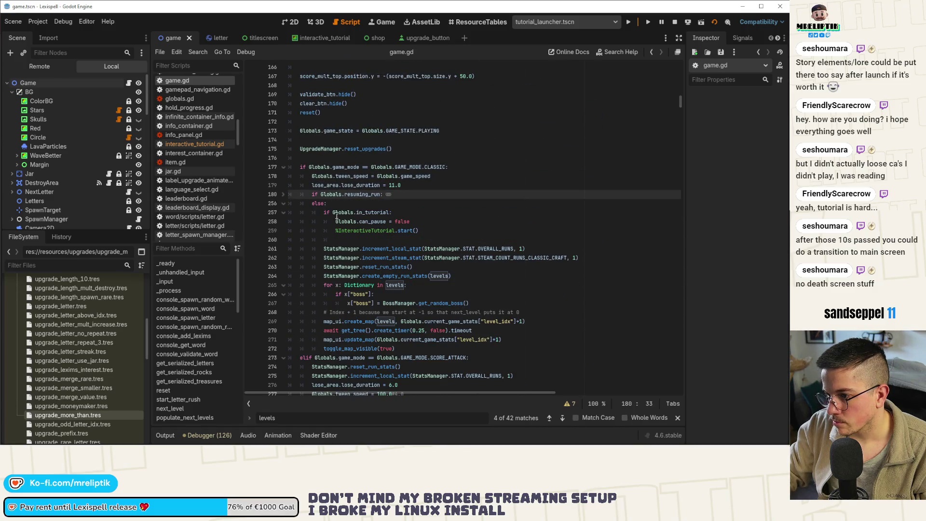
click(415, 222)
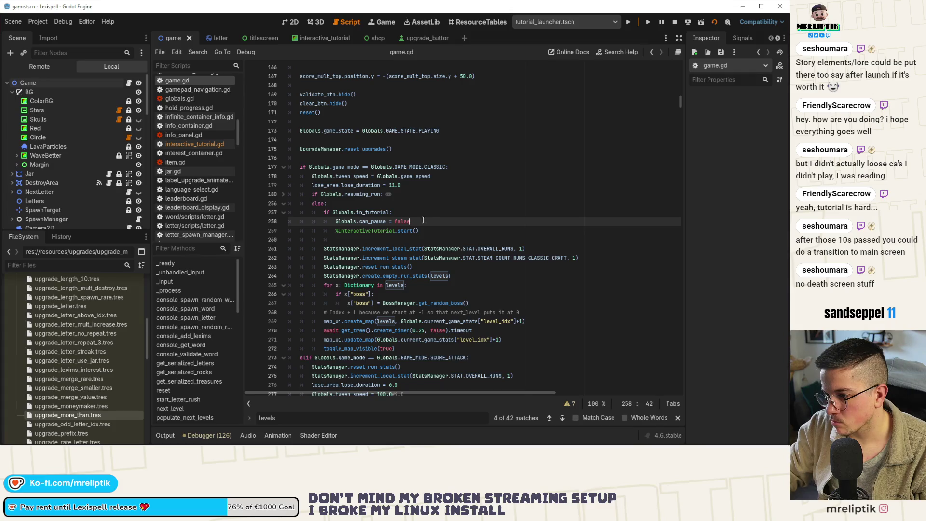
click(431, 217)
click(432, 219)
key(Return)
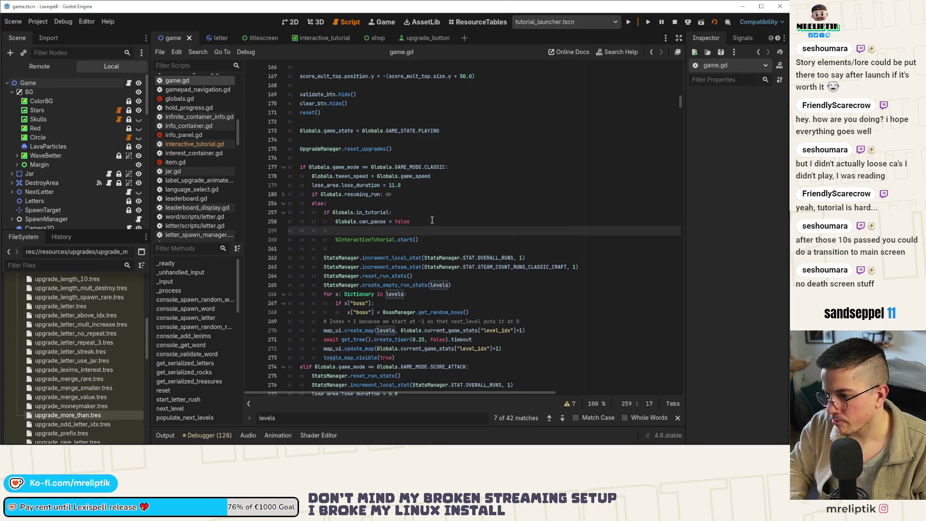
text(levels)
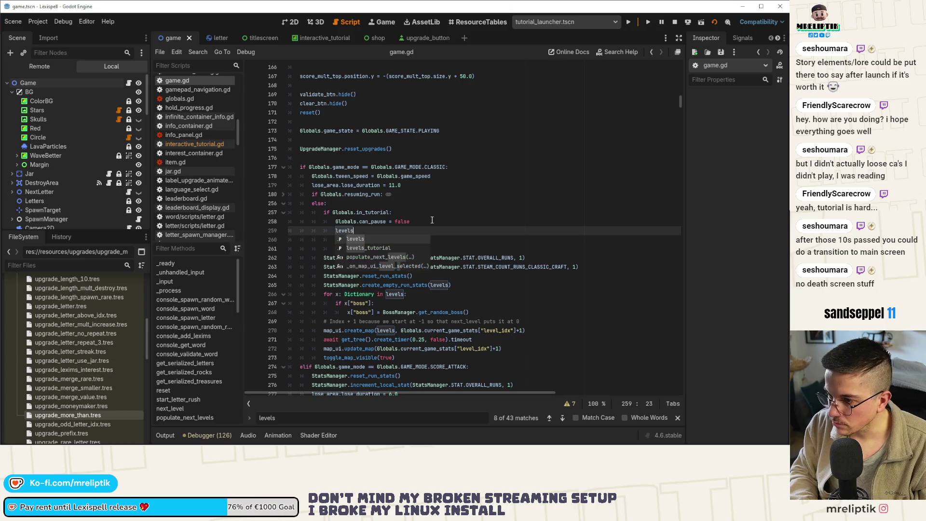
text( = levels_tutorial)
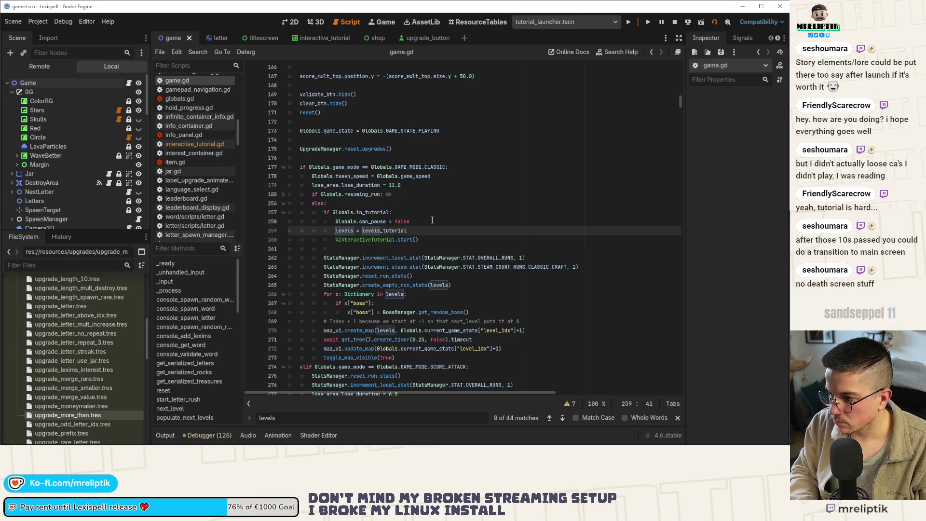
key(ctrl+s)
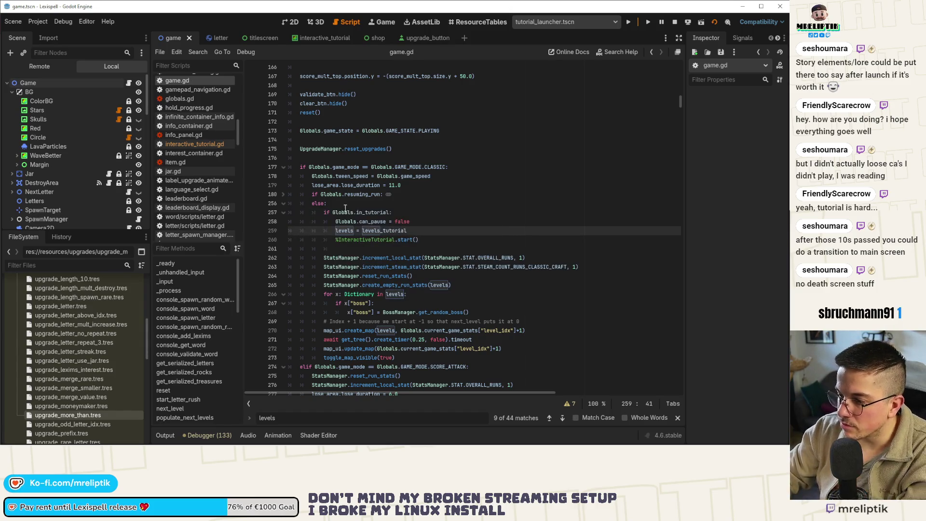
double_click(384, 231)
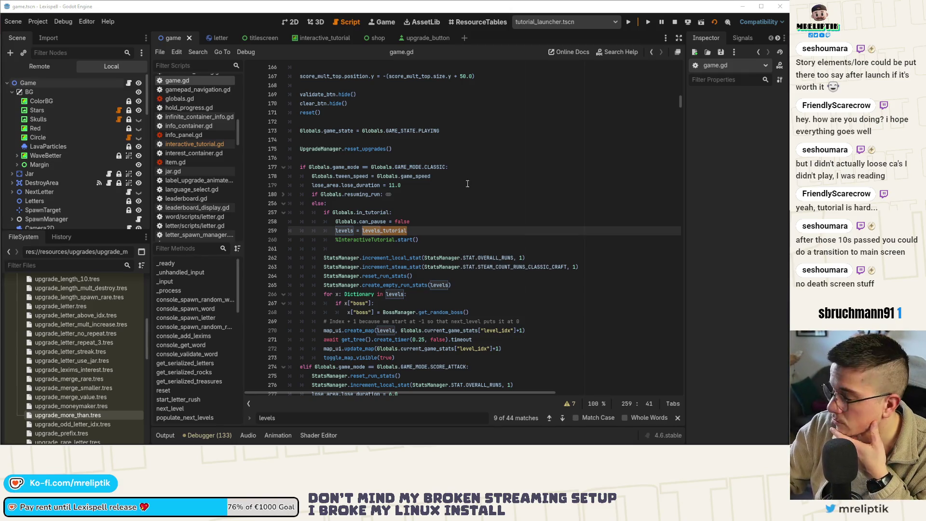
click(389, 167)
key(ctrl+F1)
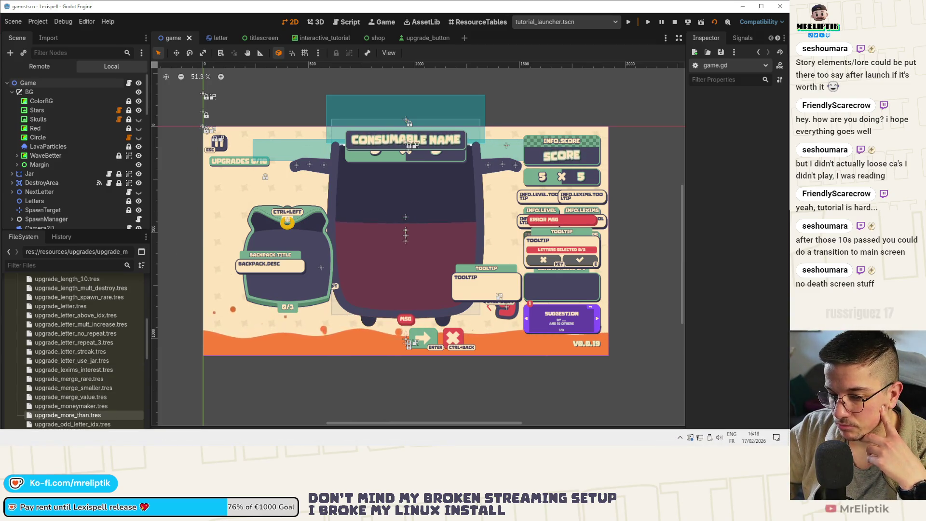
Stage the changed files plus config.json and commit them as 'interactive tutorial wip'
key(alt+Tab)
click(10, 64)
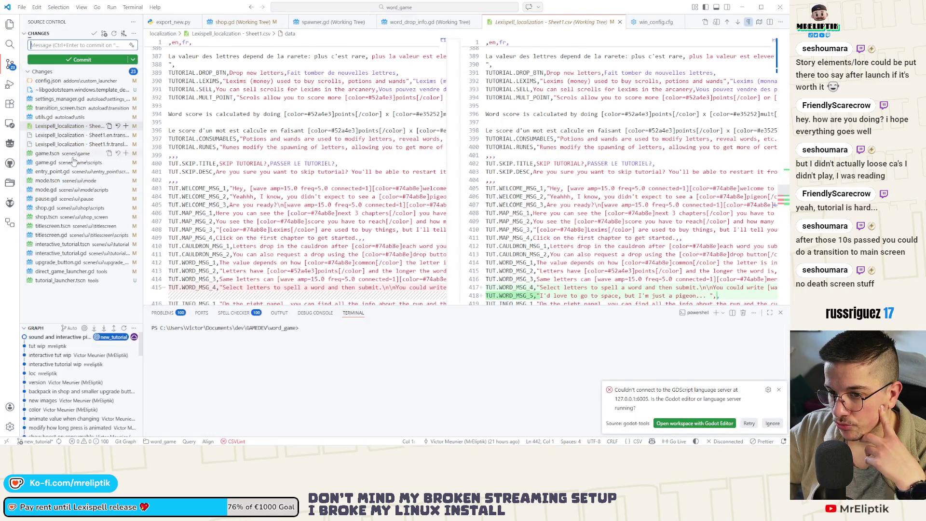
click(52, 282)
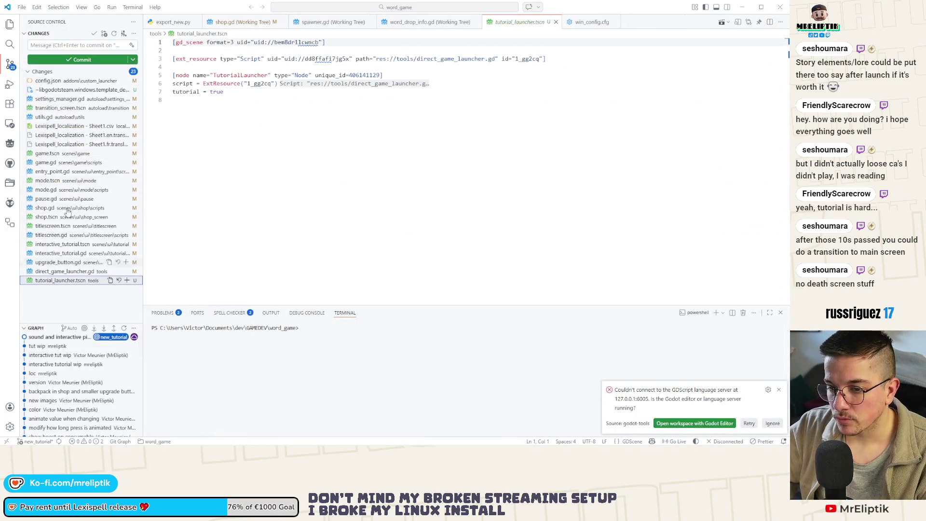
shift+click(54, 99)
click(126, 99)
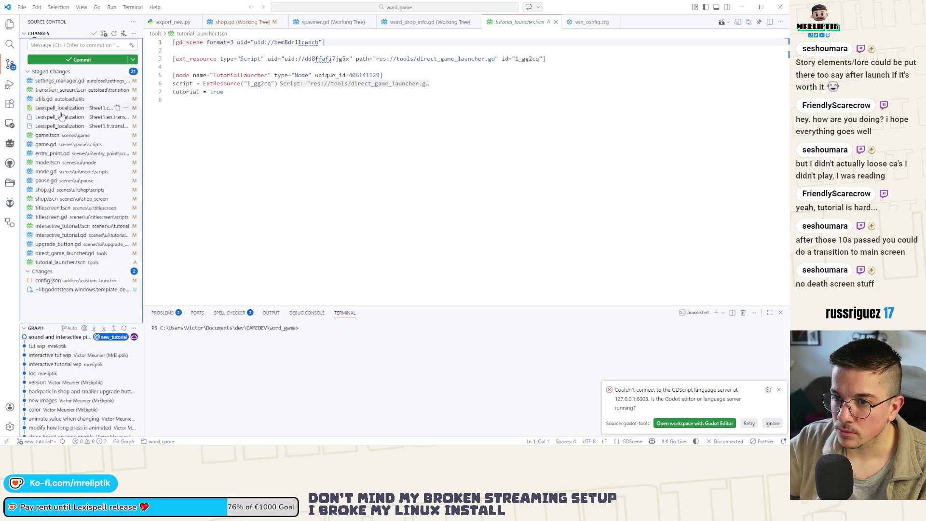
click(87, 280)
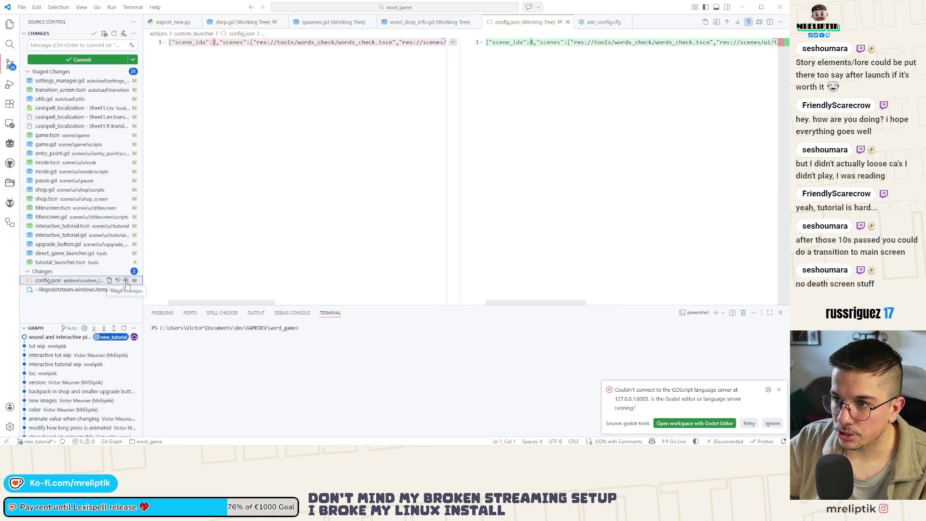
click(71, 45)
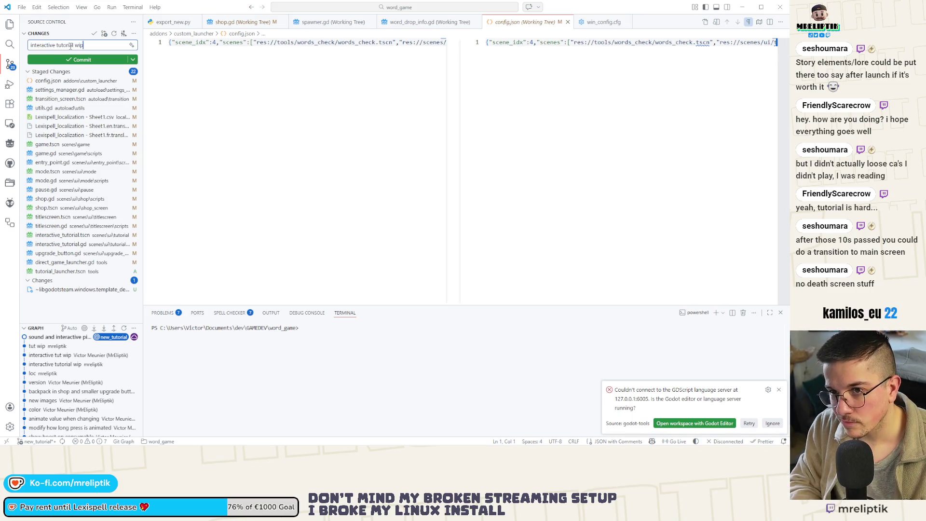
key(ctrl+Return)
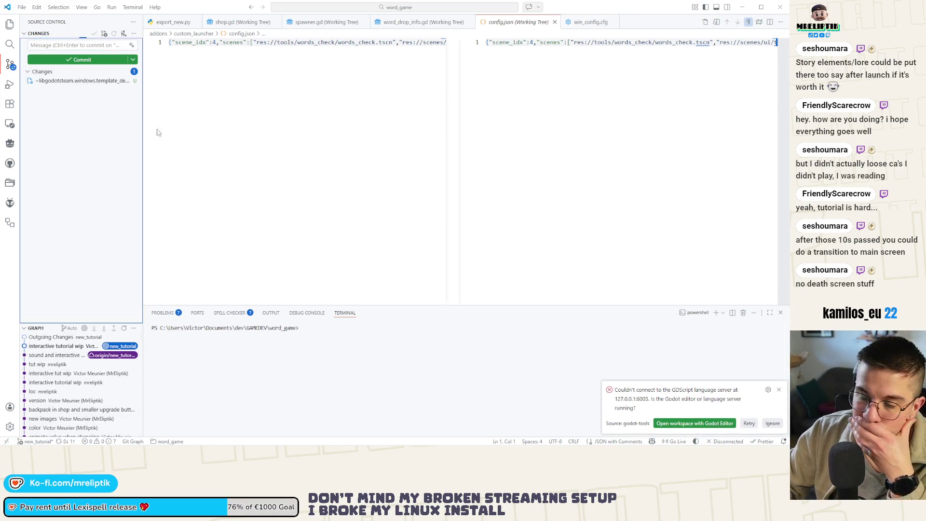
Stop the running game in the frozen Godot editor, then return to the VS Code config.json diff
click(744, 11)
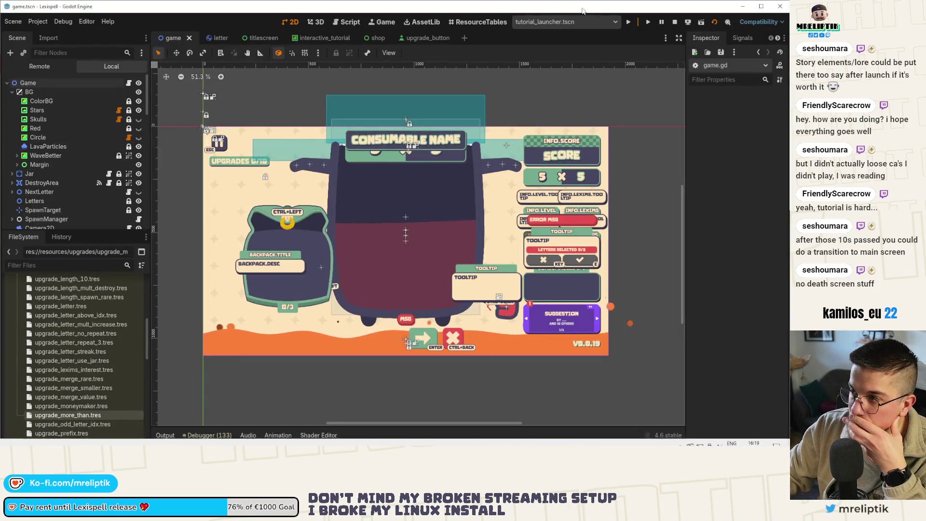
click(674, 21)
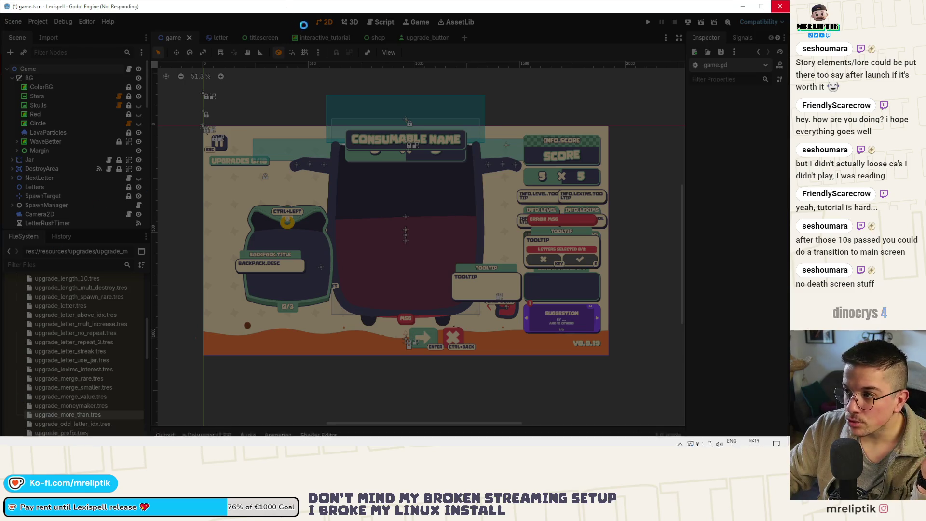
key(alt+Tab)
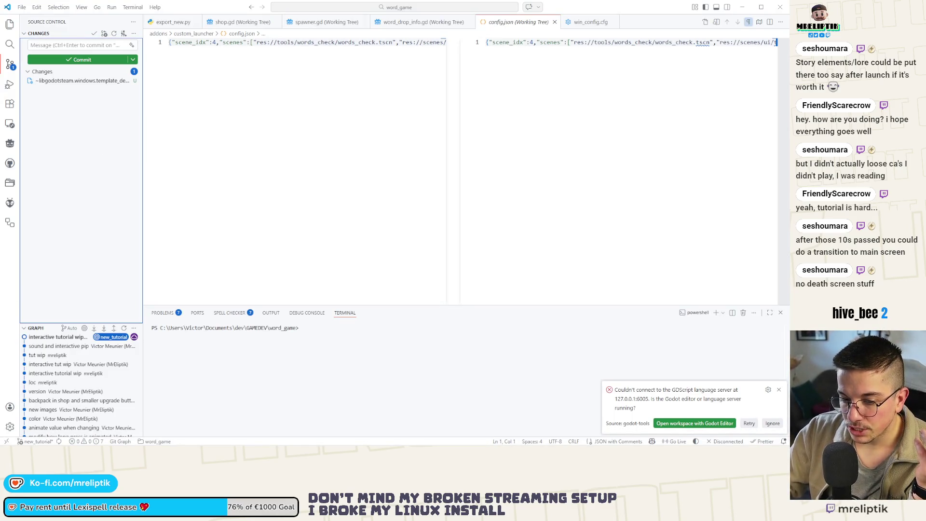
key(alt+Tab)
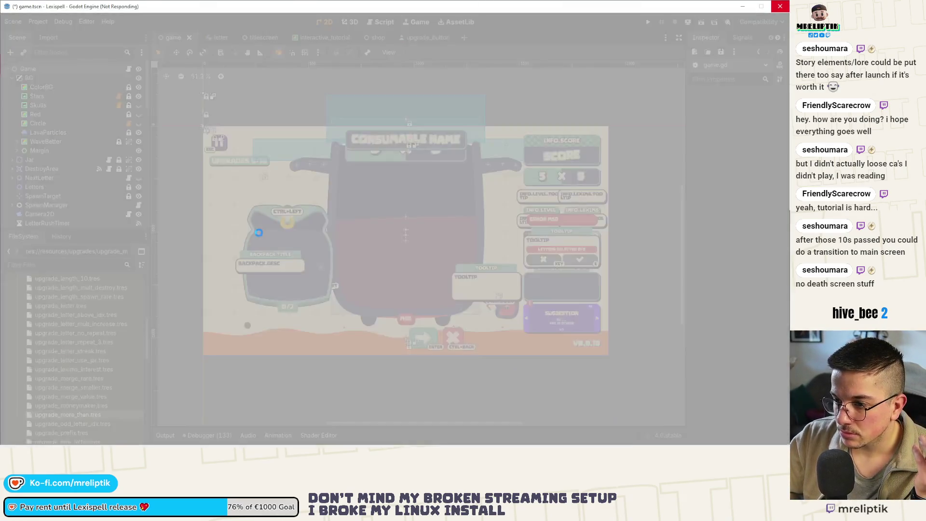
key(alt+Tab)
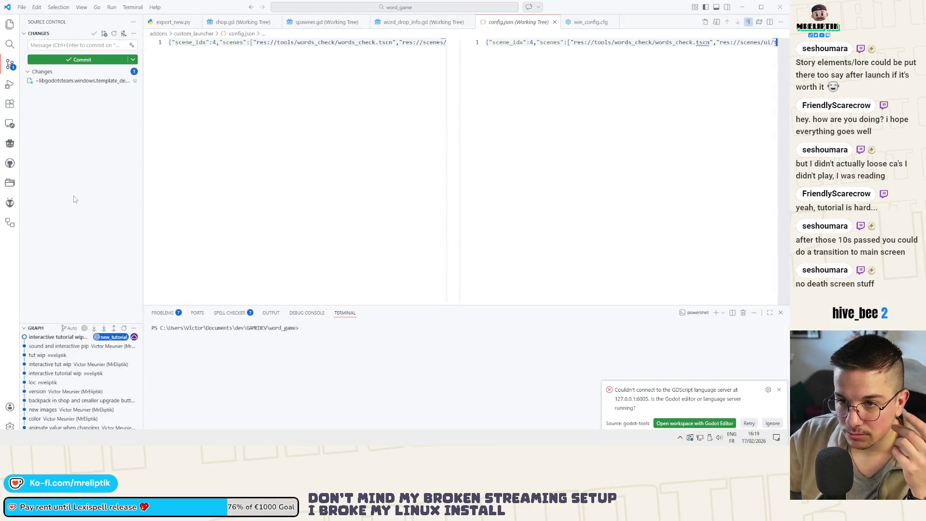
Check out the main branch from the status-bar branch picker
click(37, 442)
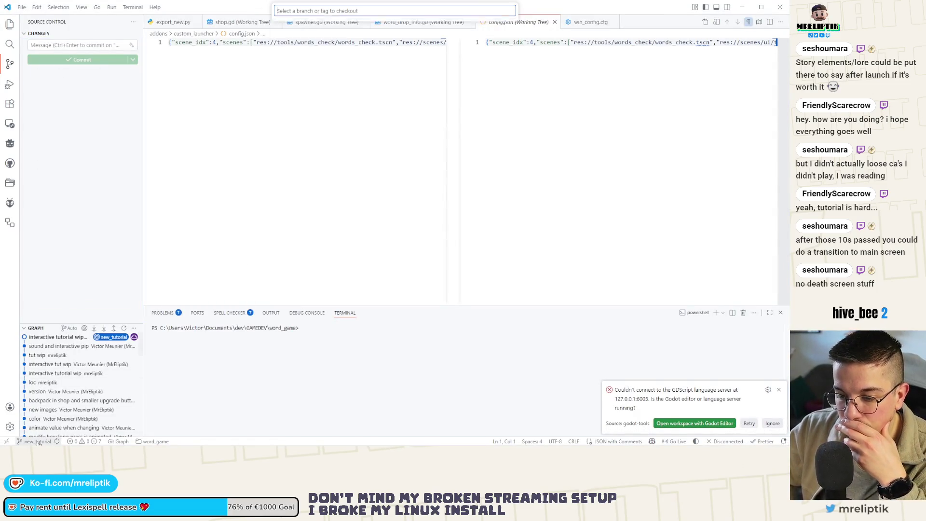
click(328, 71)
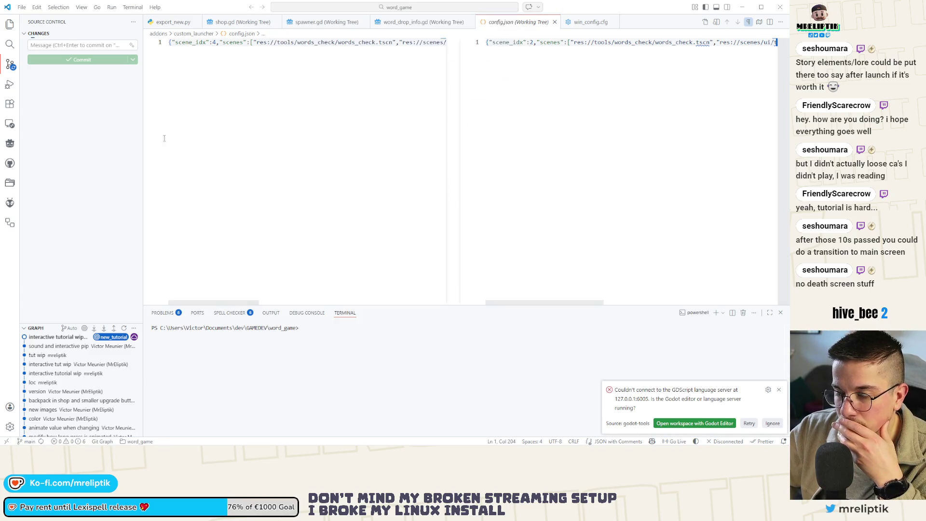
click(133, 34)
click(94, 145)
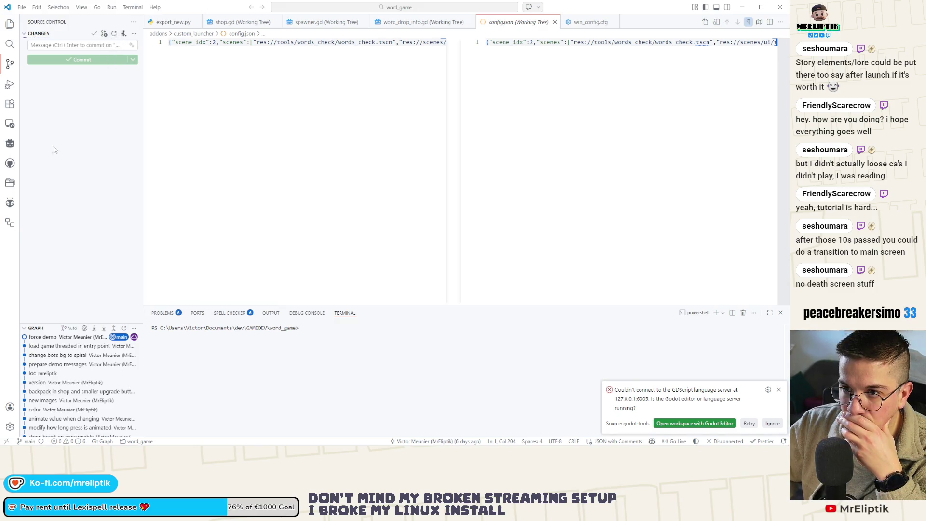
key(super)
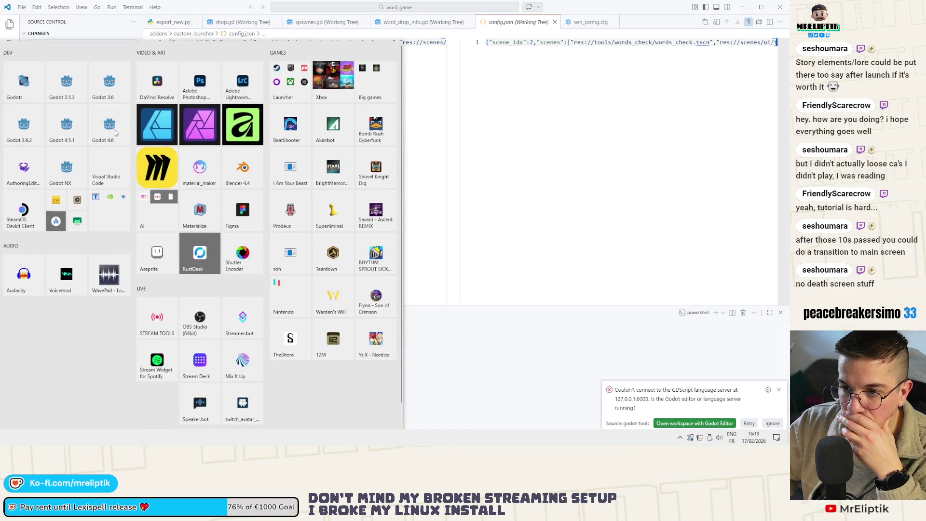
Run Godots as administrator from the Start menu and approve the UAC prompt
key(Escape)
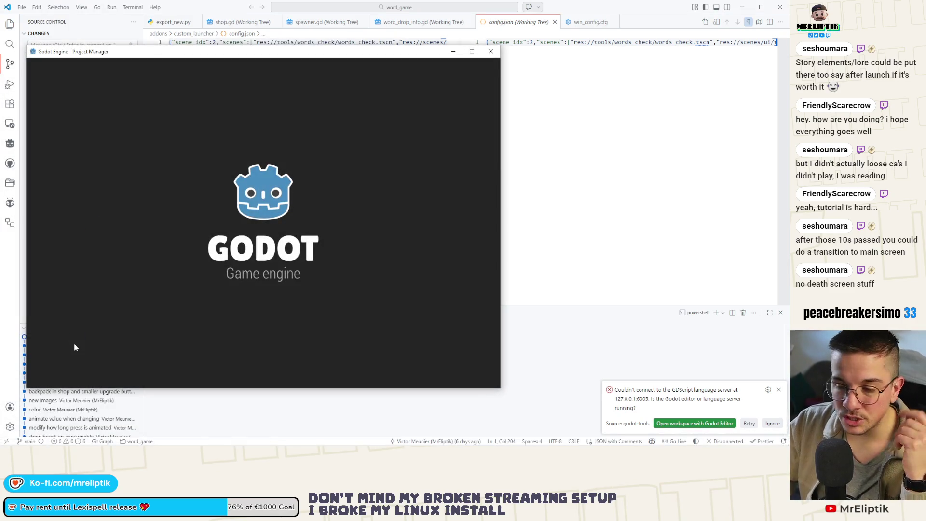
key(super)
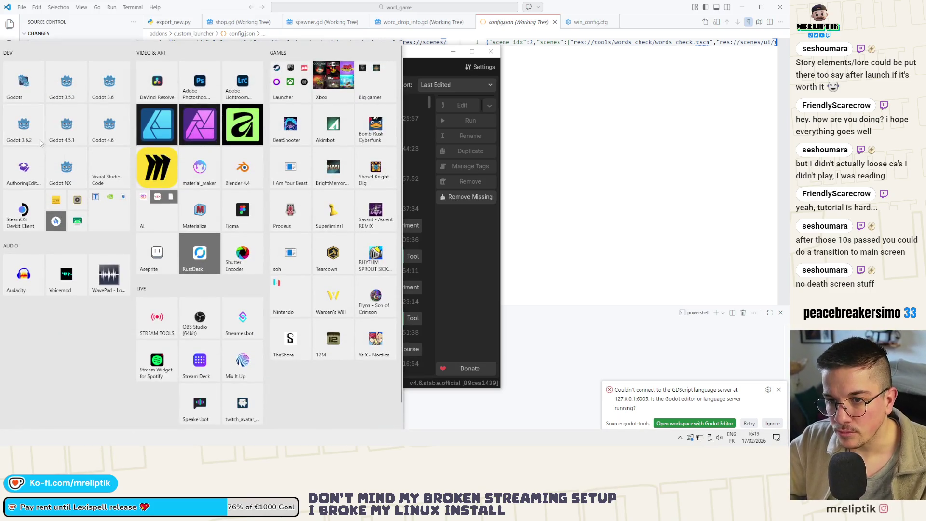
right_click(28, 86)
mouse_move(70, 125)
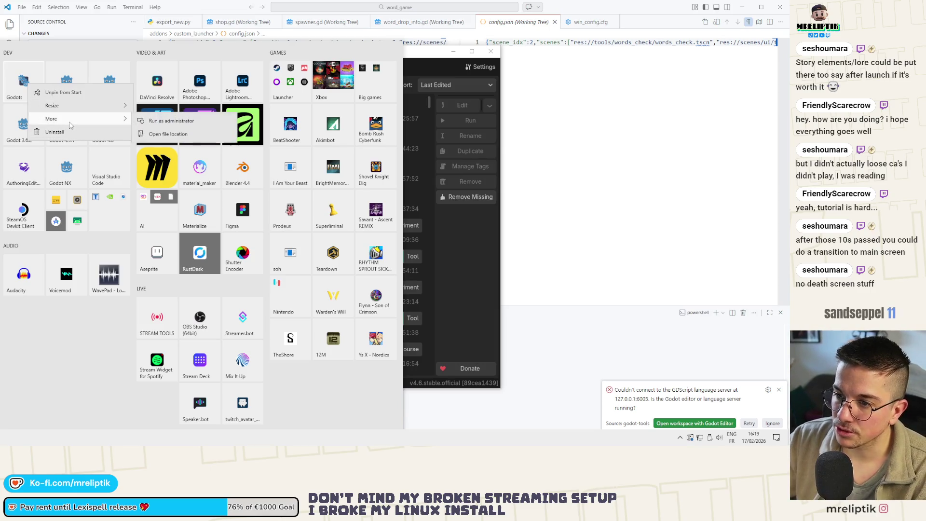
click(179, 123)
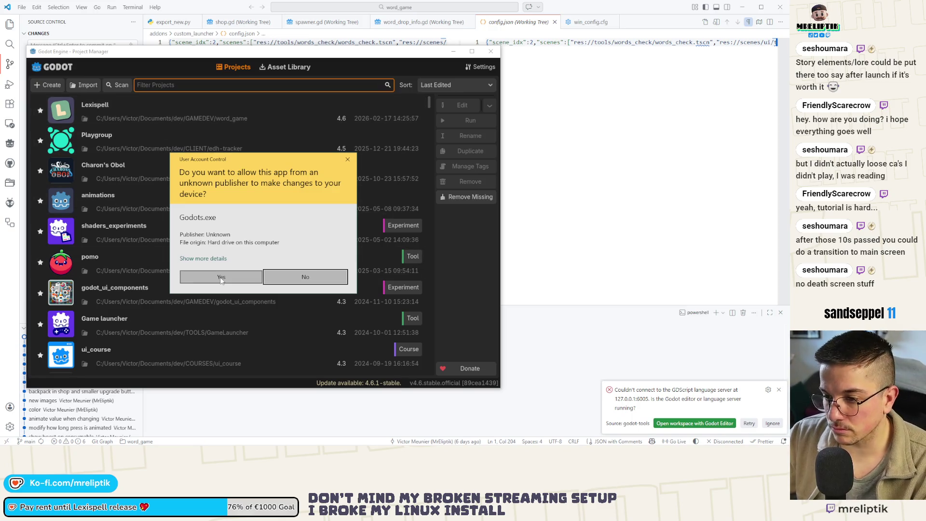
click(222, 277)
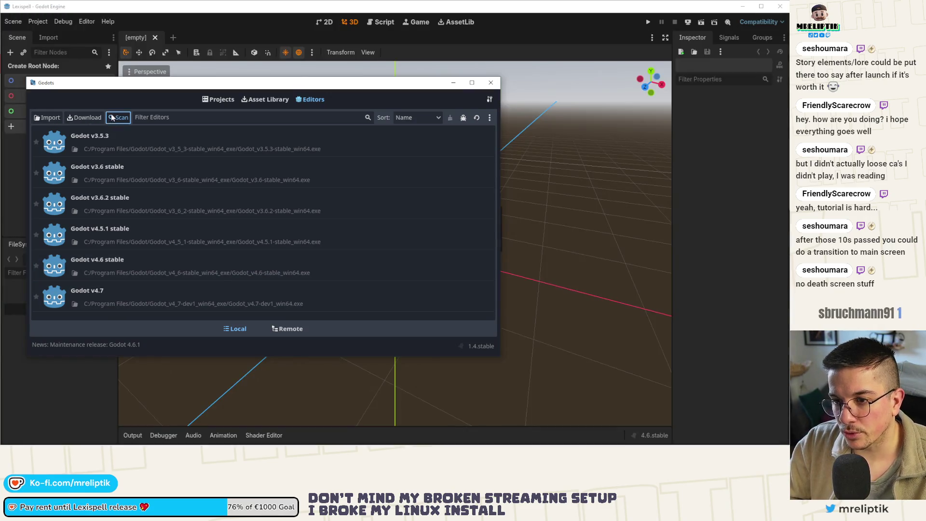
click(118, 117)
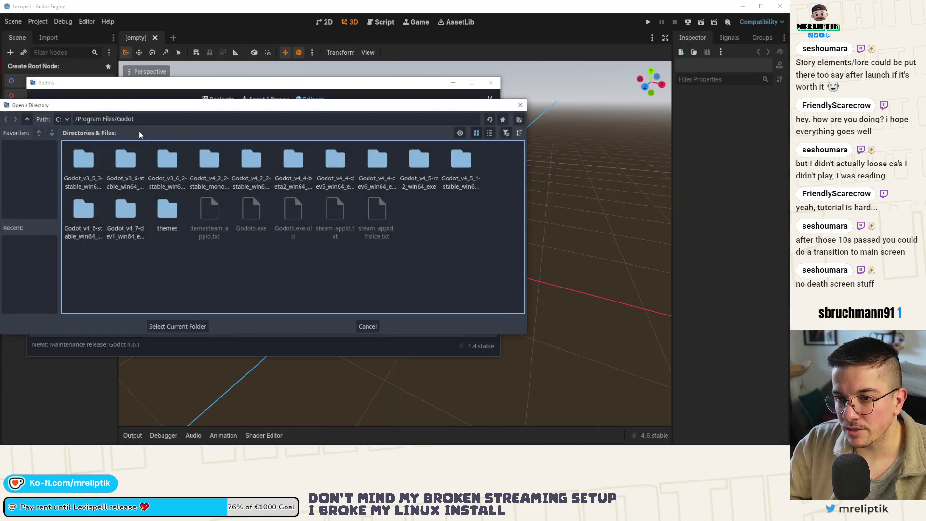
Download and install Godot_v4.6.1-stable_win64.exe.zip from the Remote release list
click(521, 106)
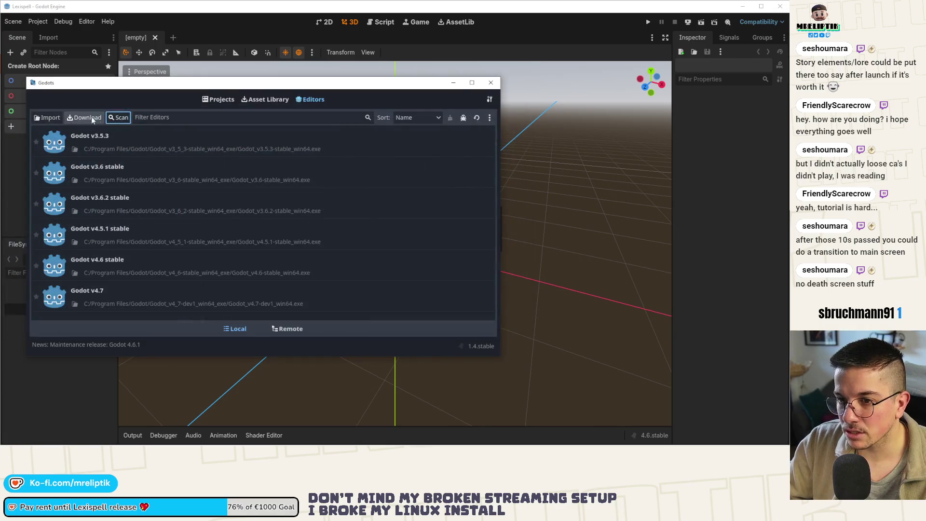
click(84, 117)
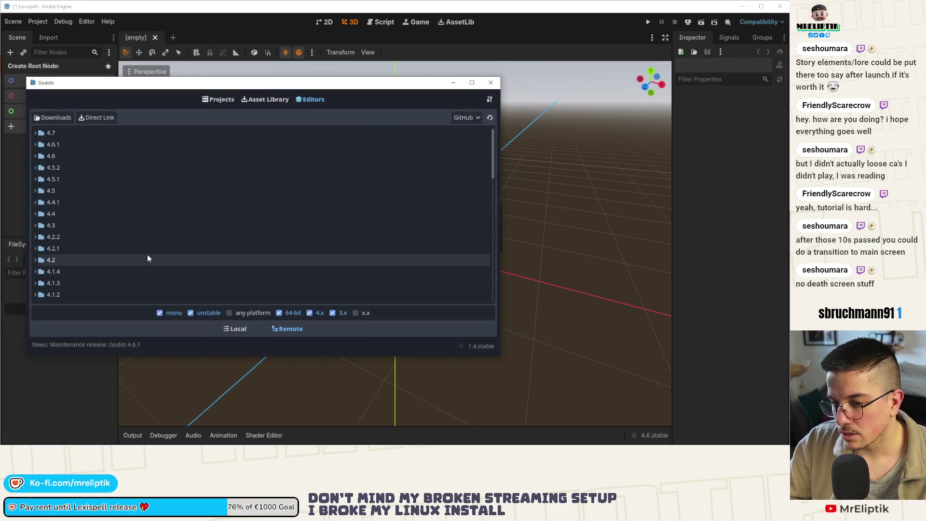
click(39, 144)
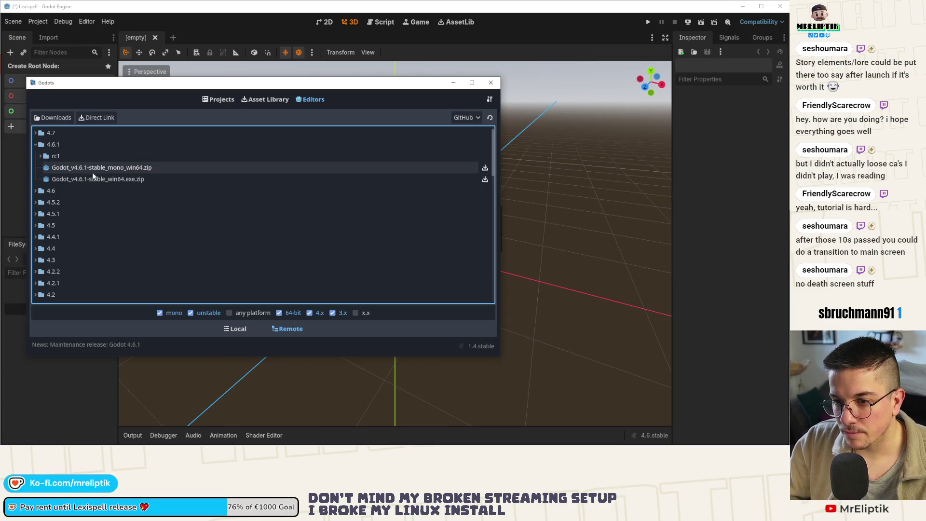
double_click(95, 180)
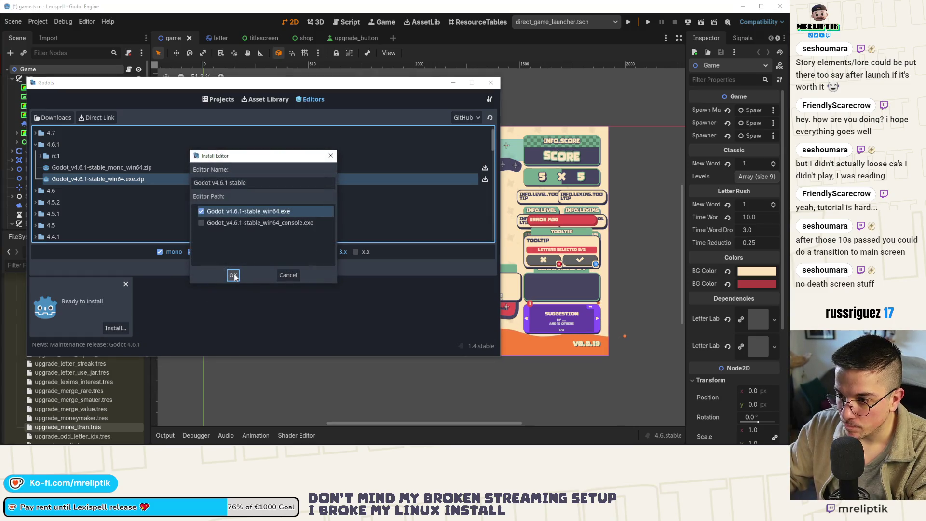
click(233, 275)
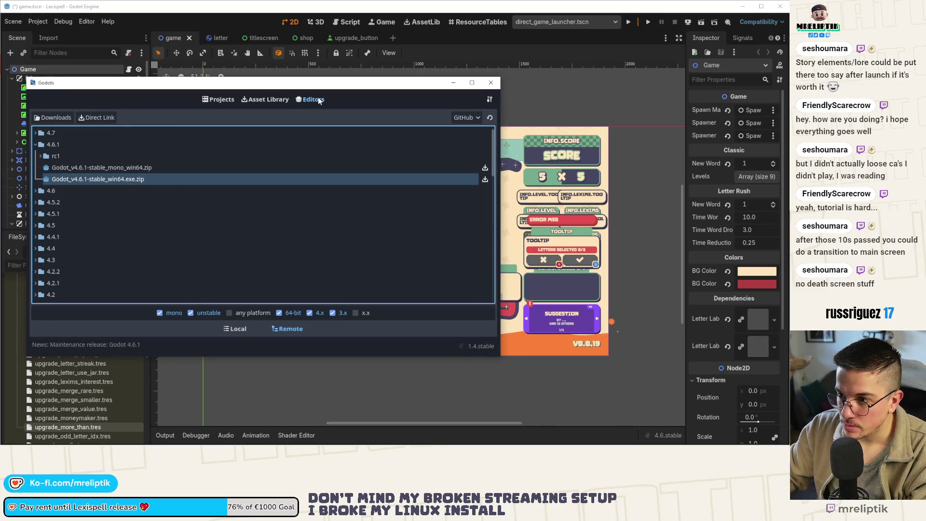
key(alt+Tab)
Switch the Lexispell editor to the titlescreen scene tab
scroll(309, 243, down, 1)
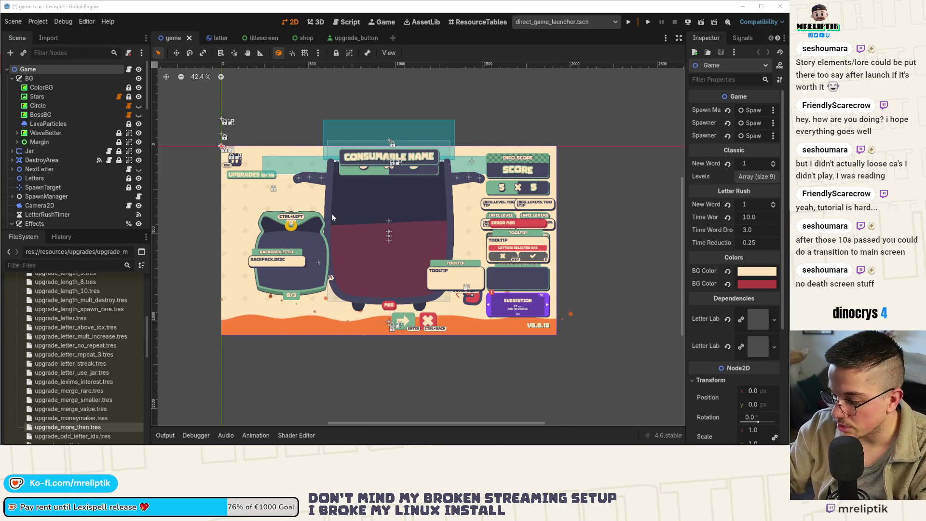
scroll(377, 189, up, 1)
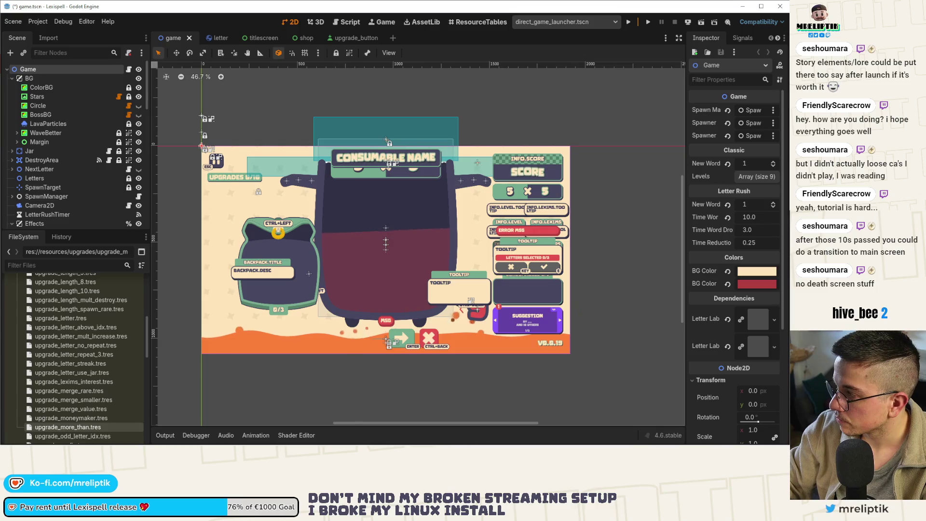
click(256, 38)
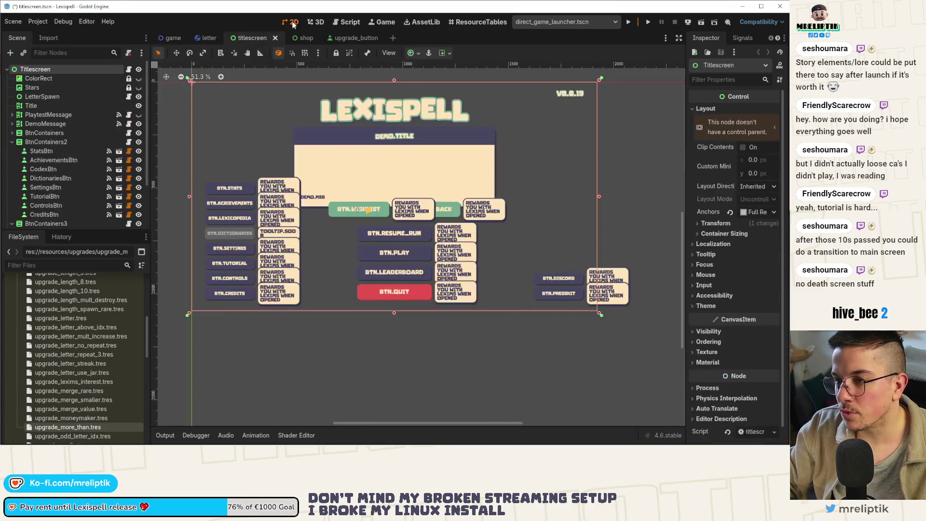
Select LeaderboardBtn and try moving it to the end of BtnContainers2, then undo the move
scroll(389, 267, up, 1)
scroll(447, 261, up, 2)
scroll(378, 259, down, 2)
scroll(393, 289, up, 1)
scroll(292, 273, up, 4)
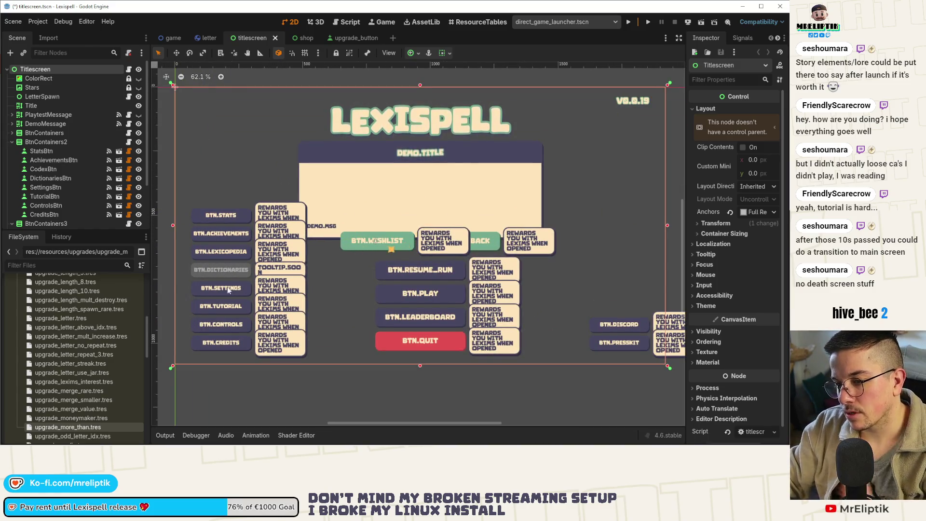
click(410, 319)
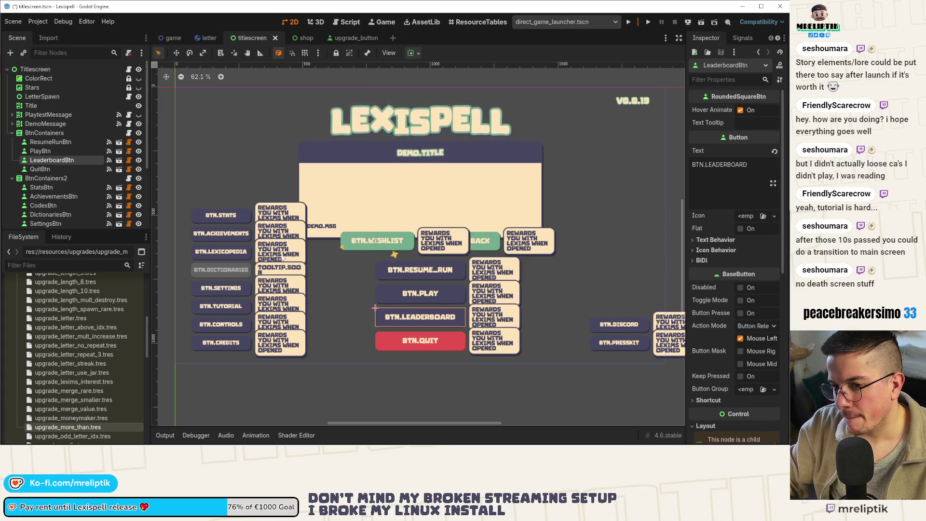
click(64, 159)
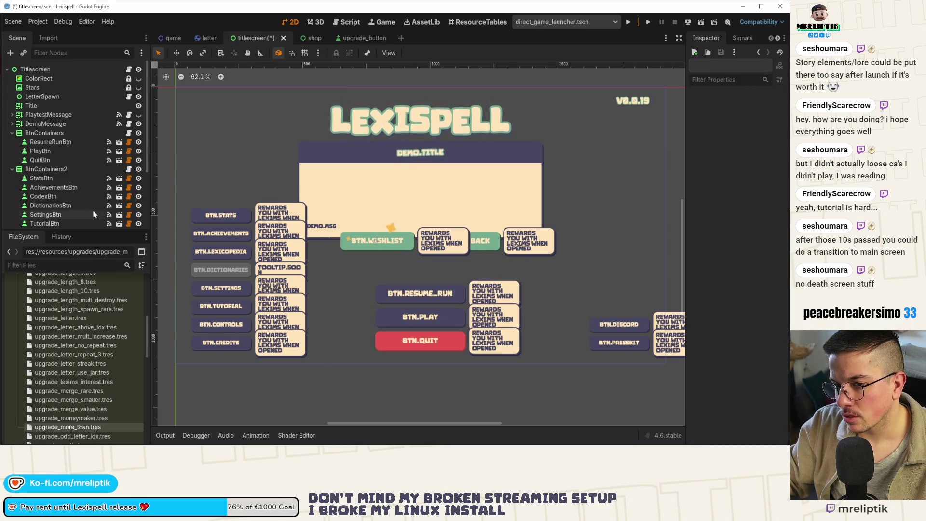
drag(52, 159, 47, 177)
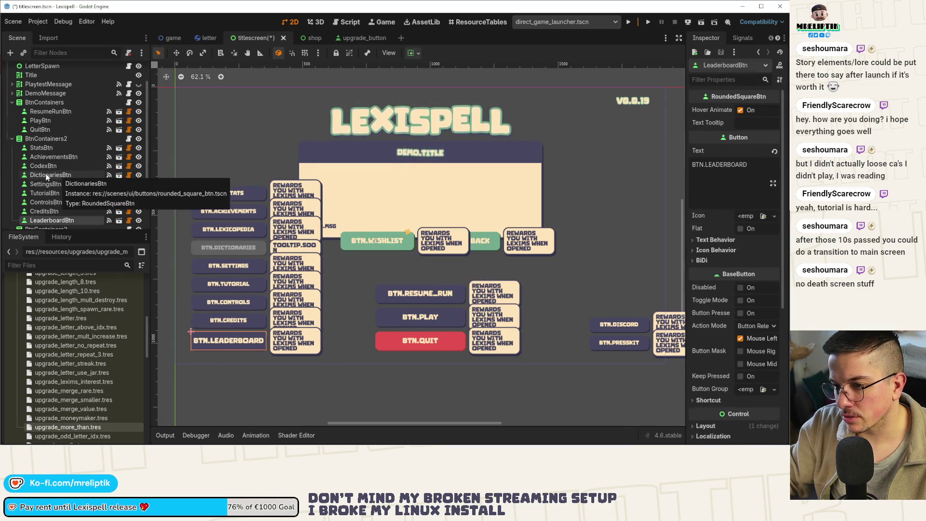
key(Delete)
key(ctrl+v)
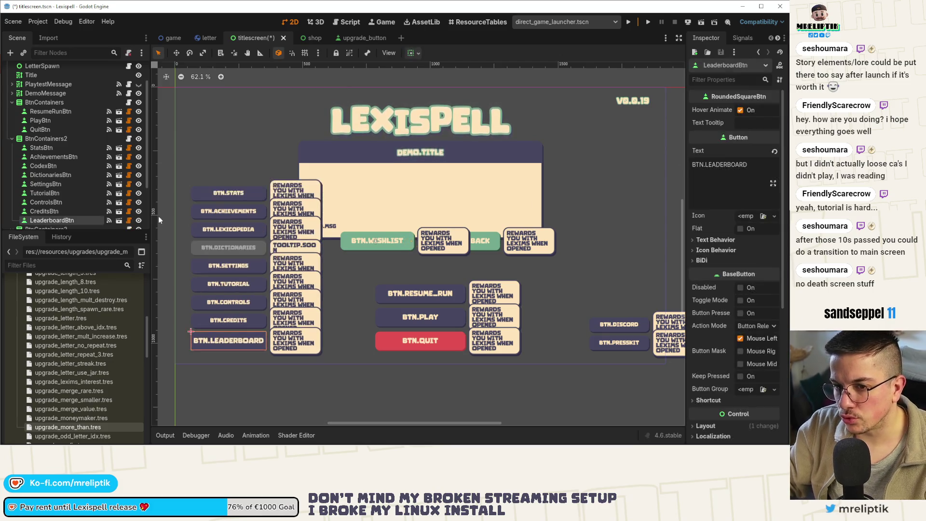
key(ctrl+z)
key(ctrl+z)
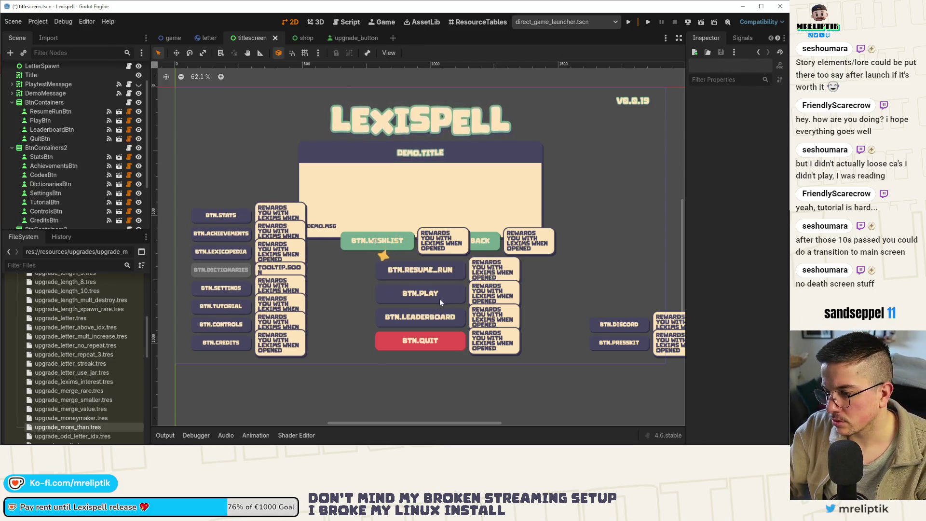
Set LeaderboardBtn's custom minimum height to 64 and save the titlescreen scene
scroll(708, 266, down, 2)
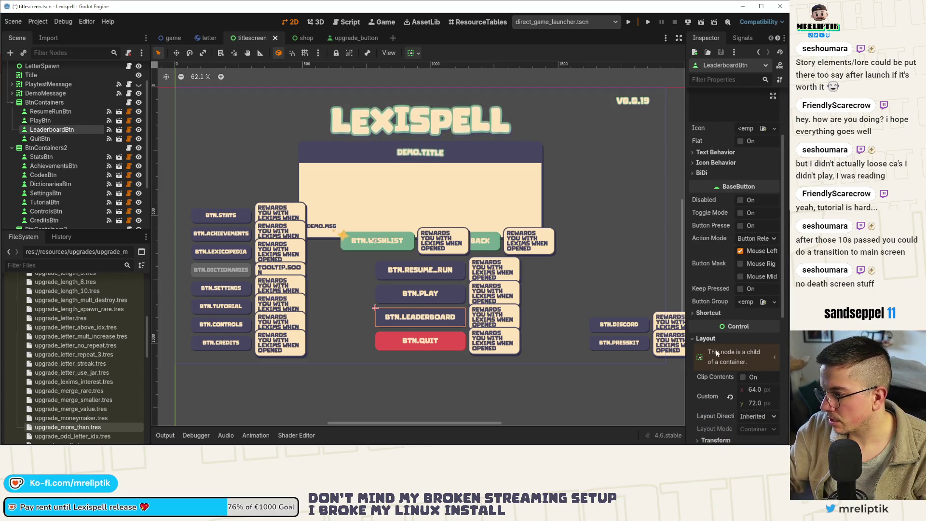
scroll(713, 358, down, 2)
click(730, 309)
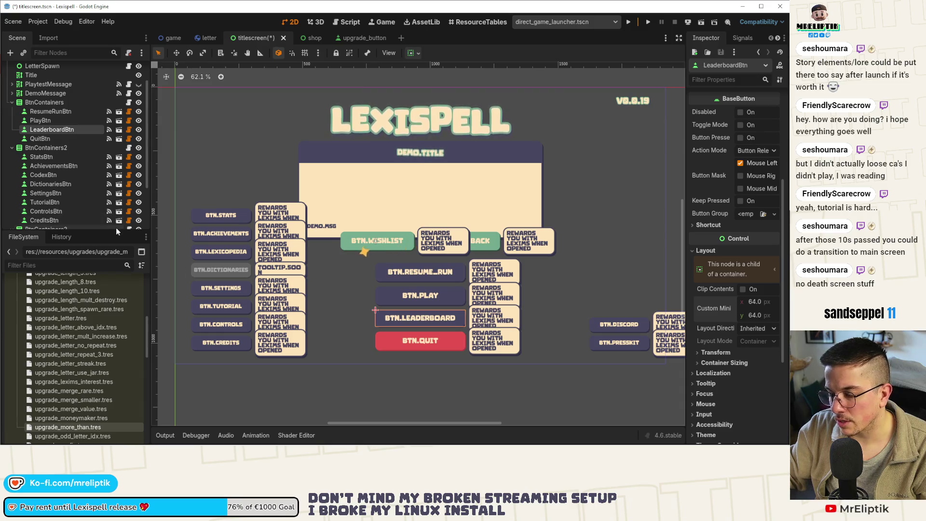
key(Delete)
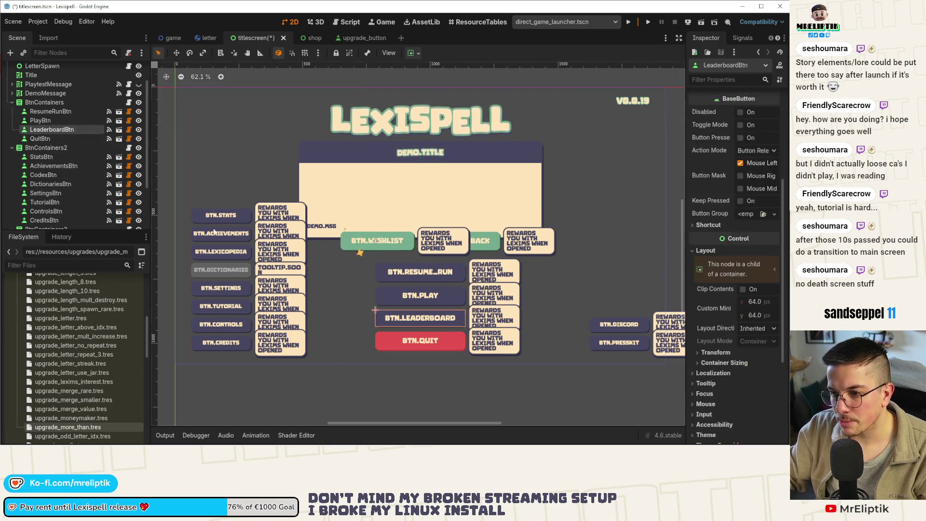
key(ctrl+z)
key(ctrl+s)
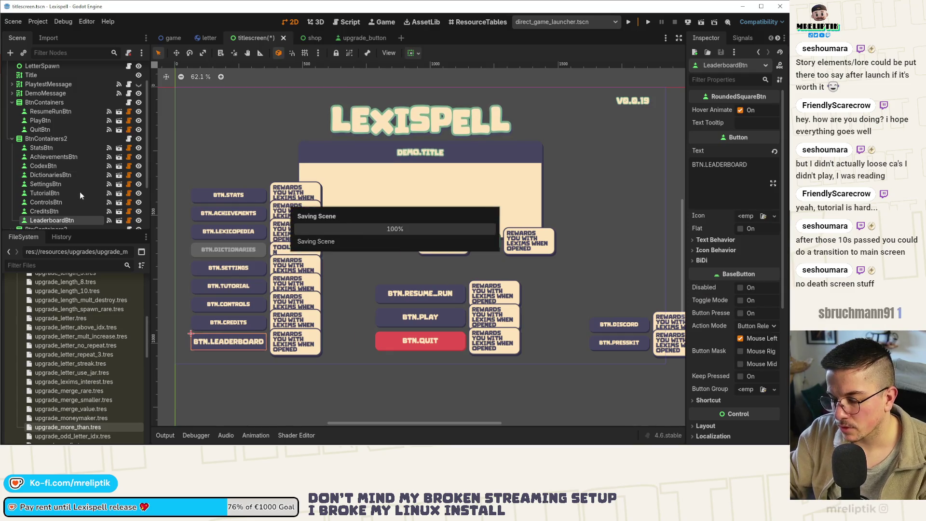
Restore the Leaderboard button and check the Credits button's 20 px font size override
key(Delete)
click(67, 202)
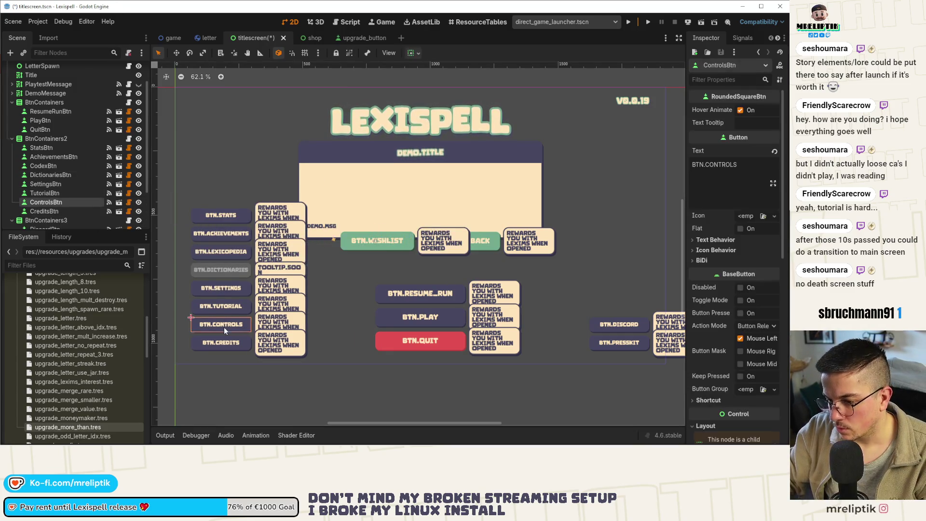
key(ctrl+z)
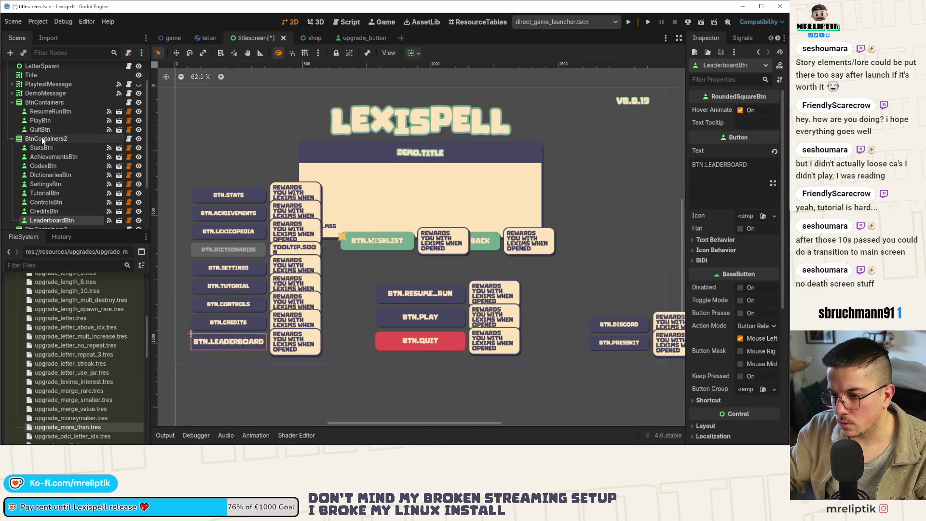
click(225, 318)
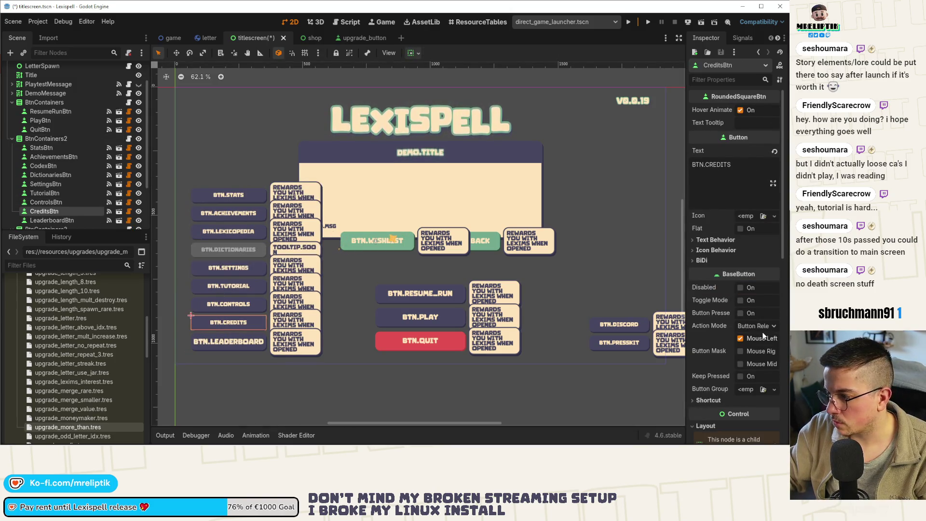
scroll(722, 312, down, 5)
click(719, 320)
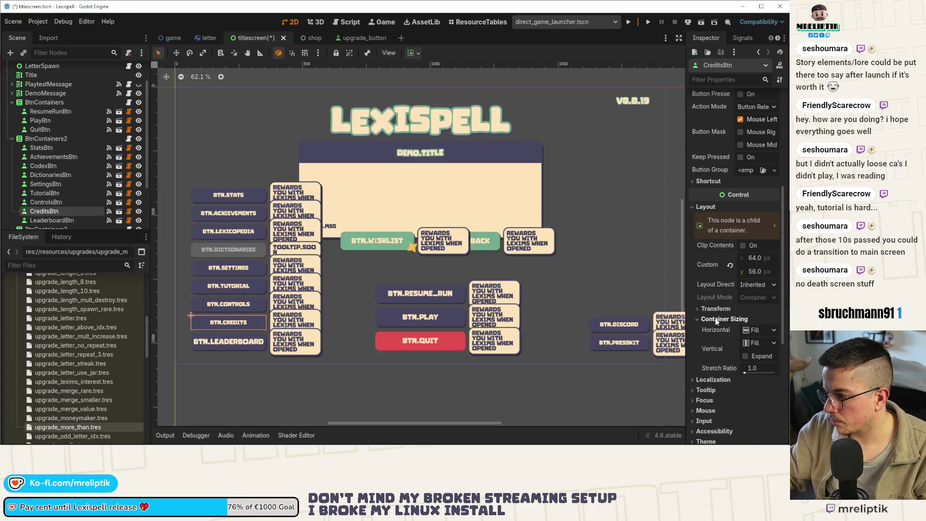
click(719, 320)
scroll(719, 320, down, 4)
click(716, 310)
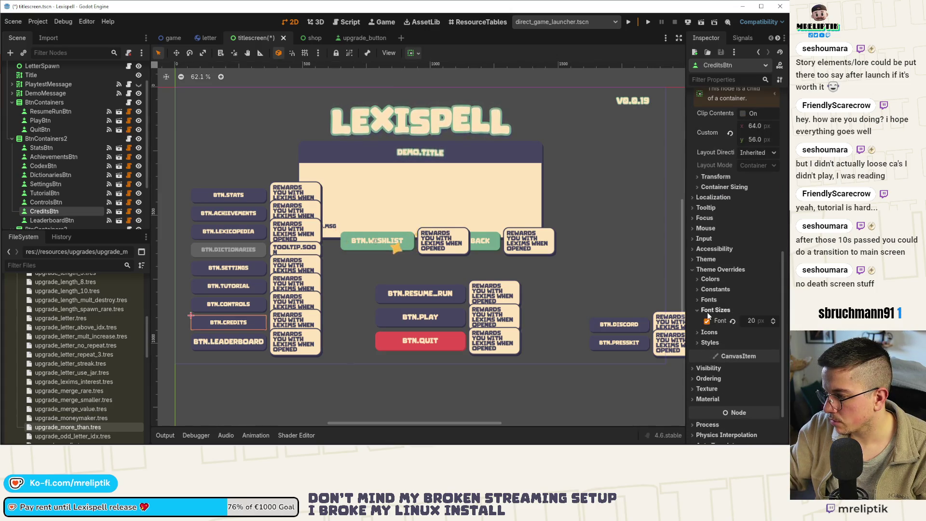
Lower the Leaderboard button's font size override from 26 to 20 px
click(52, 220)
scroll(720, 328, up, 2)
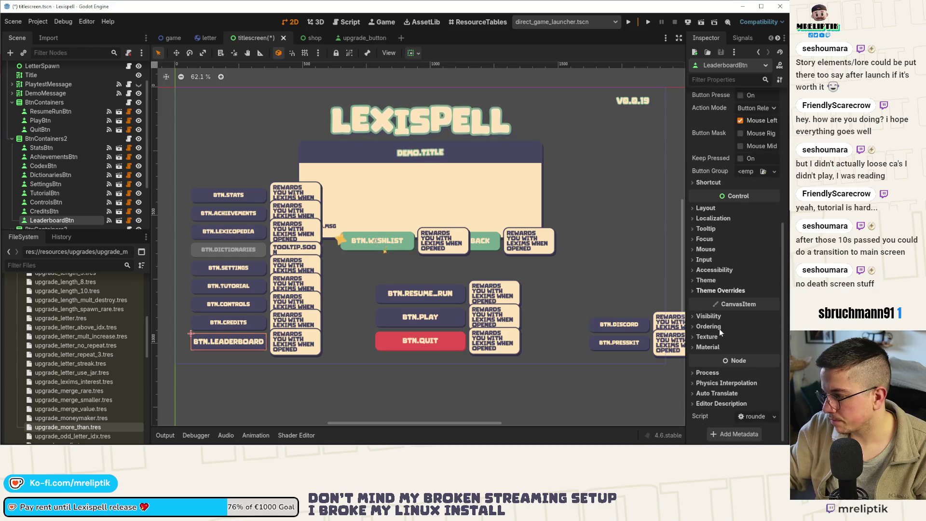
click(721, 291)
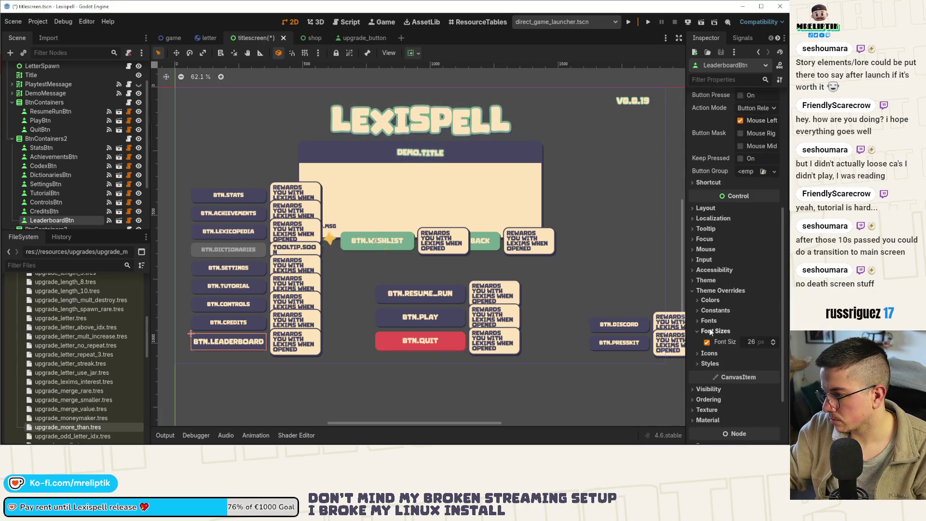
click(773, 345)
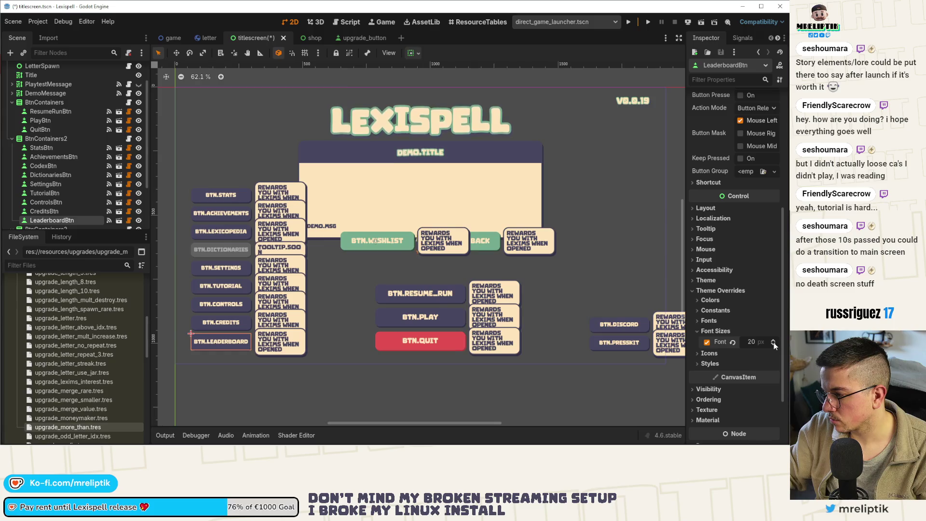
scroll(247, 335, up, 2)
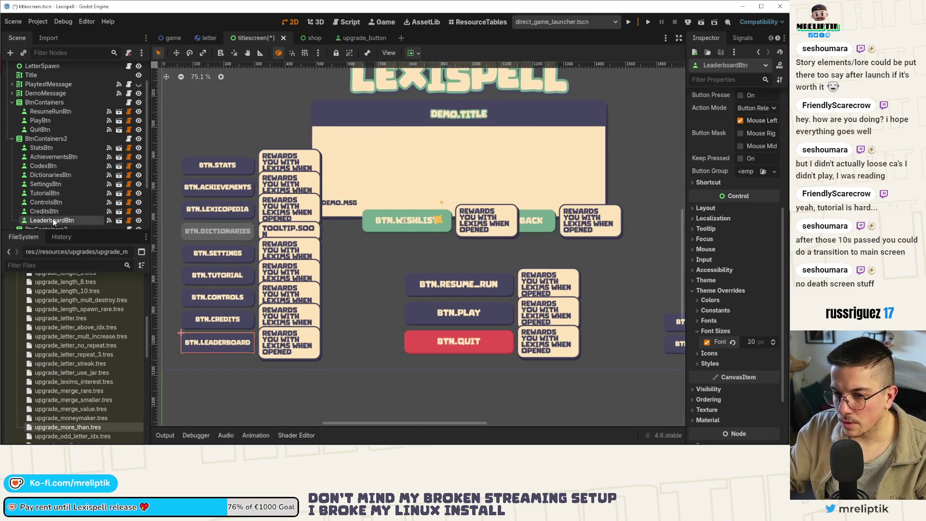
Move LeaderboardBtn to the top of BtnContainers2 and save the titlescreen scene
mouse_move(55, 223)
mouse_down()
mouse_move(55, 143)
mouse_move(50, 176)
mouse_up()
key(ctrl+s)
scroll(290, 218, down, 2)
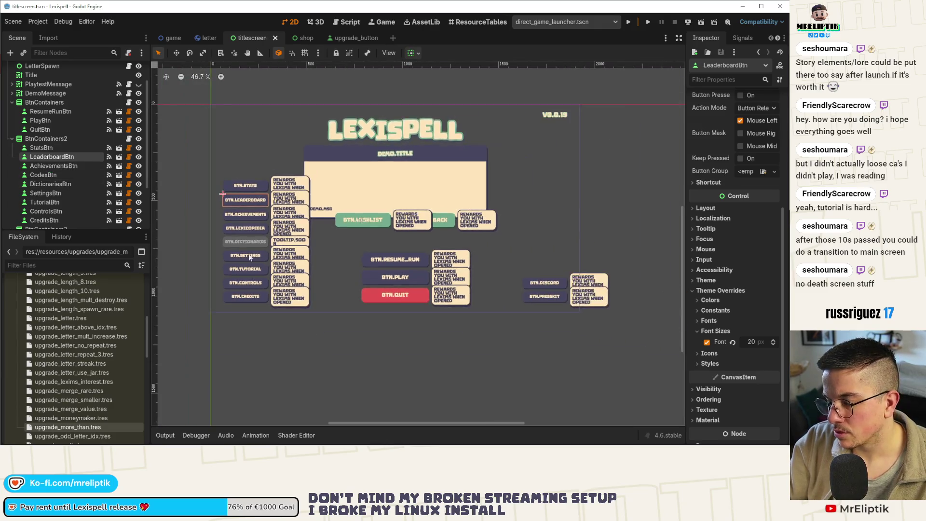
drag(337, 298, 277, 291)
key(ctrl+s)
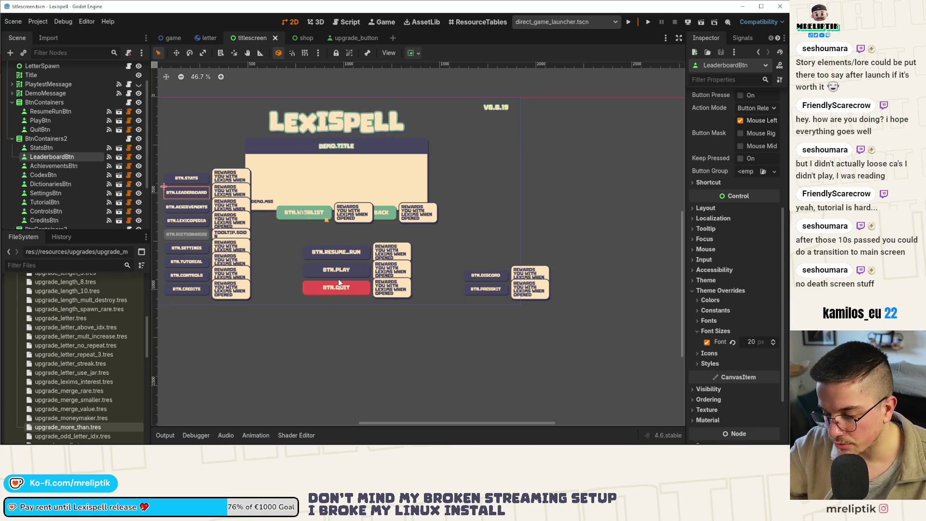
click(473, 276)
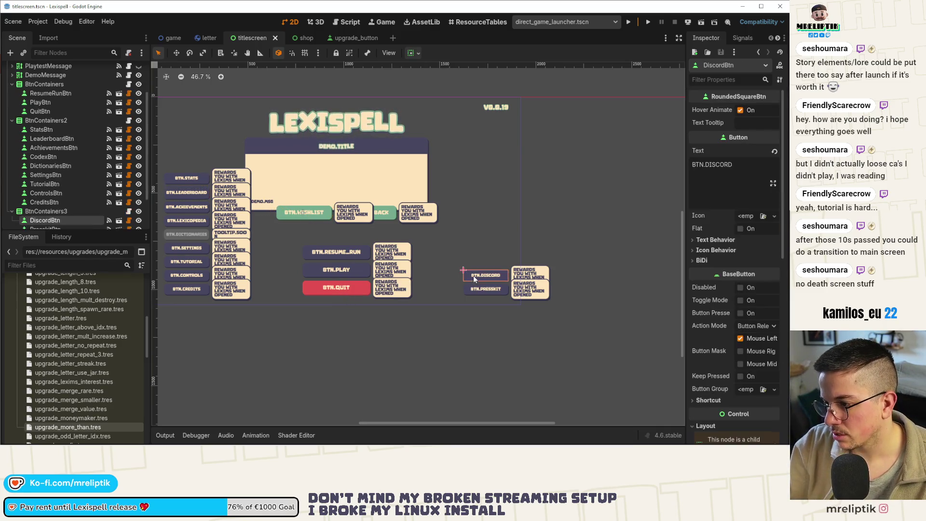
Save the scene, then start adding a 'square' child node under BtnContainers3 and cancel it
key(ctrl+s)
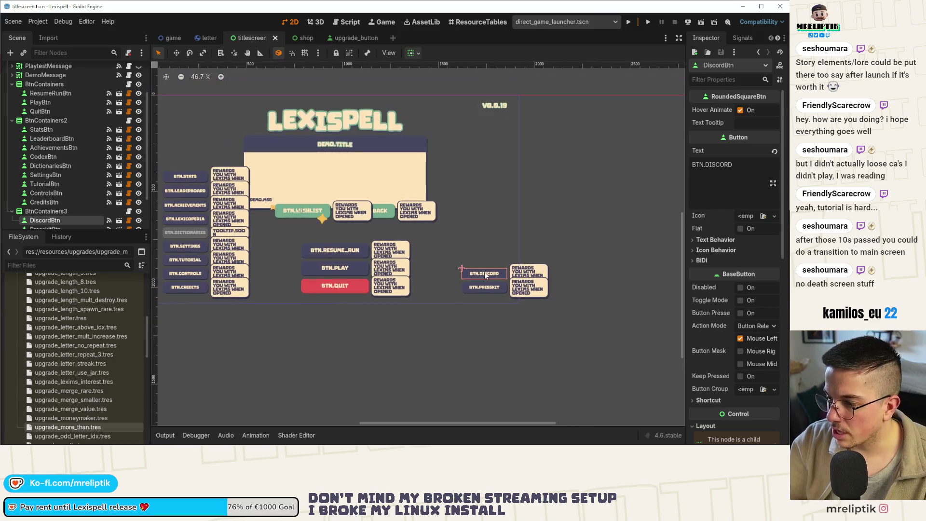
scroll(44, 178, down, 2)
right_click(56, 166)
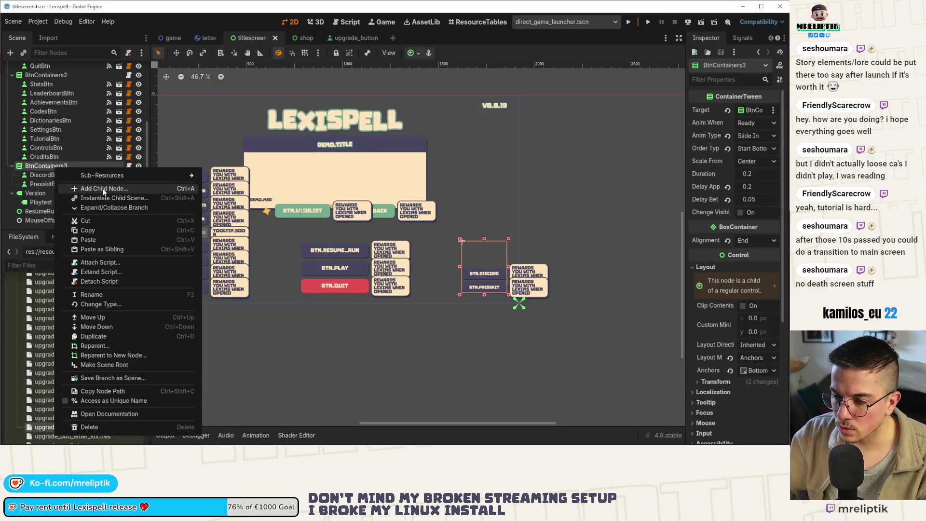
key(Escape)
key(ctrl+a)
text(sq)
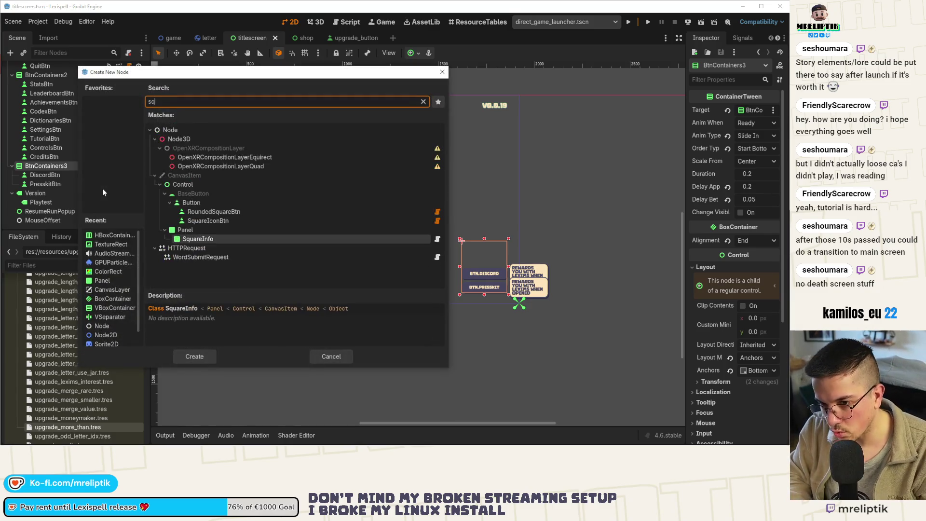
text(uare)
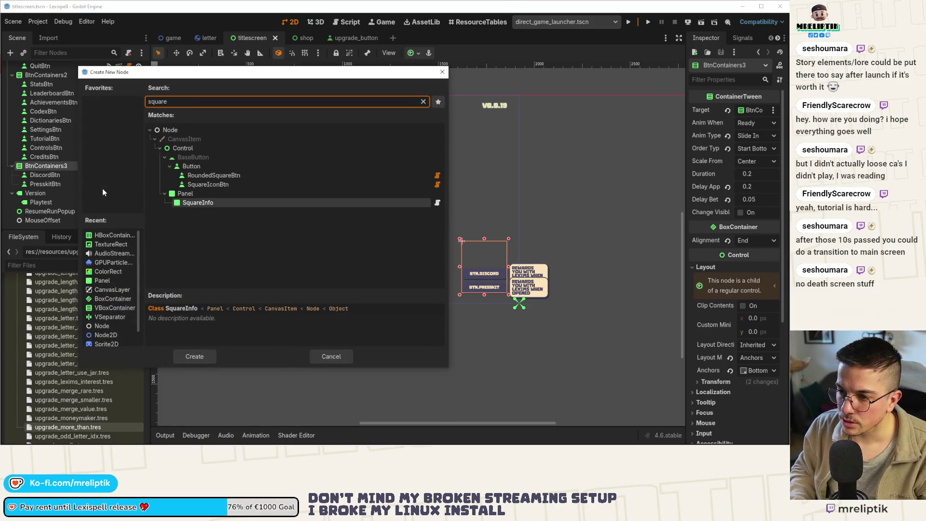
key(Up)
key(Up)
key(Up)
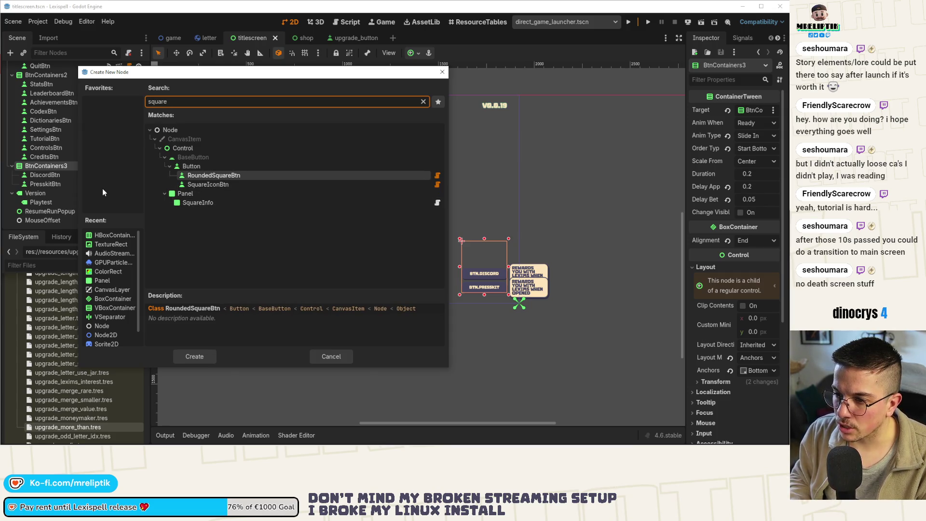
key(Escape)
Instance square_icon_btn.tscn under BtnContainers3, frame it, and switch to Affinity Designer
key(ctrl+shift+o)
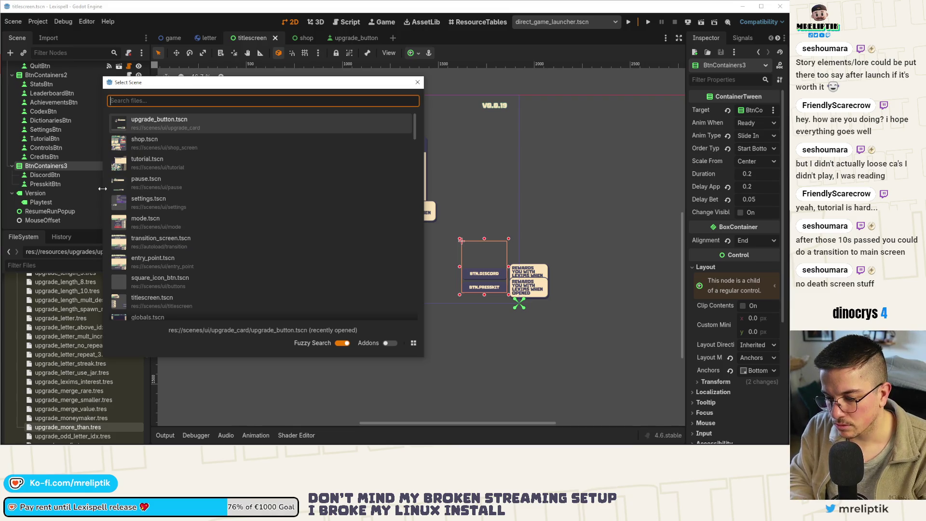
text(square)
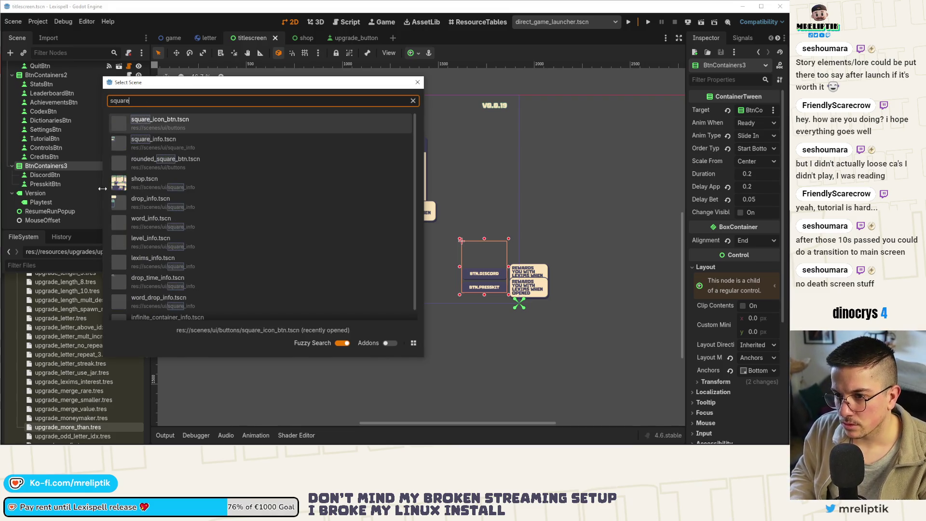
key(Return)
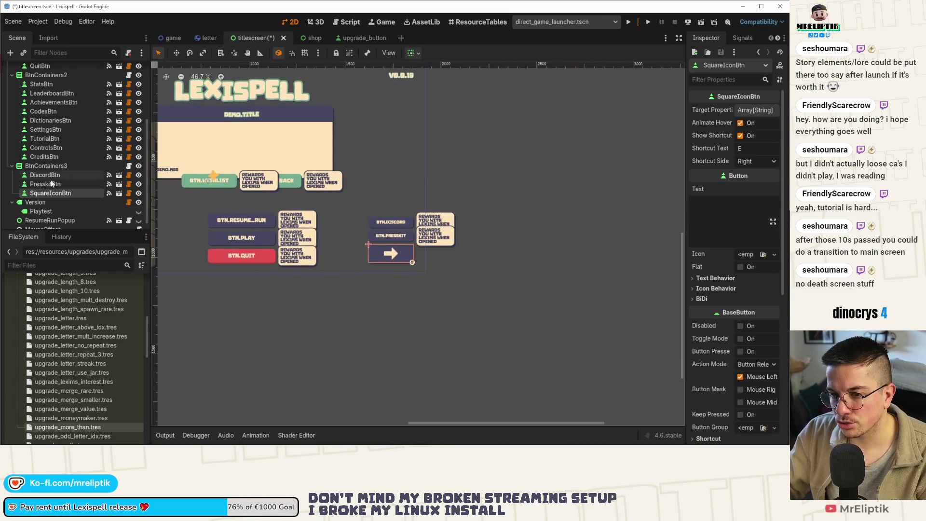
key(f)
scroll(710, 299, down, 3)
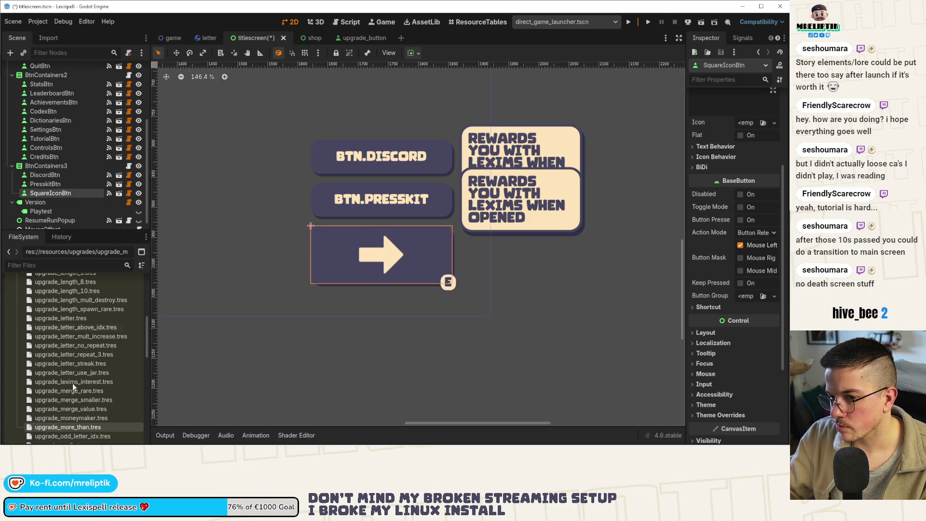
key(alt+Tab)
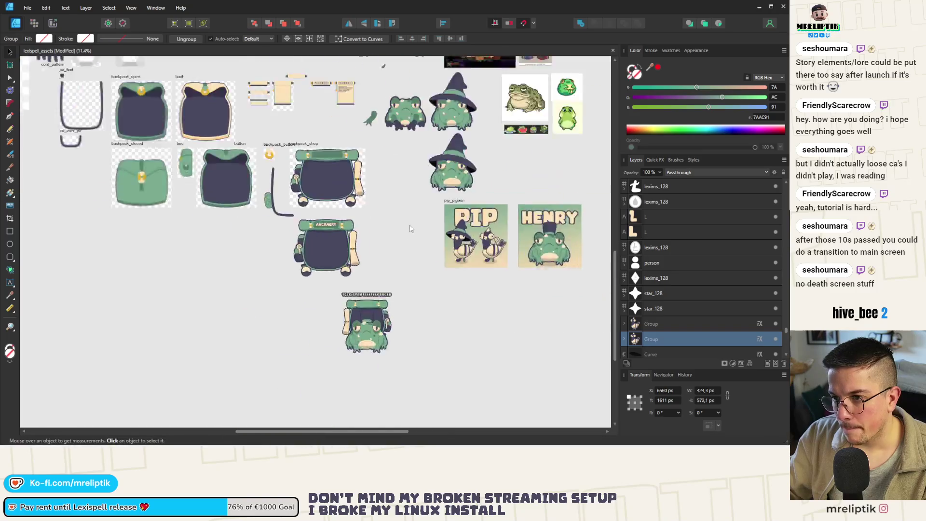
Zoom around the lexispell_assets canvas to the UI icons and select the sound_off artboard
scroll(411, 228, down, 3)
scroll(193, 128, up, 6)
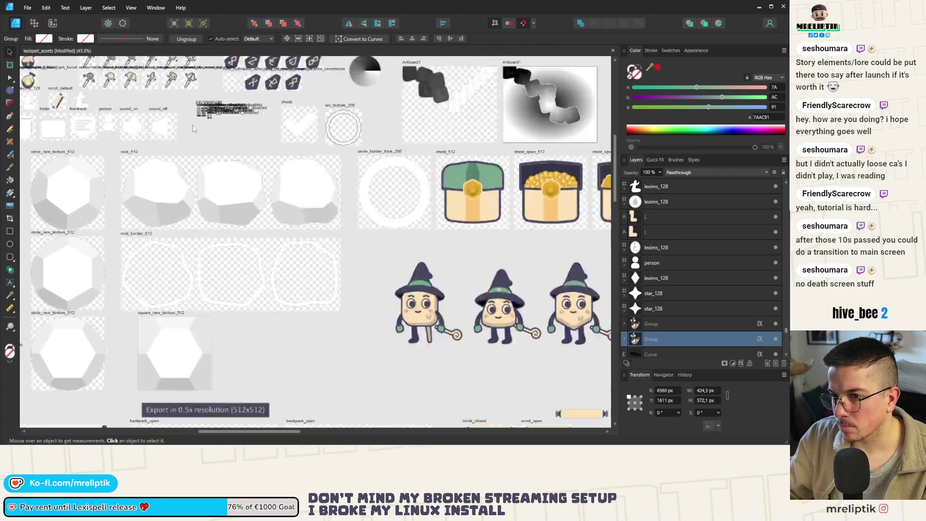
scroll(193, 128, down, 3)
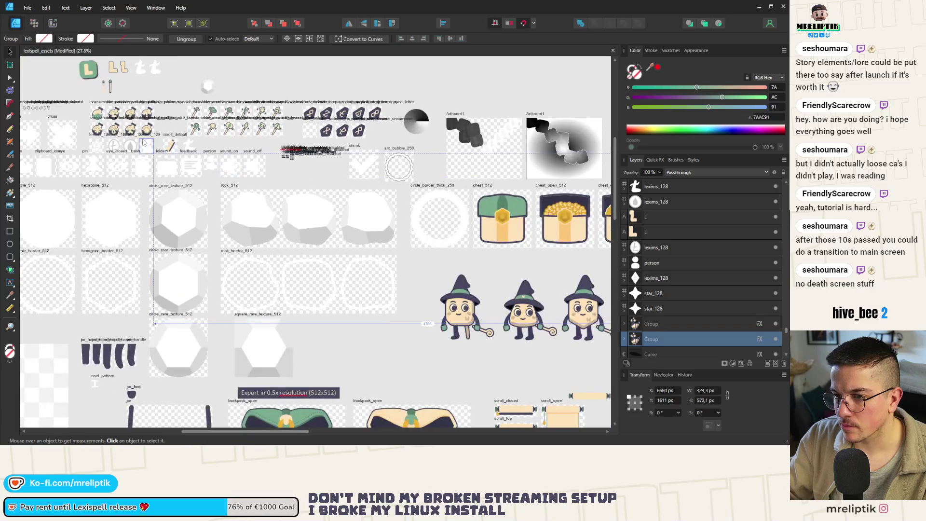
scroll(285, 148, up, 5)
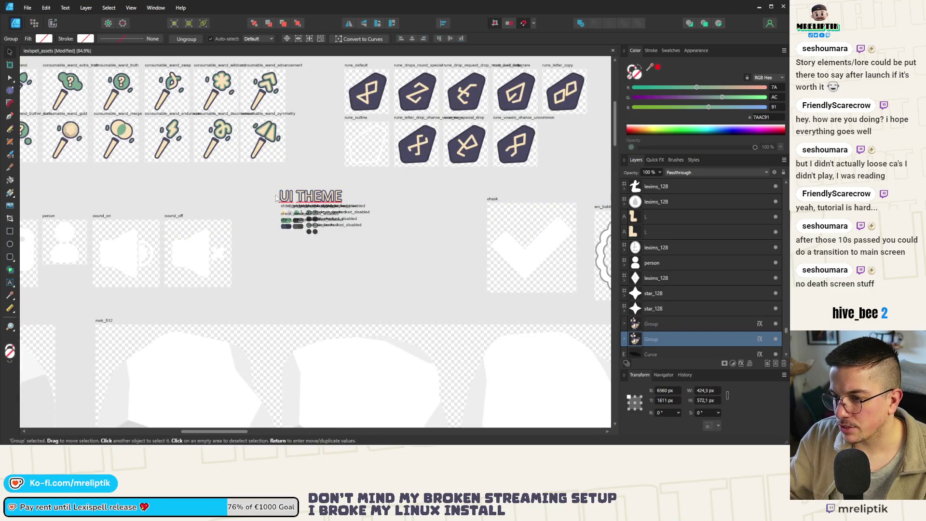
scroll(243, 198, down, 1)
click(207, 242)
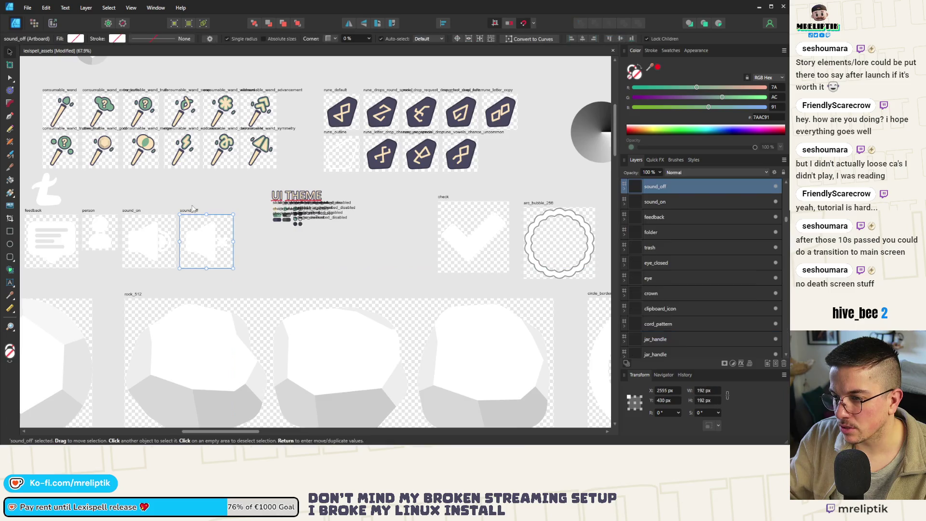
Duplicate the sound_off artboard to a copy beside the original
scroll(319, 214, down, 4)
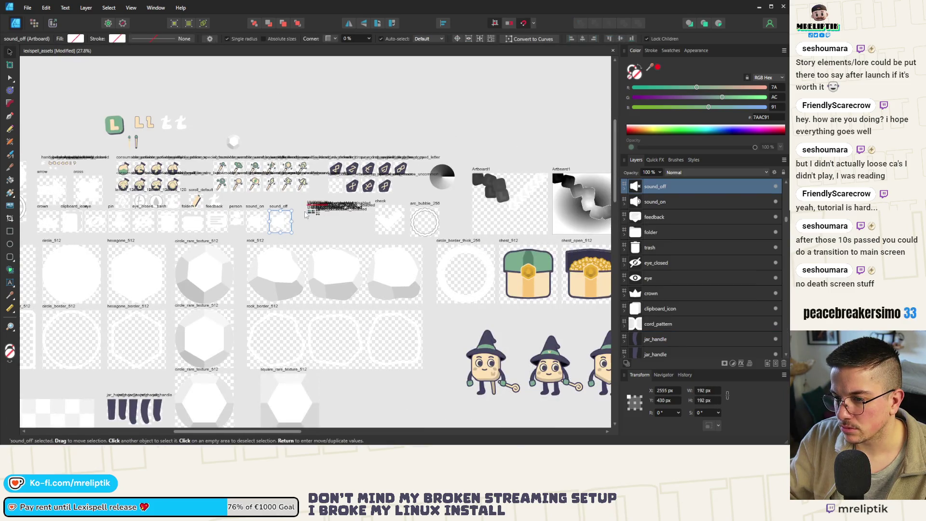
scroll(291, 231, up, 4)
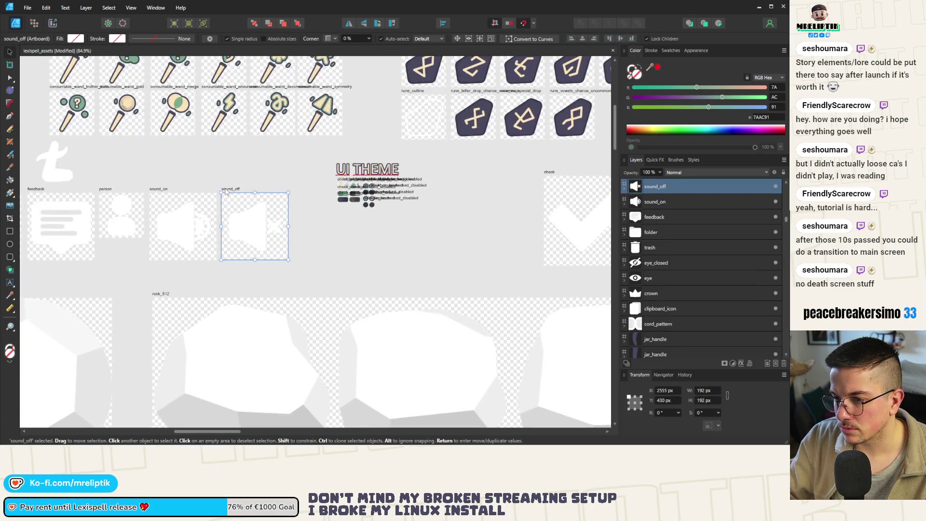
key(ctrl+d)
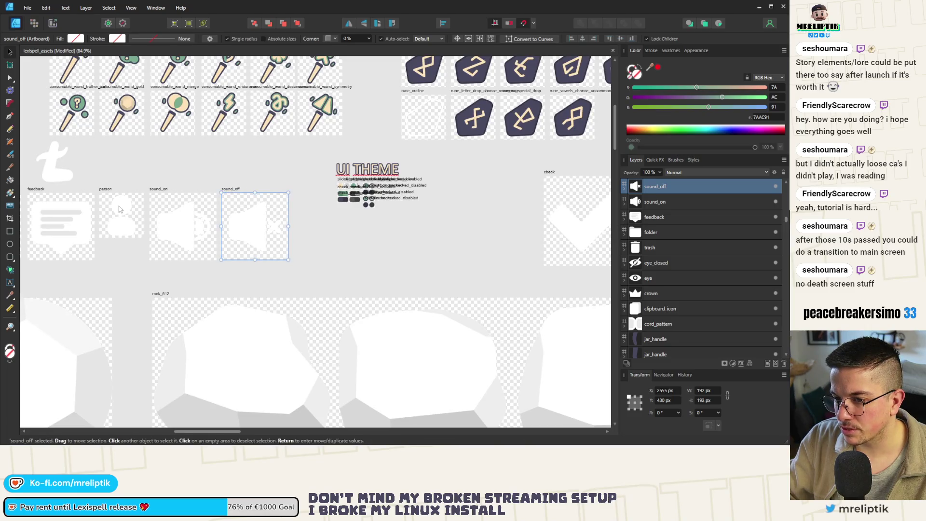
click(241, 207)
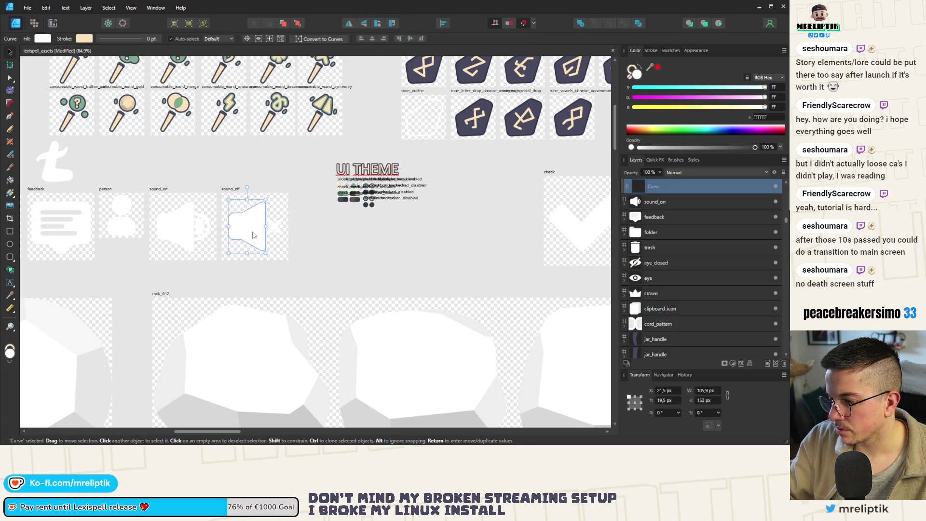
click(257, 183)
click(230, 188)
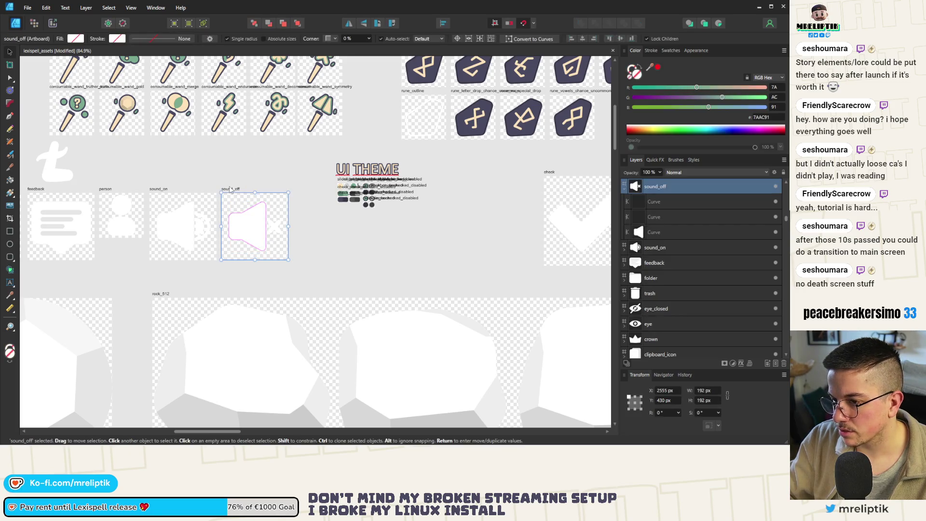
mouse_move(230, 188)
mouse_down()
mouse_move(329, 189)
mouse_move(297, 218)
mouse_up()
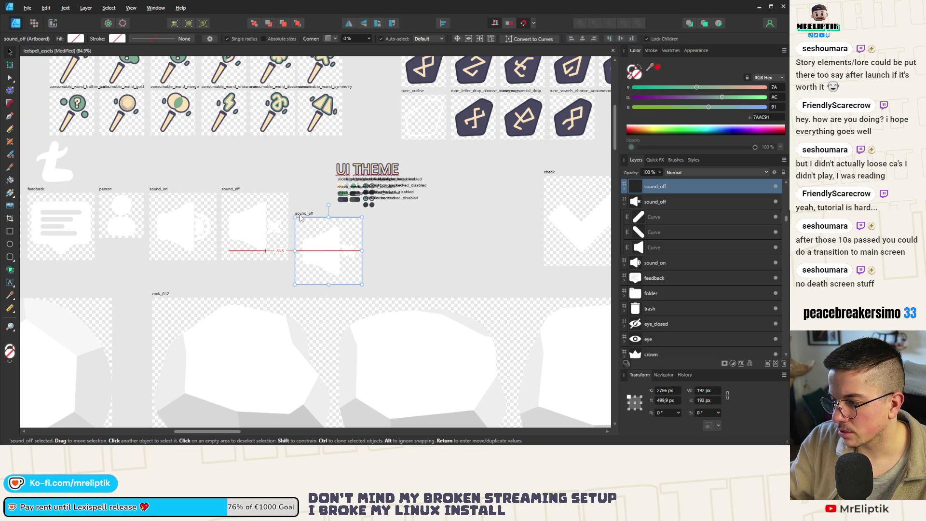
Rename the copied artboard to discord
scroll(338, 241, up, 5)
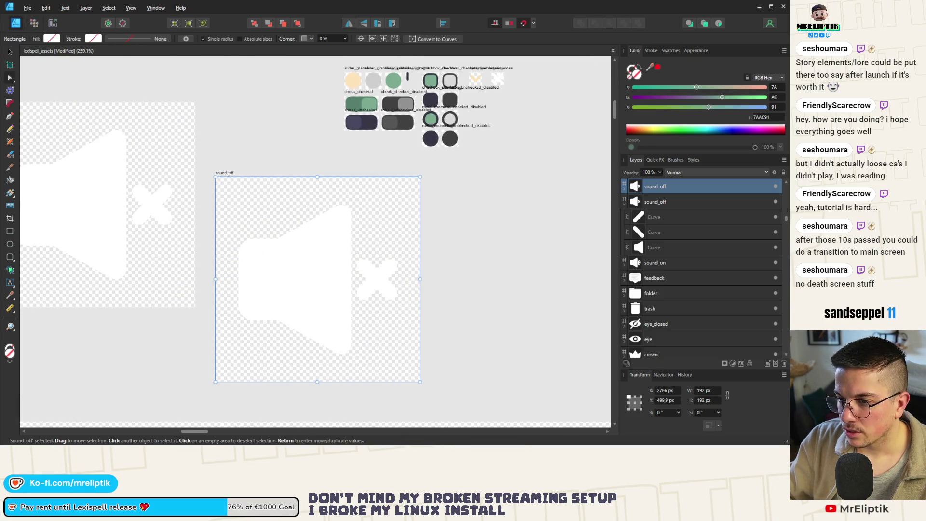
key(a)
double_click(656, 187)
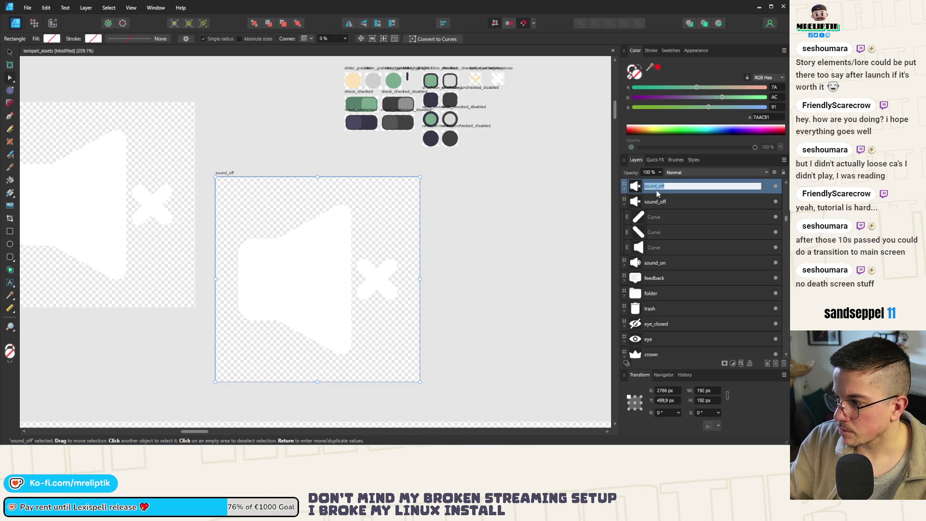
text(discord)
key(Return)
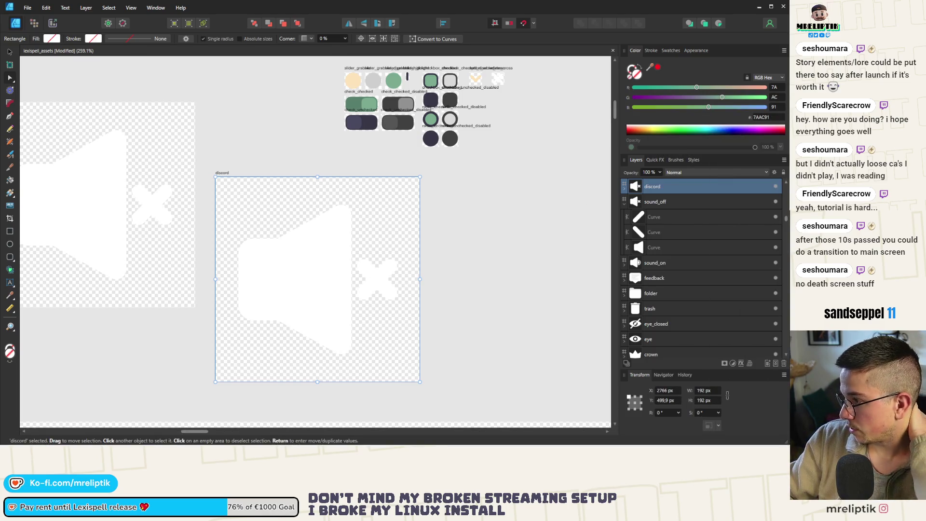
click(445, 305)
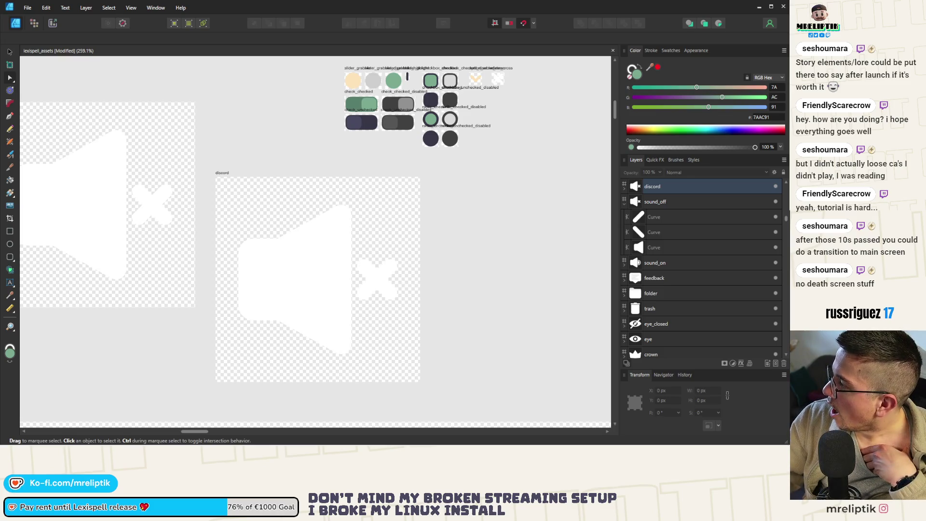
mouse_move(519, 444)
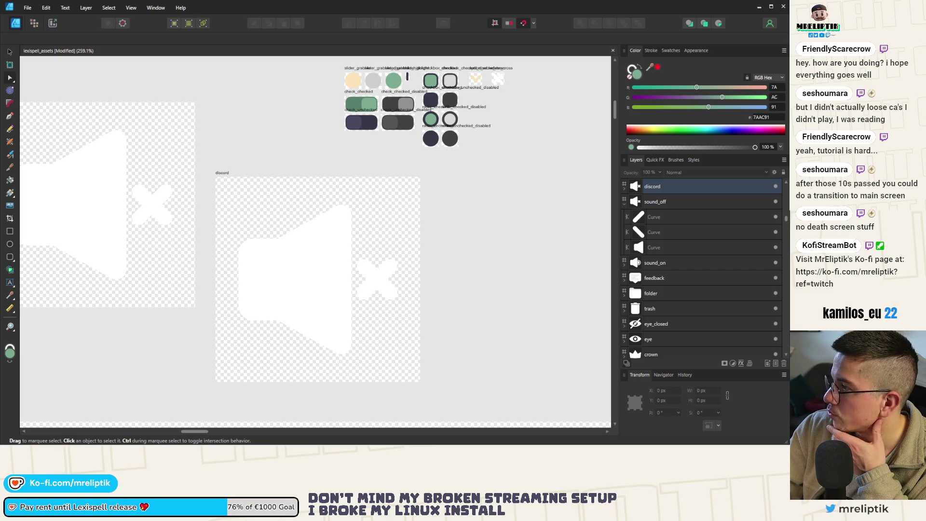
mouse_move(244, 443)
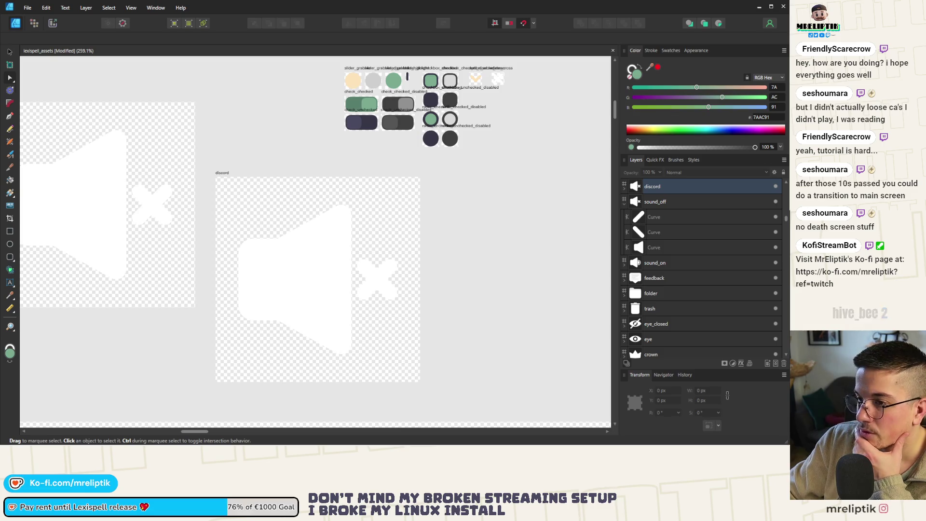
key(ctrl+v)
Resize the Discord logo to fit and centre it vertically in the discord artboard
scroll(310, 210, down, 5)
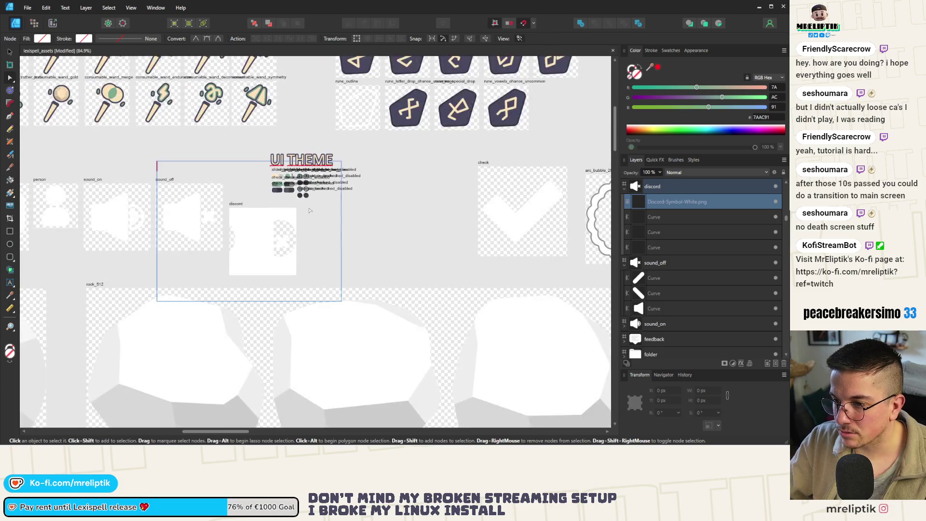
key(v)
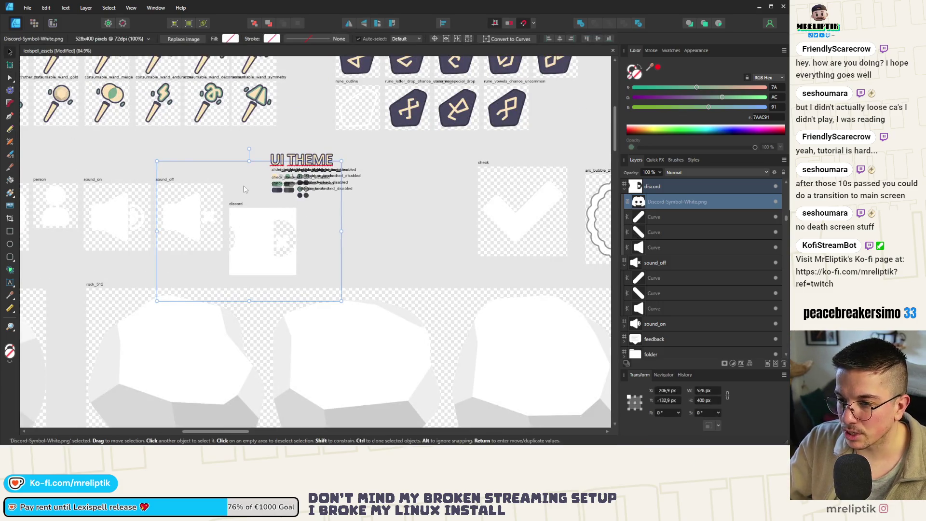
mouse_move(342, 161)
mouse_down()
mouse_move(278, 208)
mouse_move(340, 170)
mouse_move(293, 236)
mouse_move(331, 208)
mouse_up()
scroll(287, 205, up, 5)
click(295, 236)
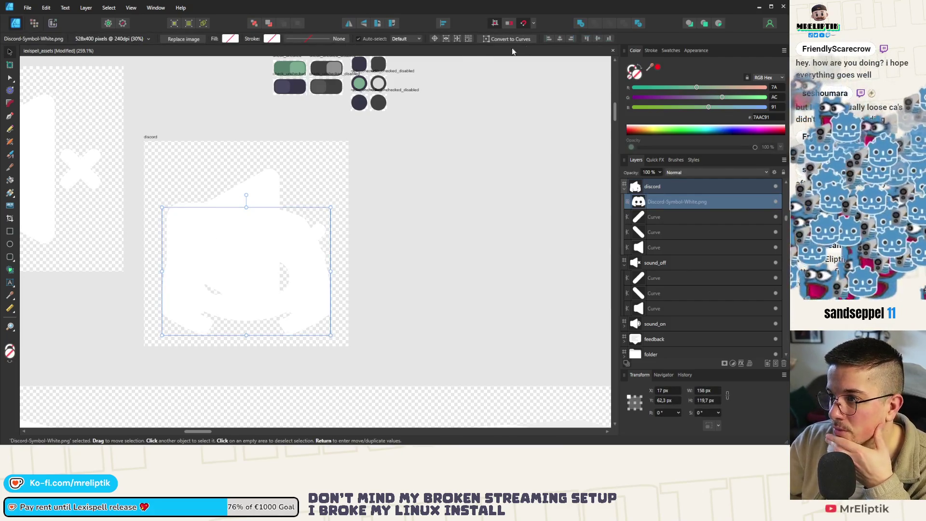
click(597, 39)
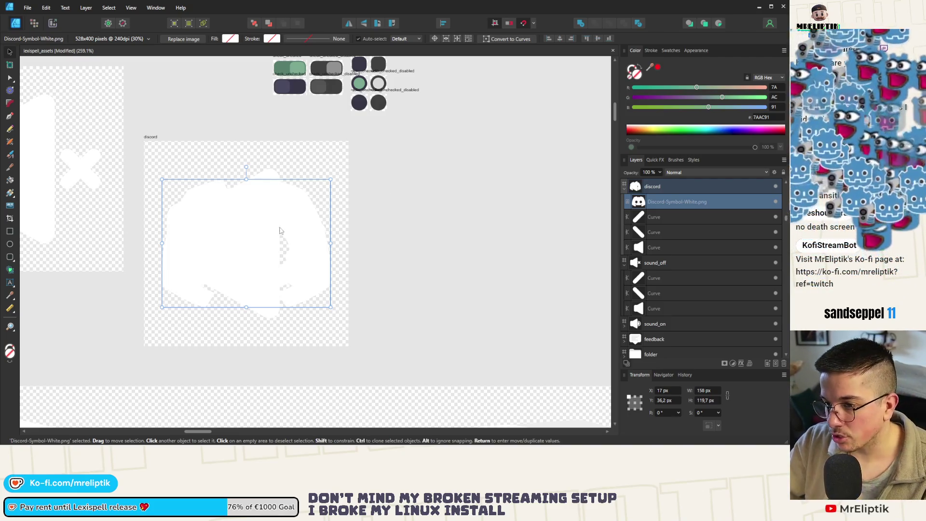
mouse_move(331, 179)
mouse_down()
mouse_move(340, 172)
mouse_move(316, 186)
mouse_move(334, 181)
mouse_up()
Delete the leftover speaker and cross curves and save the asset sheet
click(270, 174)
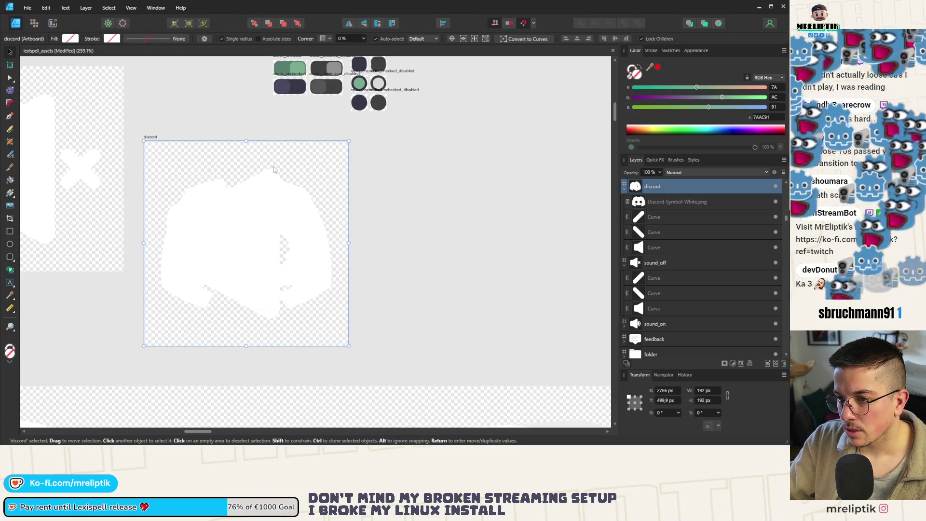
key(ctrl+d)
click(663, 247)
click(650, 230)
shift+click(653, 218)
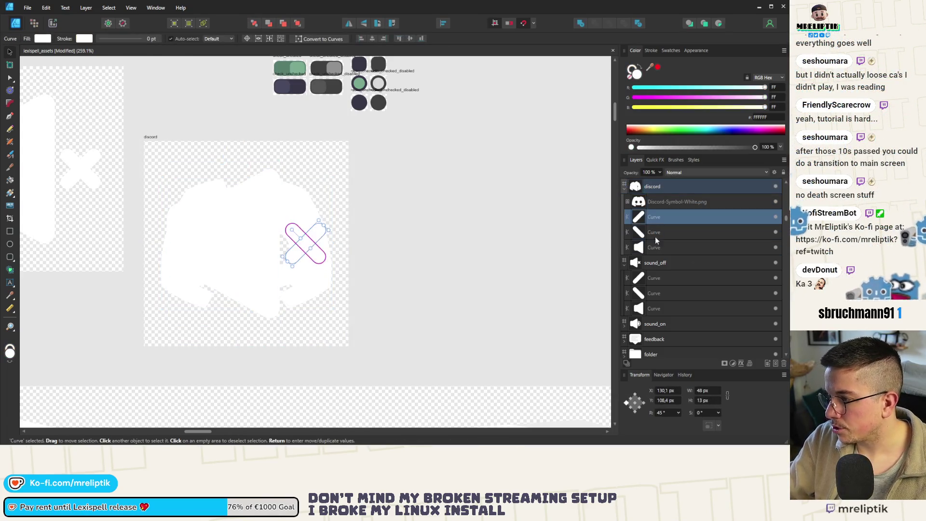
shift+click(663, 248)
key(Delete)
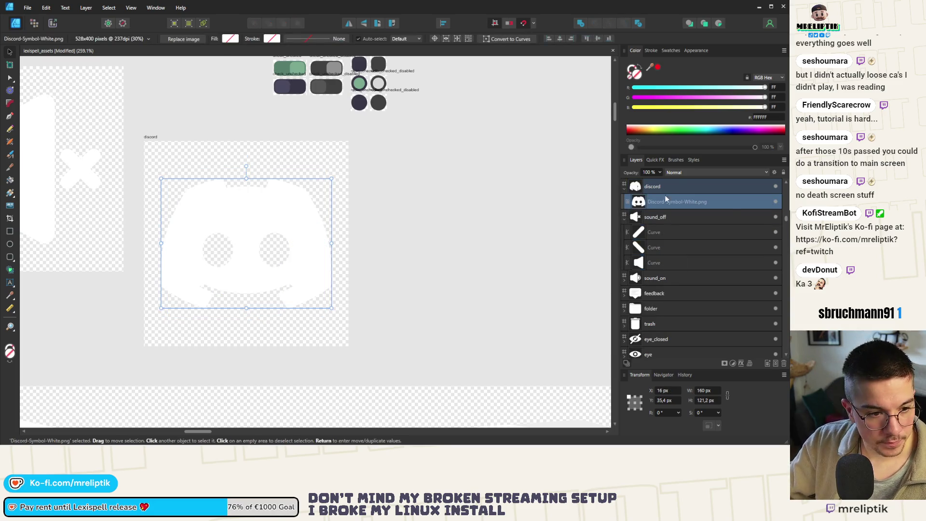
click(402, 189)
key(ctrl+s)
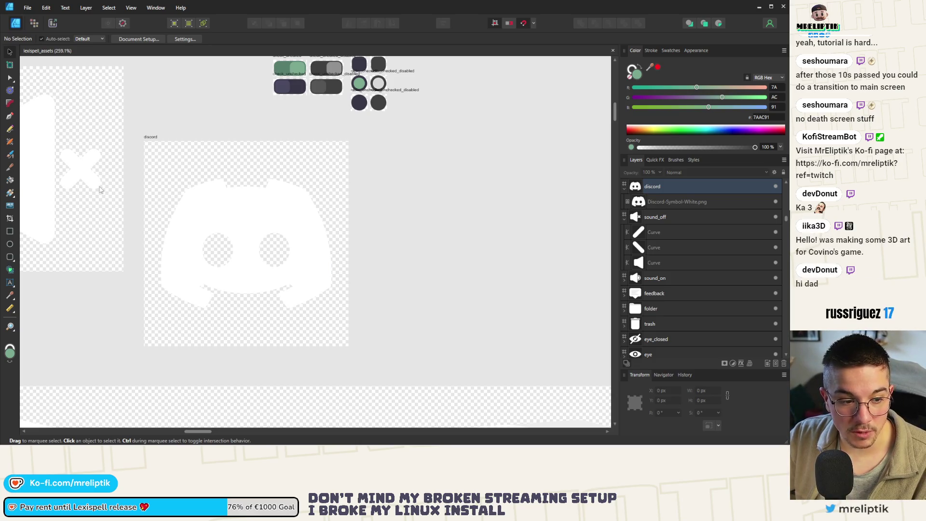
Select the Discord logo image on the artboard
click(222, 211)
click(188, 161)
click(250, 217)
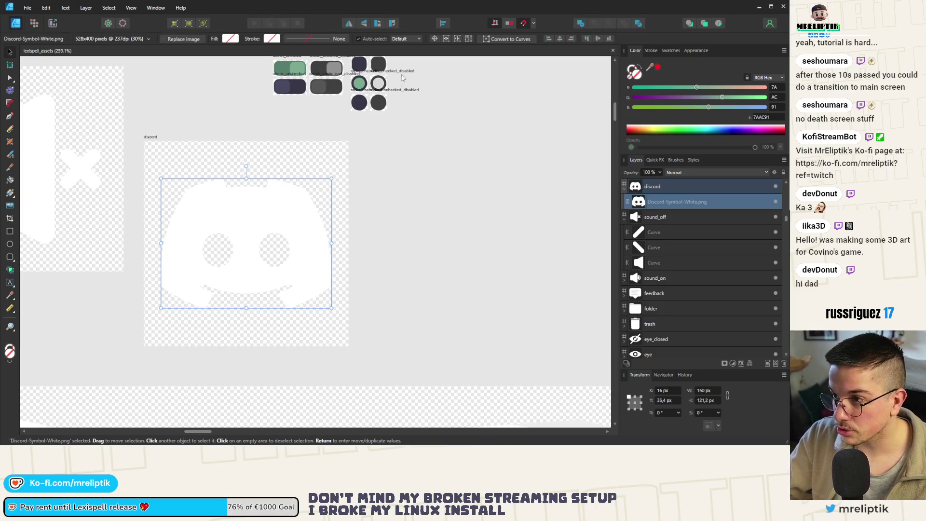
Select the discord artboard and set its Y position to 500 px
click(483, 228)
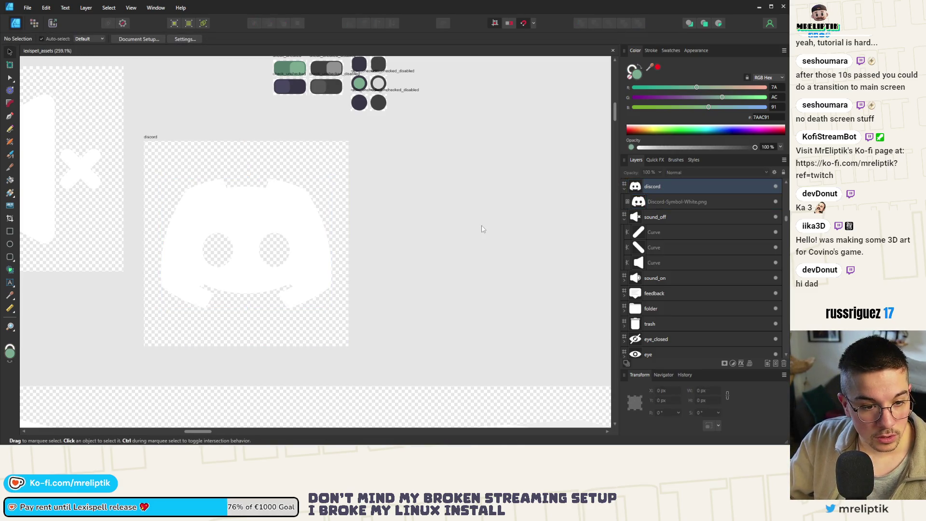
click(154, 140)
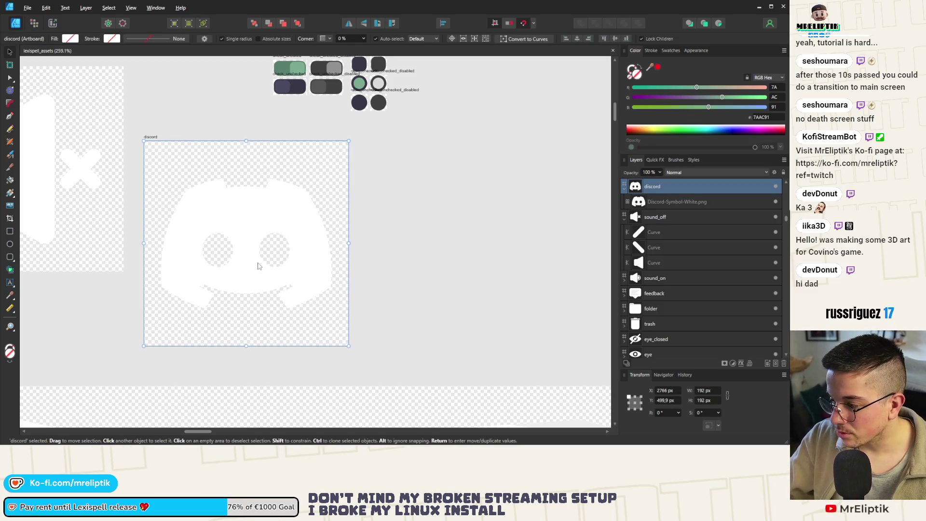
click(665, 401)
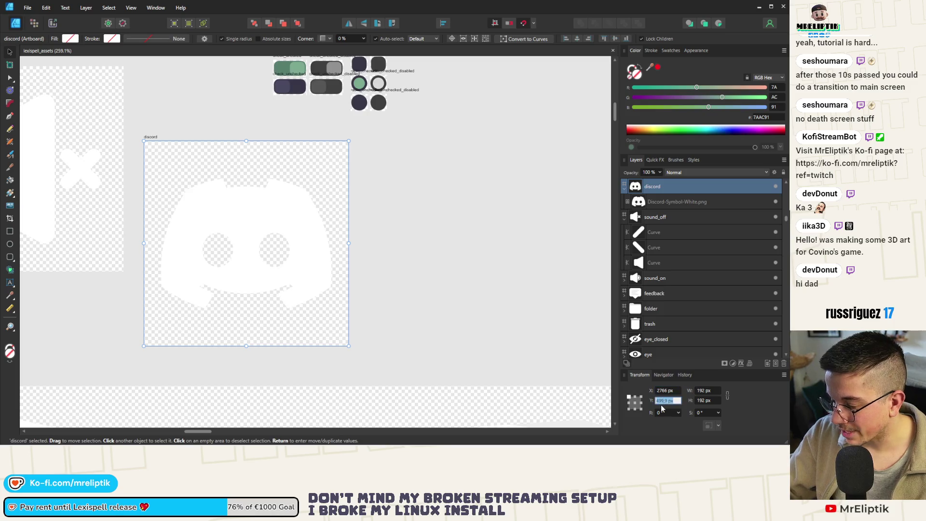
text(500)
key(Return)
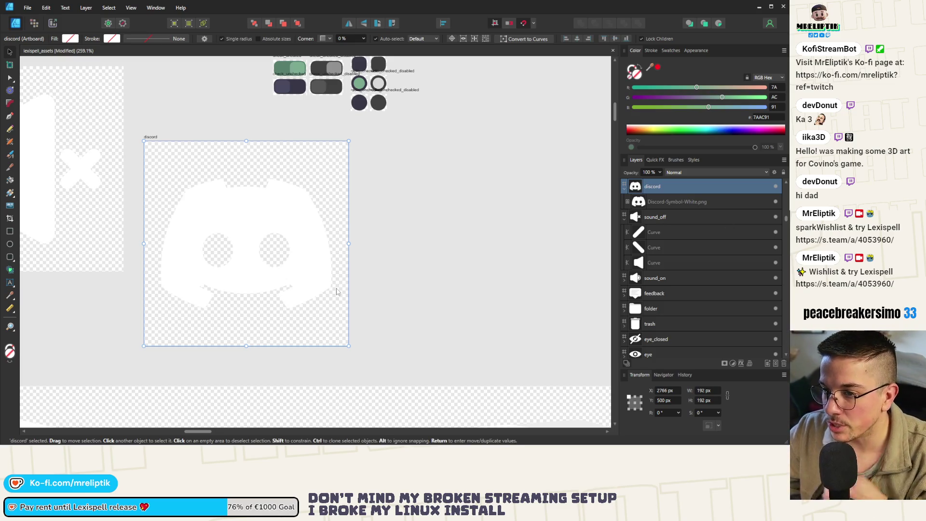
scroll(114, 258, down, 5)
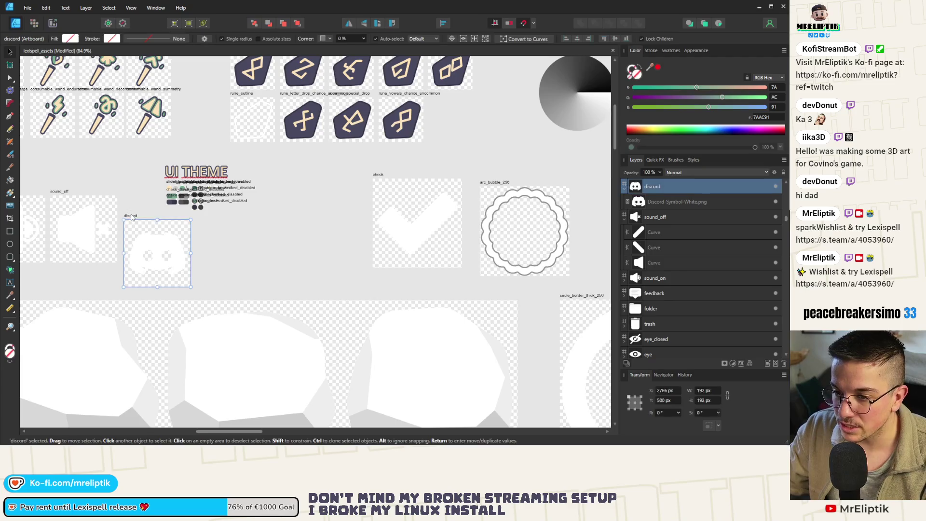
Duplicate the discord artboard to its right and set the copy's X to 2967 px
scroll(131, 218, up, 4)
drag(135, 229, 306, 229)
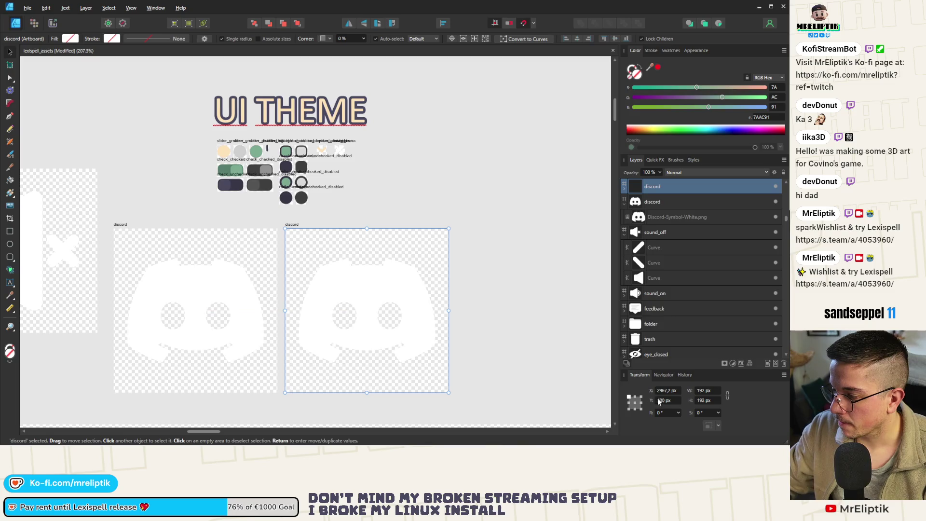
click(663, 394)
key(BackSpace)
key(BackSpace)
key(Return)
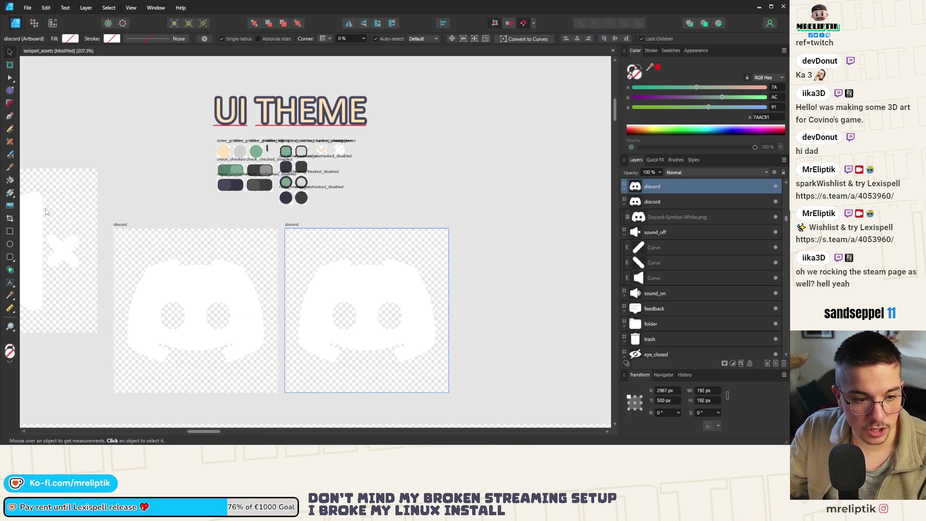
Delete the Discord logo from the copy and rename the artboard press
scroll(116, 230, down, 1)
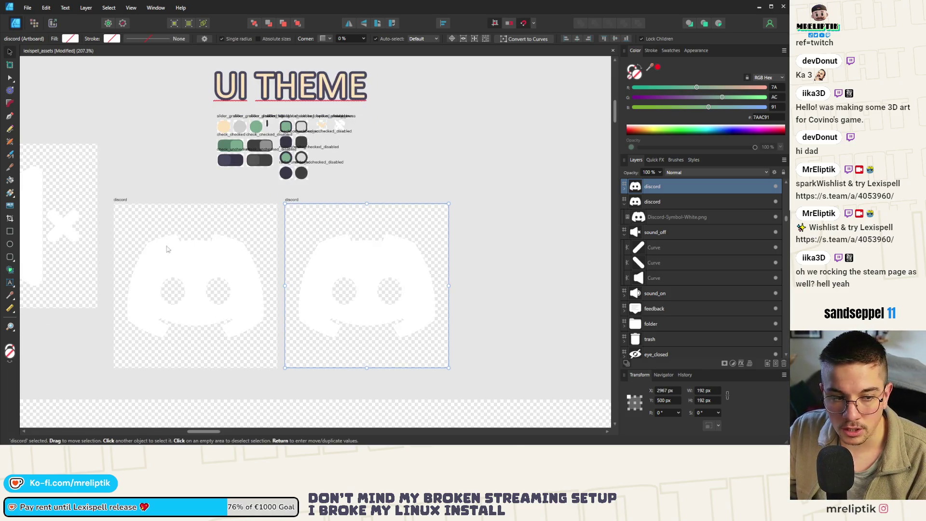
scroll(290, 258, up, 2)
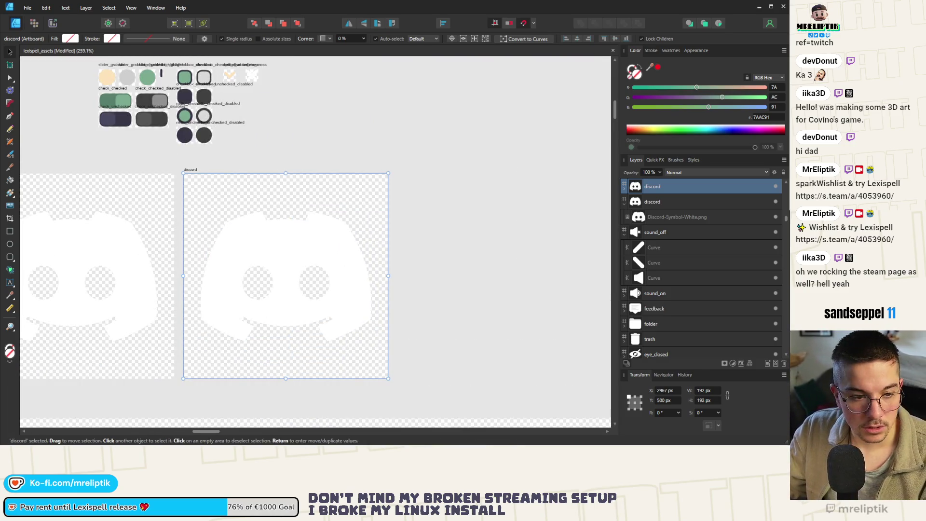
click(305, 270)
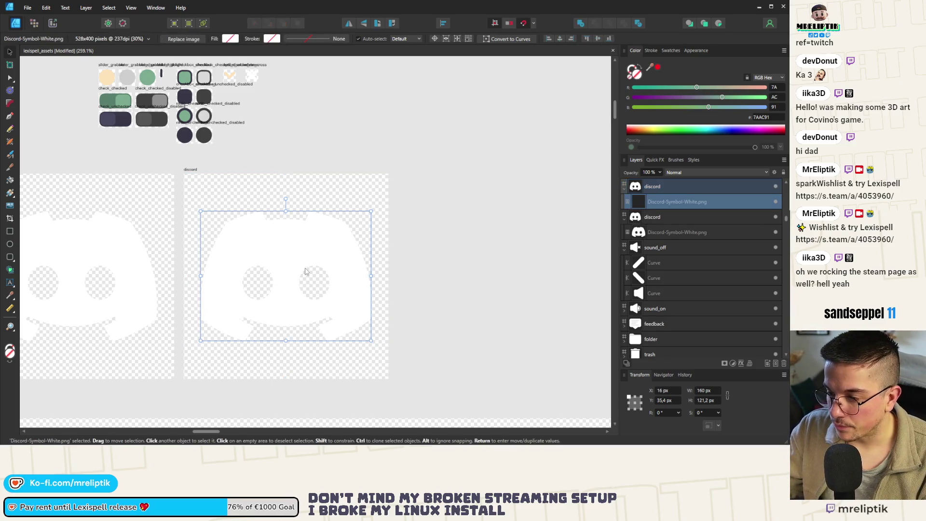
key(Delete)
scroll(217, 174, up, 1)
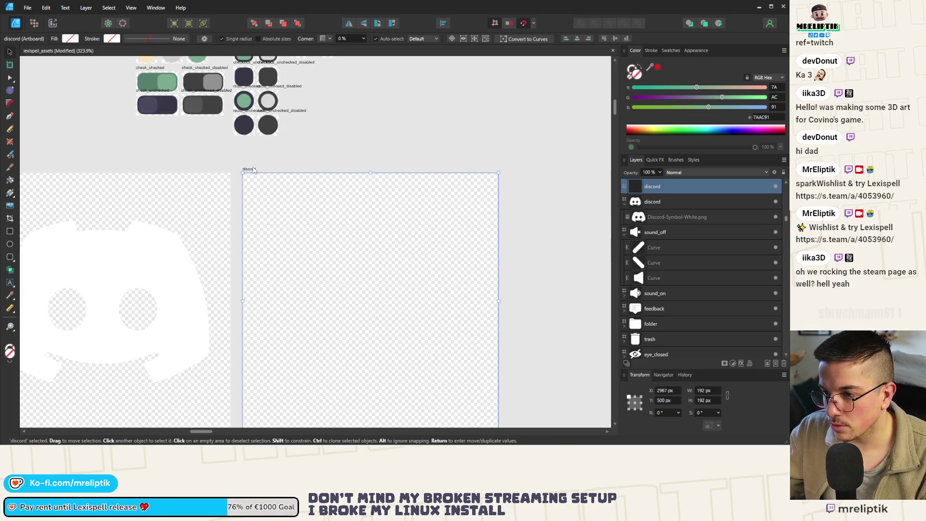
double_click(254, 169)
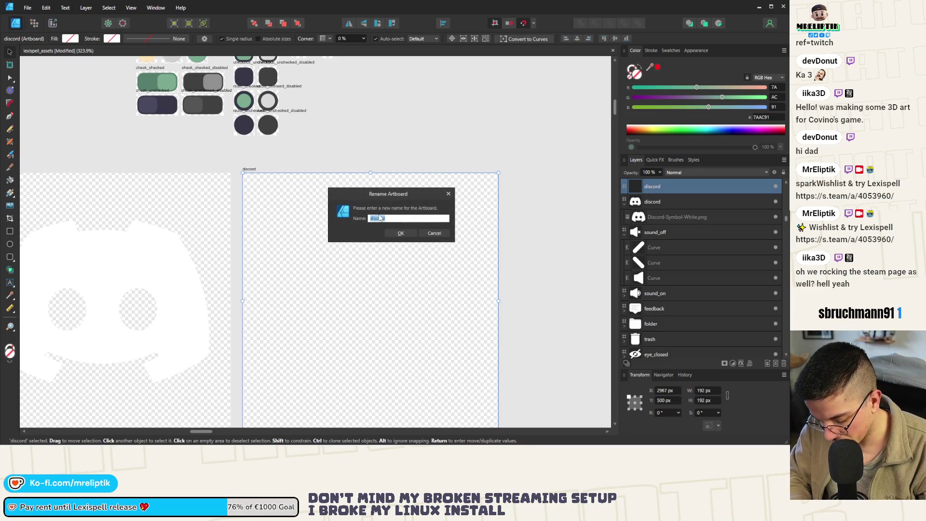
text(press)
key(Return)
scroll(274, 227, down, 10)
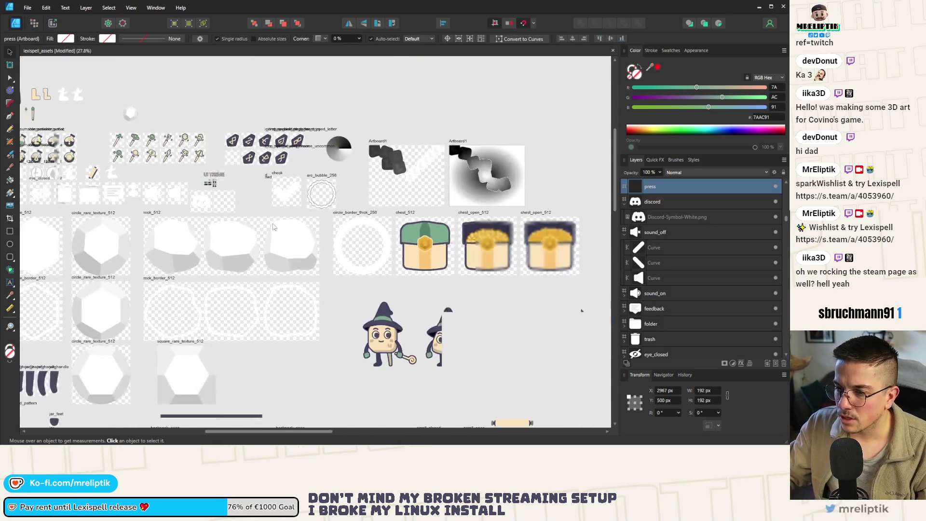
Take the peach strap curve out of backpack_shop and paste it into the press artboard
scroll(299, 270, down, 4)
scroll(337, 316, up, 6)
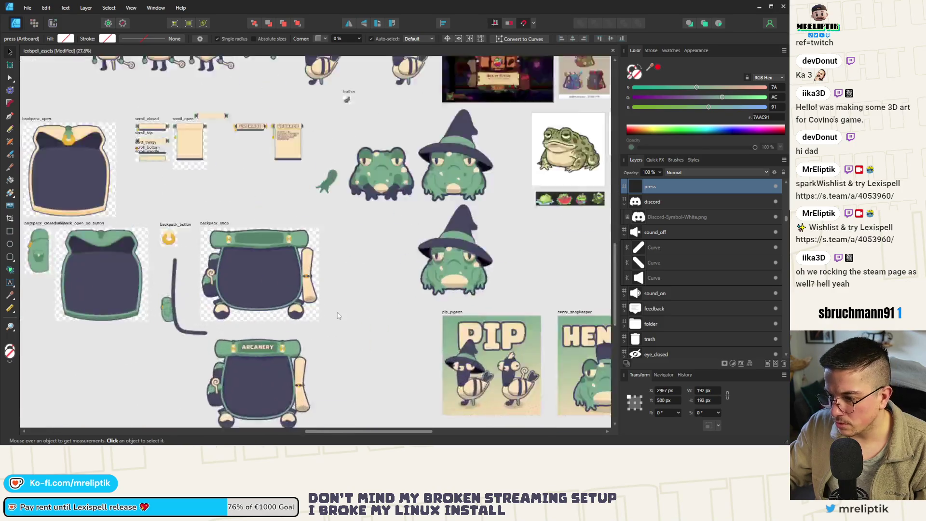
scroll(337, 315, up, 2)
click(333, 207)
scroll(363, 289, down, 4)
double_click(363, 291)
mouse_move(355, 289)
mouse_down()
mouse_move(212, 107)
mouse_move(215, 121)
mouse_move(163, 84)
mouse_up()
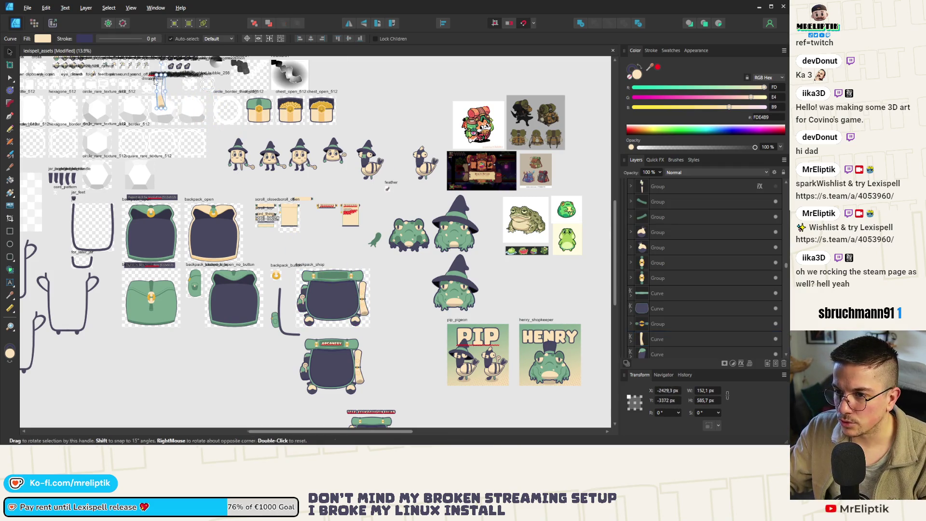
scroll(162, 84, up, 10)
click(126, 75)
key(ctrl+v)
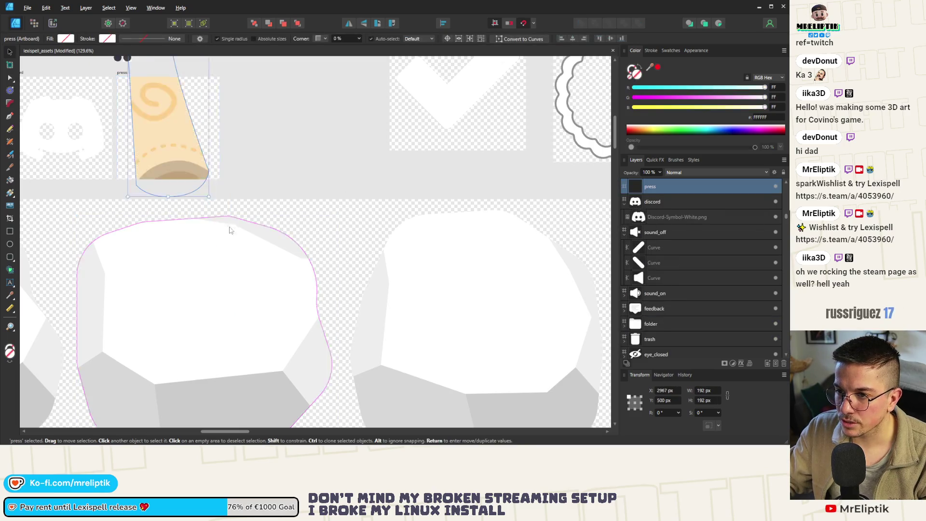
Stretch the strap curve and shrink the stray pasted layer down to artboard size
scroll(232, 226, down, 5)
mouse_move(226, 212)
mouse_down()
mouse_move(227, 140)
mouse_move(225, 214)
mouse_up()
click(230, 219)
scroll(233, 192, up, 5)
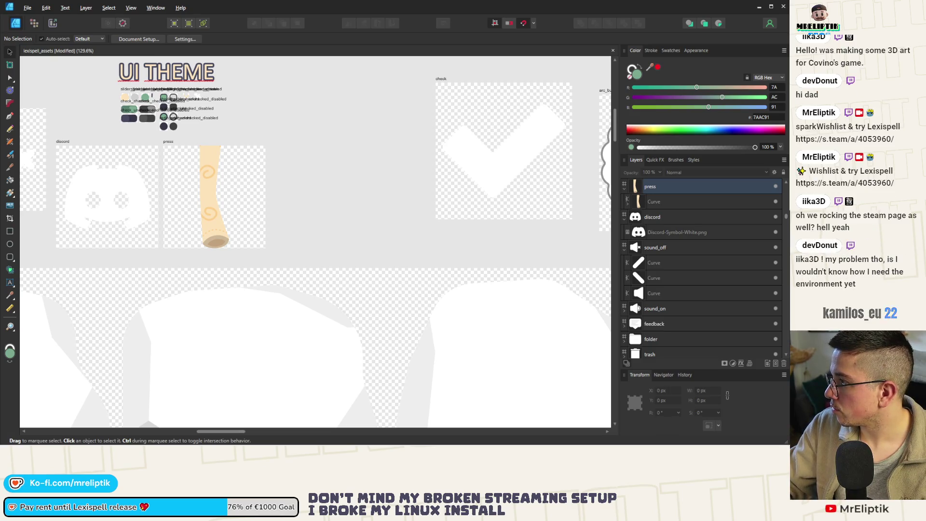
scroll(228, 221, down, 5)
key(ctrl+v)
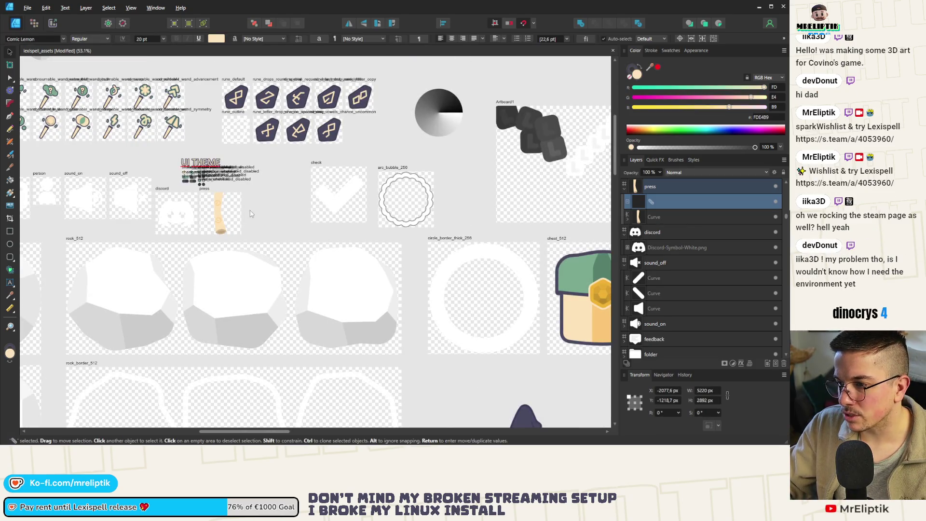
click(267, 203)
key(ctrl+v)
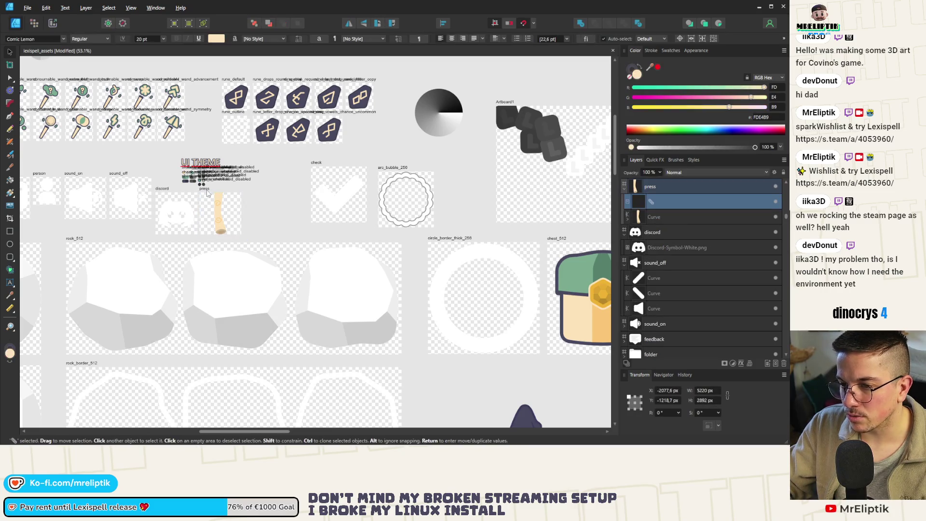
scroll(193, 193, up, 5)
scroll(159, 183, down, 5)
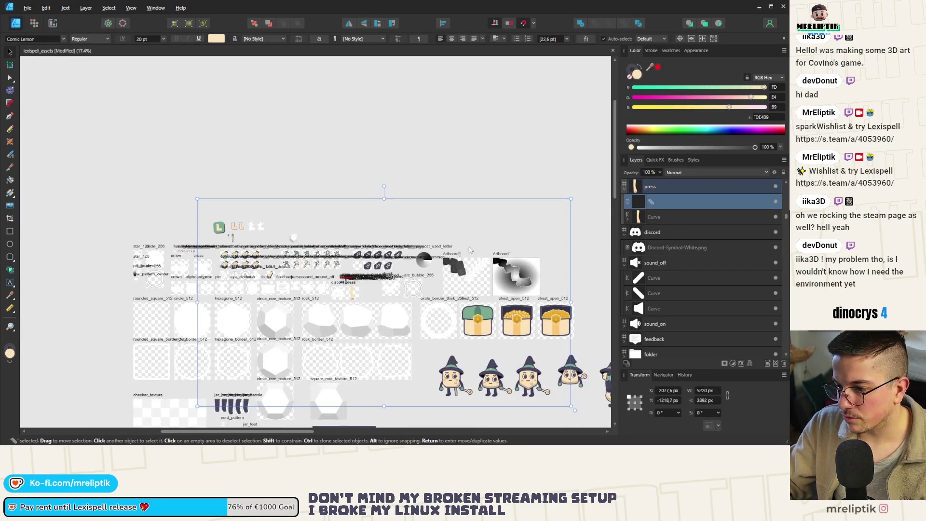
mouse_move(571, 199)
mouse_down()
mouse_move(389, 304)
mouse_move(316, 334)
mouse_move(261, 375)
mouse_move(206, 392)
mouse_move(311, 281)
mouse_up()
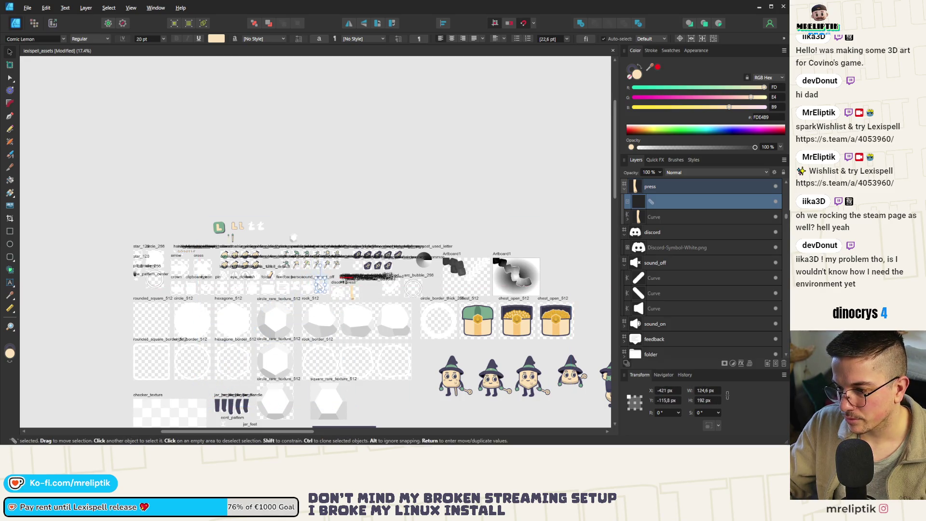
Nudge the press object down and delete the small brush-icon layer
scroll(318, 285, up, 8)
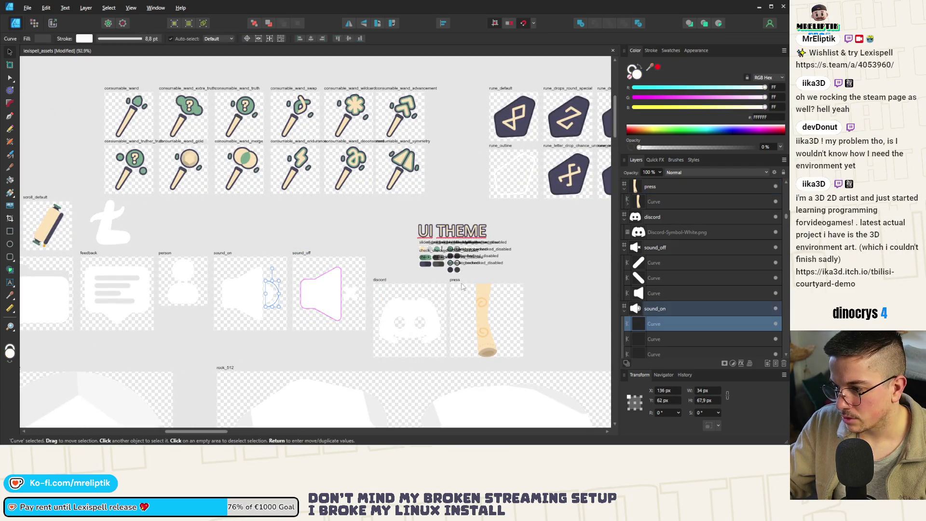
click(480, 299)
scroll(425, 289, down, 3)
drag(381, 296, 414, 301)
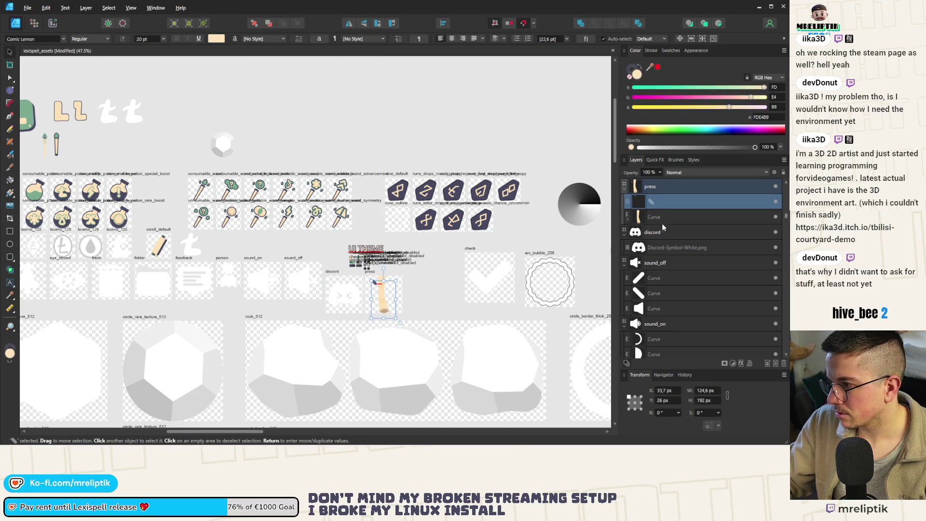
scroll(379, 293, up, 5)
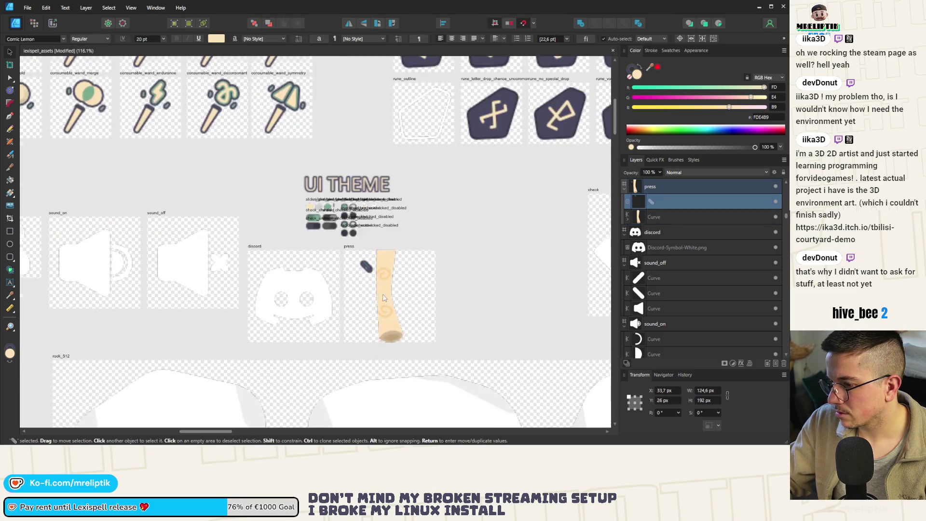
mouse_move(407, 338)
mouse_down()
mouse_move(438, 327)
mouse_move(505, 245)
mouse_up()
key(Delete)
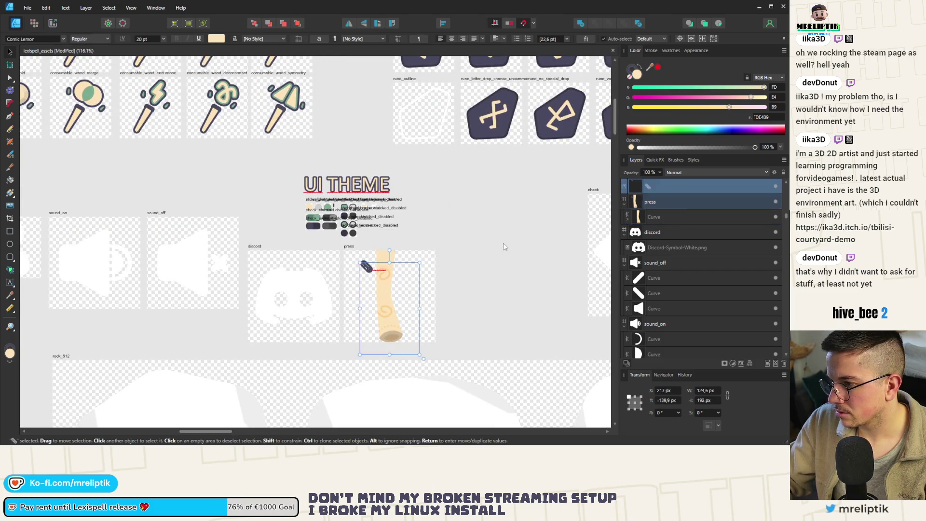
click(373, 251)
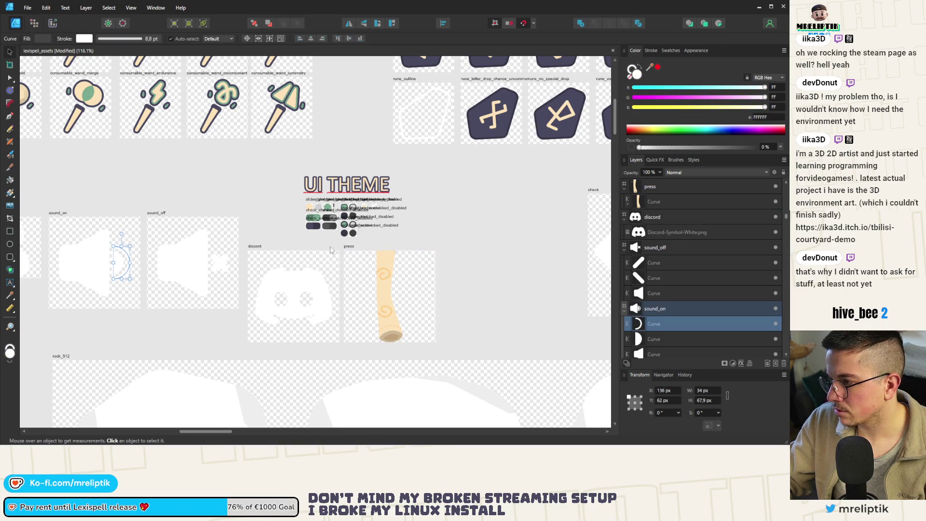
scroll(328, 246, down, 5)
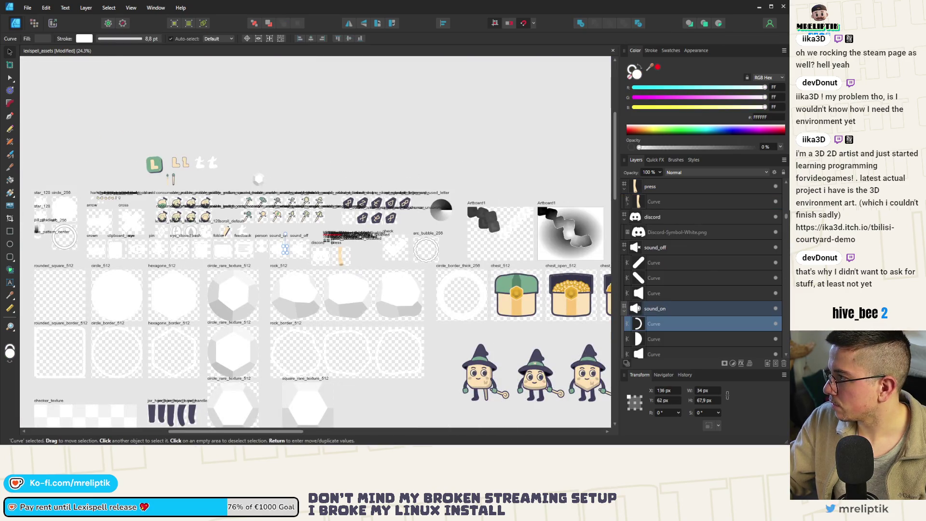
scroll(380, 201, up, 5)
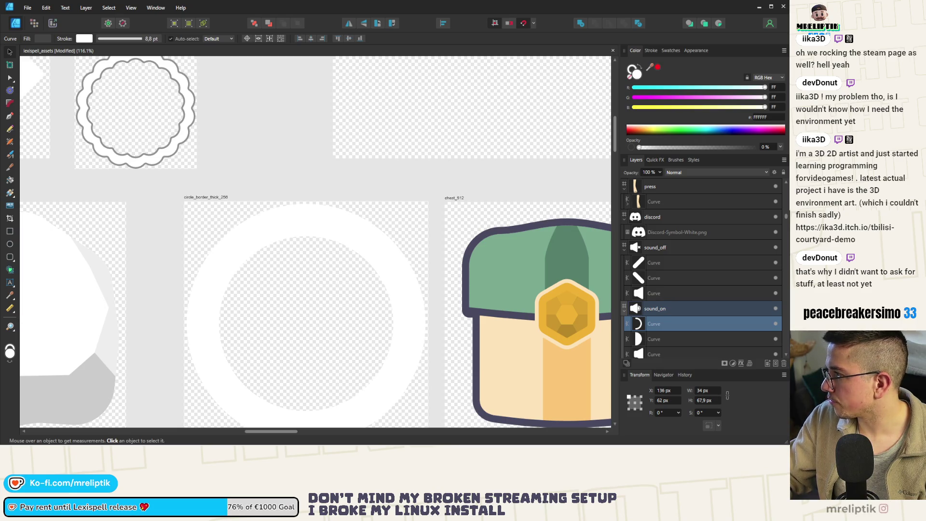
Browse through the Urban Tbilisi Courtyard screenshots in the enlarged lightbox view
key(alt+Tab)
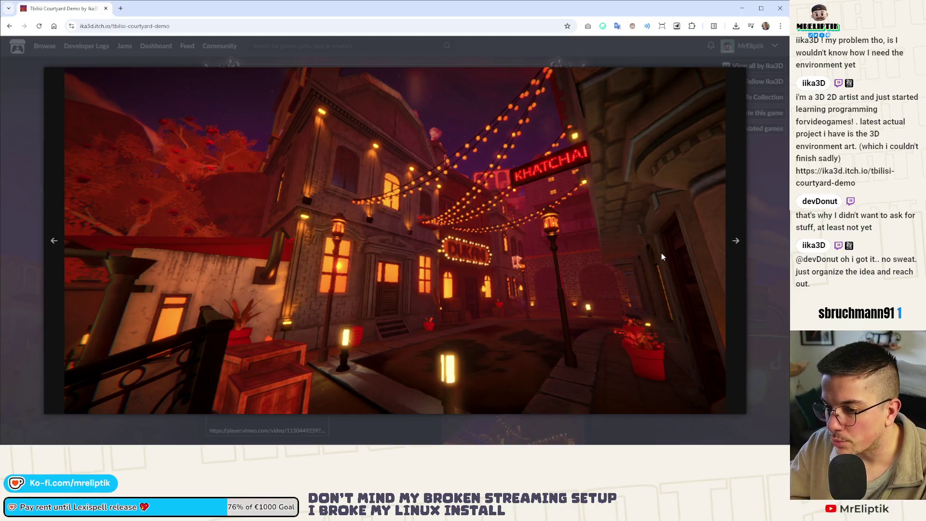
click(736, 241)
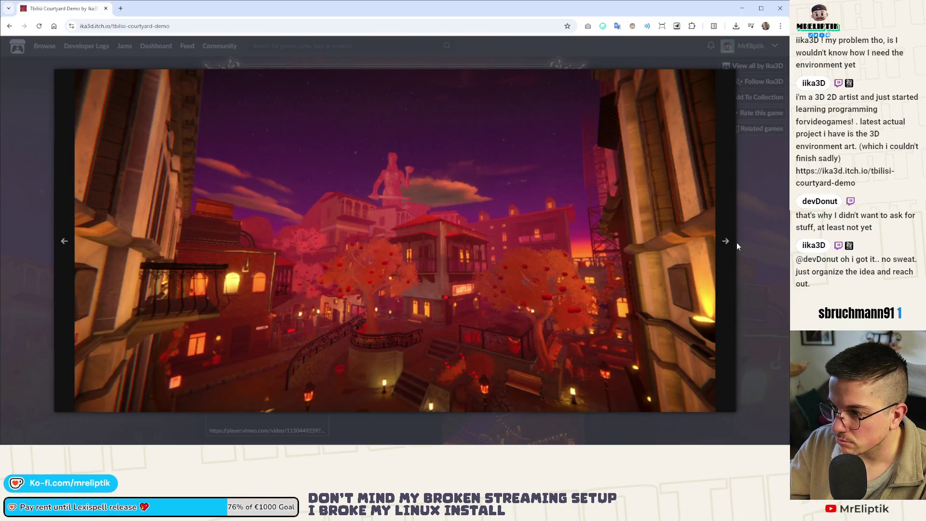
key(Escape)
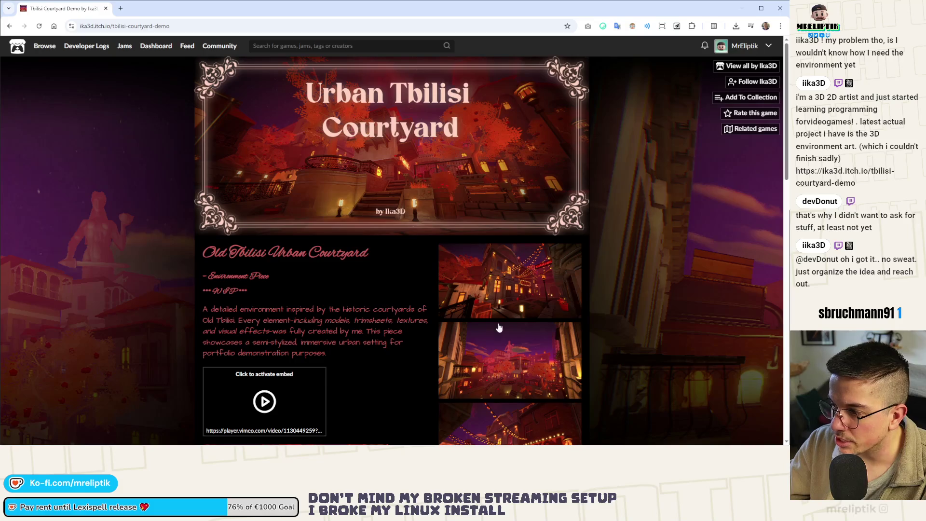
click(502, 357)
click(727, 241)
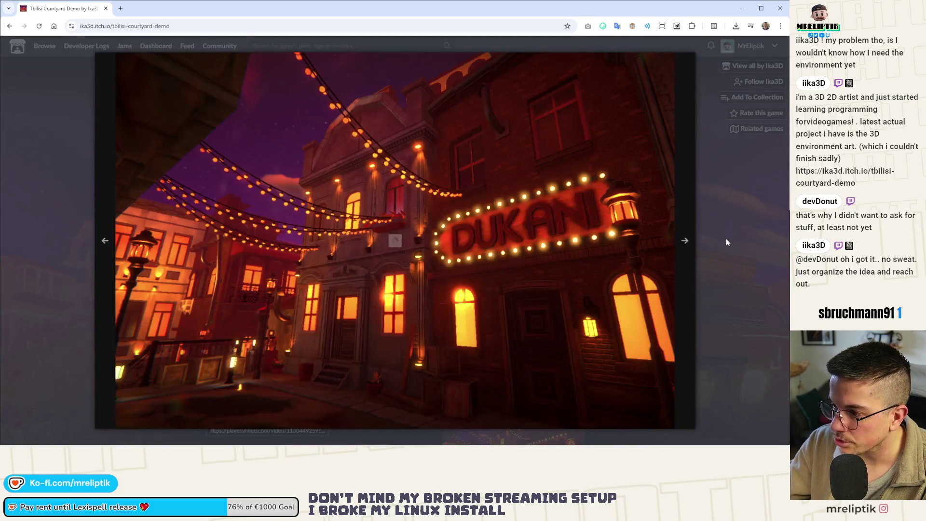
click(685, 249)
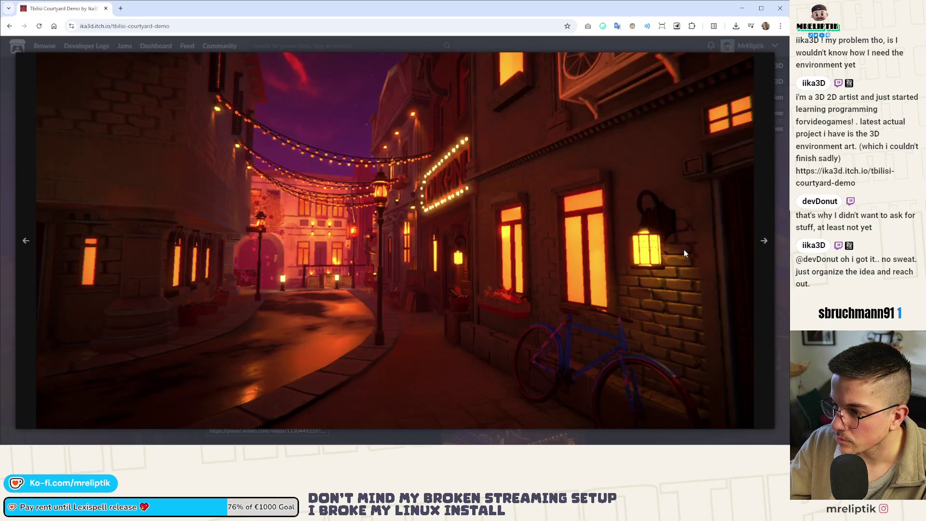
click(763, 245)
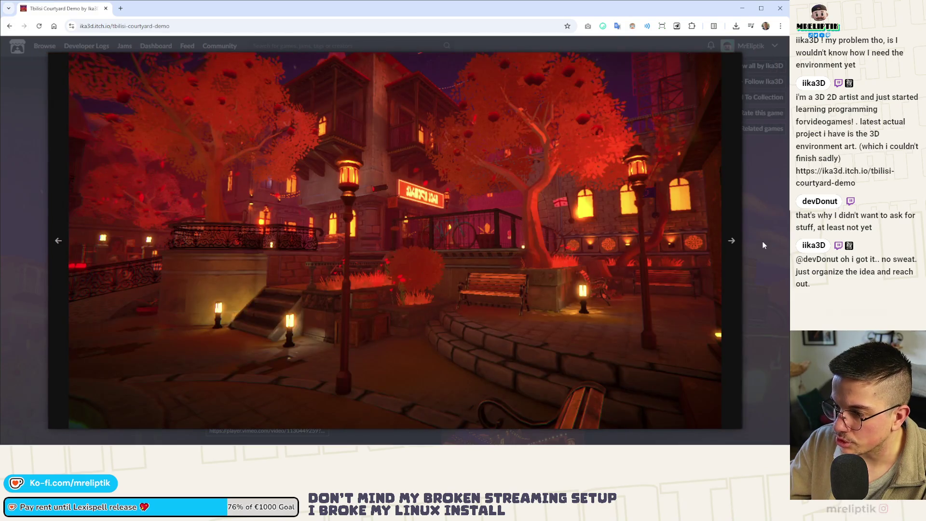
click(763, 245)
Scroll the game page, play the embedded Vimeo demo video, then return to the top
scroll(384, 254, down, 5)
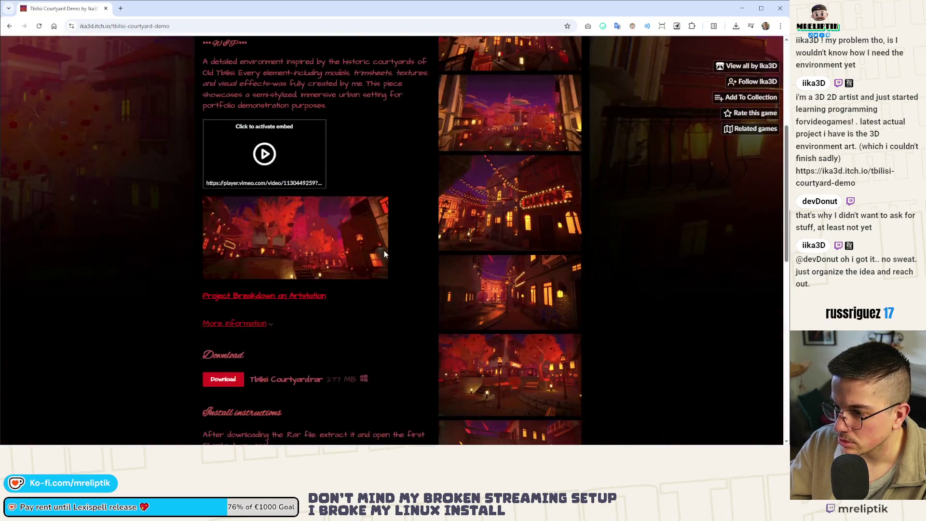
scroll(384, 250, down, 5)
scroll(302, 251, up, 6)
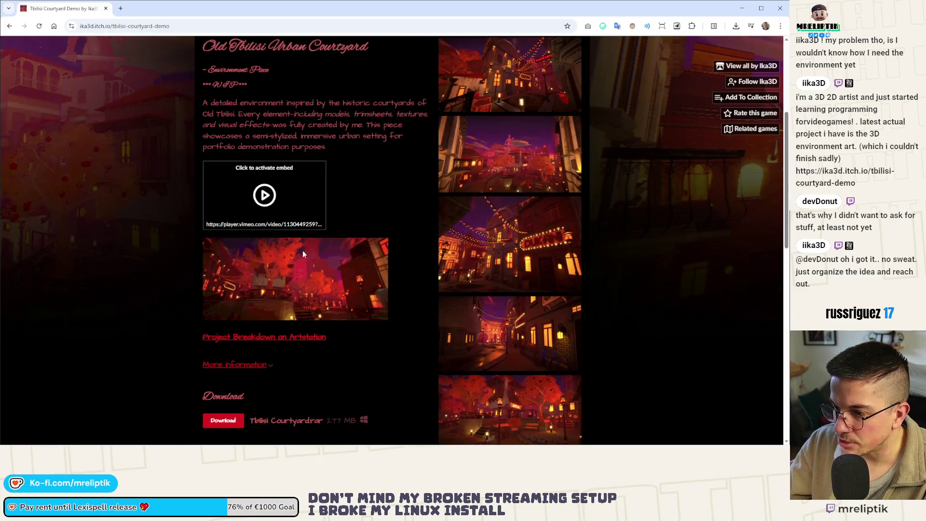
scroll(344, 230, up, 4)
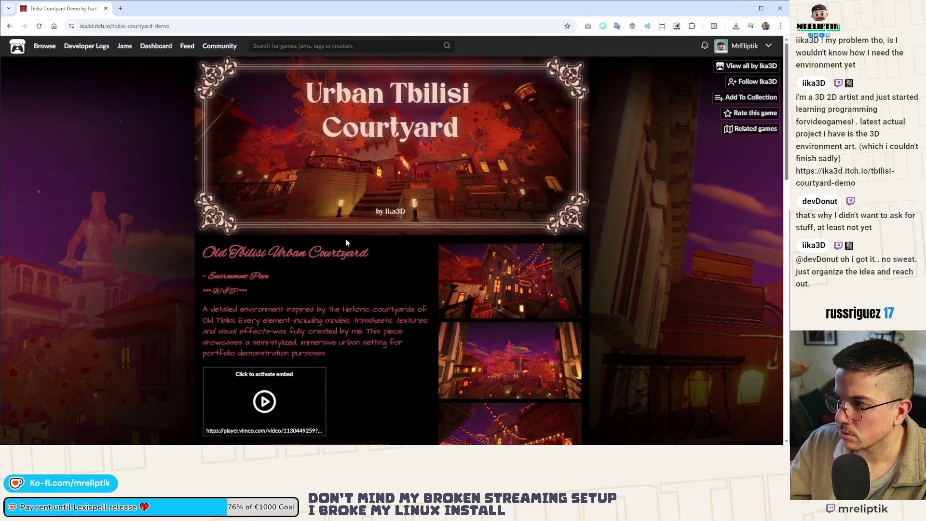
scroll(346, 242, down, 5)
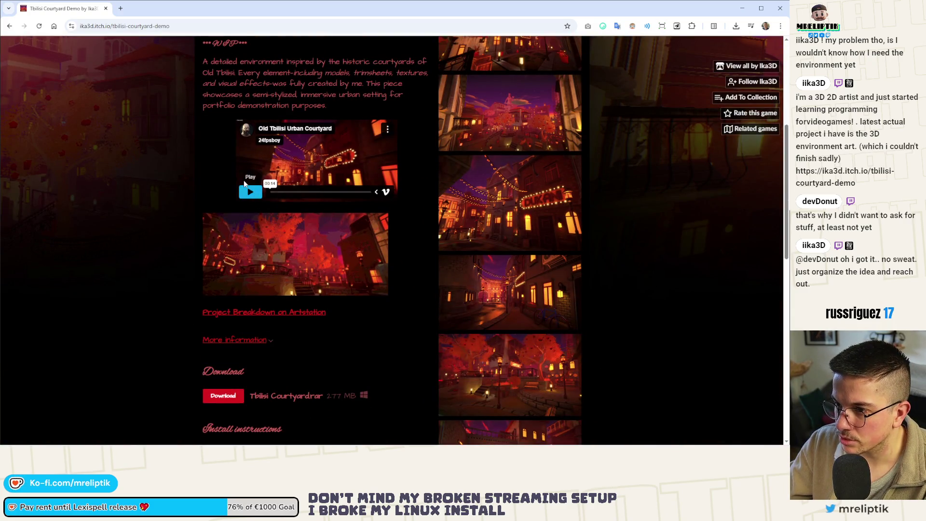
click(247, 193)
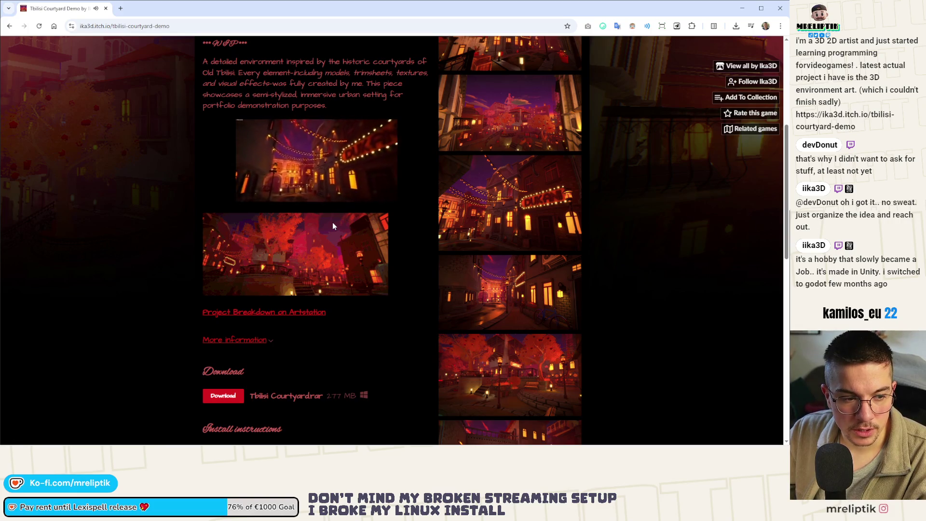
scroll(333, 226, down, 5)
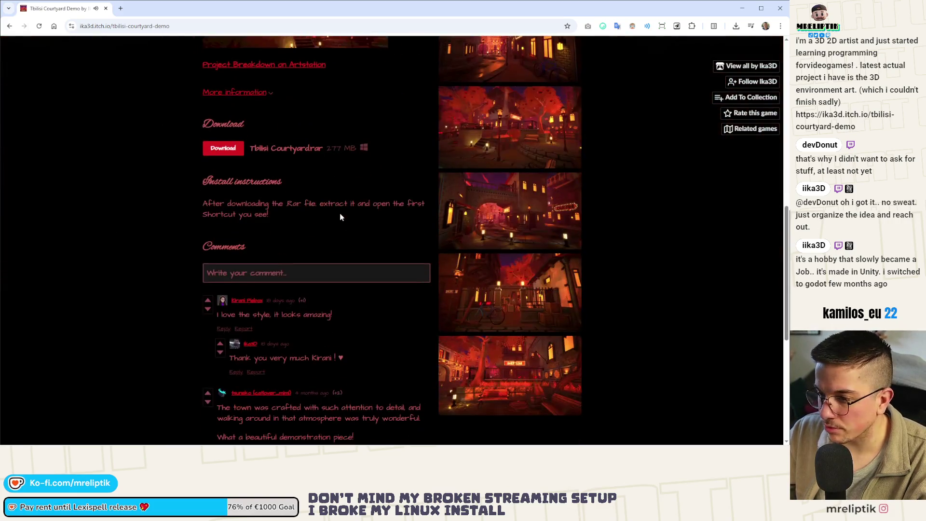
scroll(338, 213, down, 3)
key(Home)
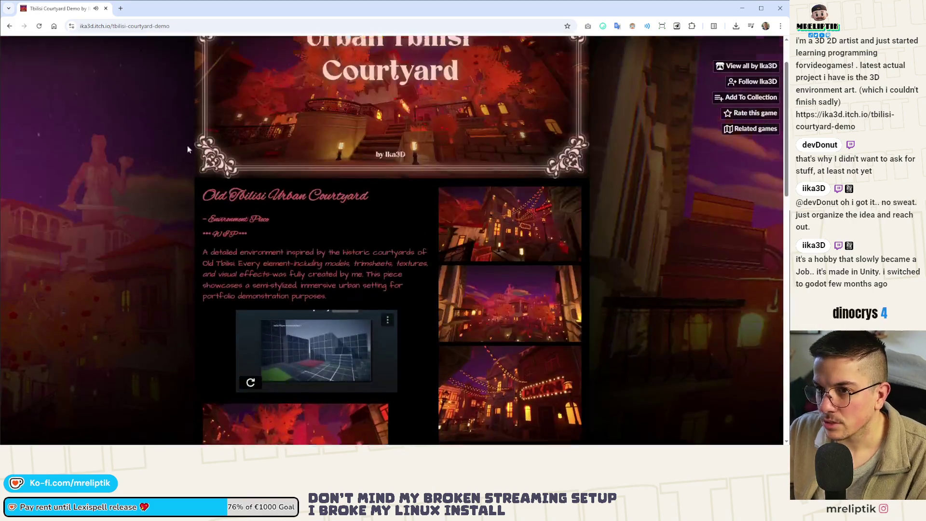
Back in Affinity Designer, draw a green rectangle bar across the press artboard's scroll
click(105, 8)
scroll(143, 183, down, 5)
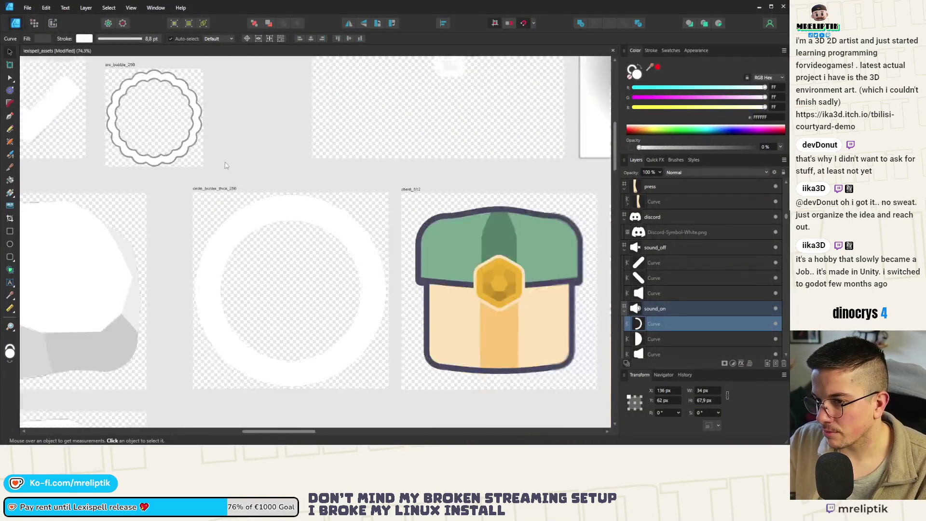
scroll(142, 183, up, 5)
scroll(145, 193, down, 3)
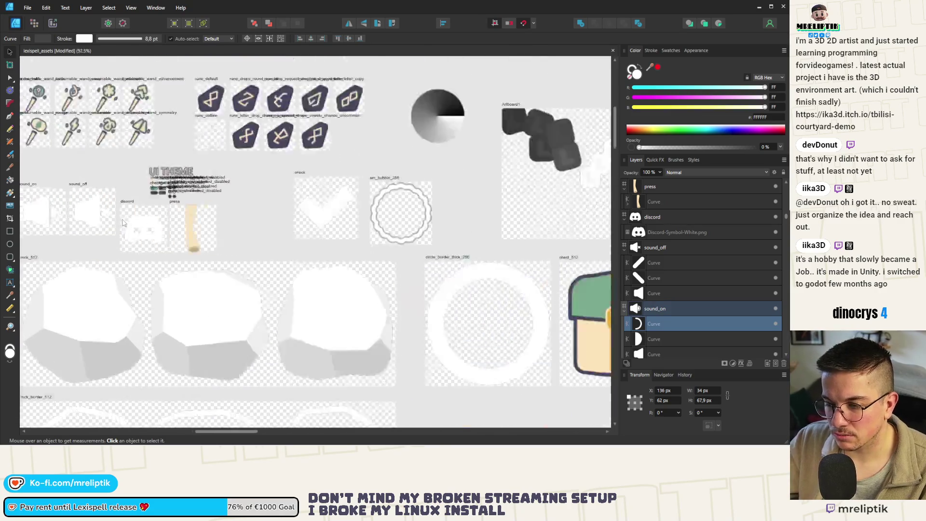
scroll(153, 235, up, 5)
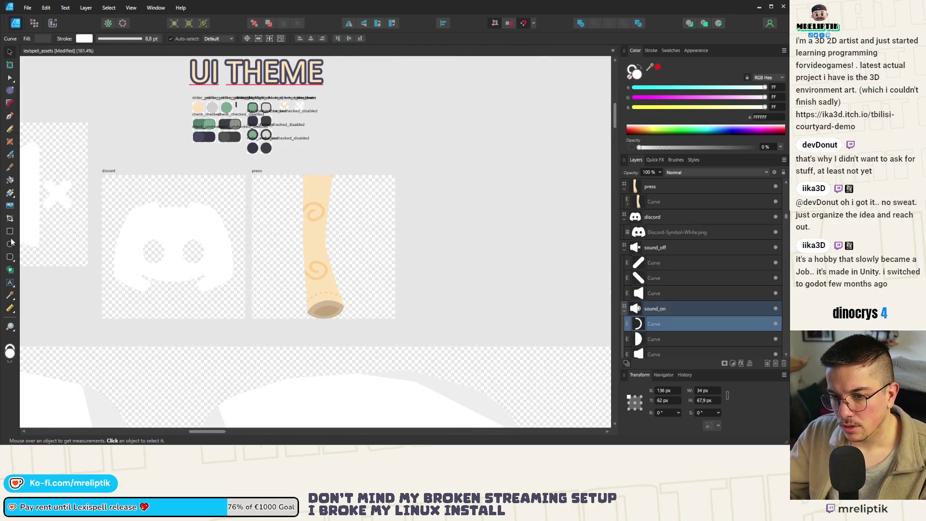
click(9, 232)
scroll(315, 245, up, 2)
mouse_move(238, 220)
mouse_down()
mouse_move(322, 306)
mouse_move(423, 269)
mouse_up()
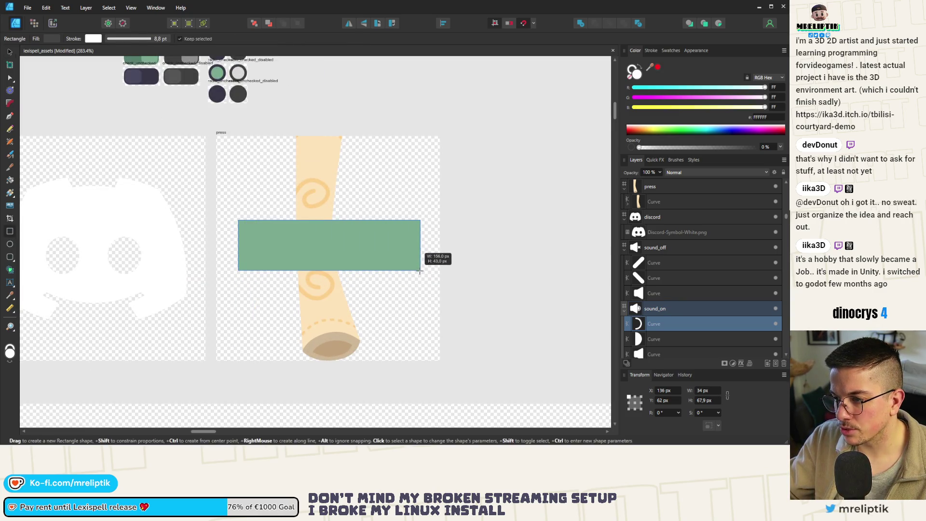
scroll(148, 178, down, 3)
scroll(149, 177, up, 1)
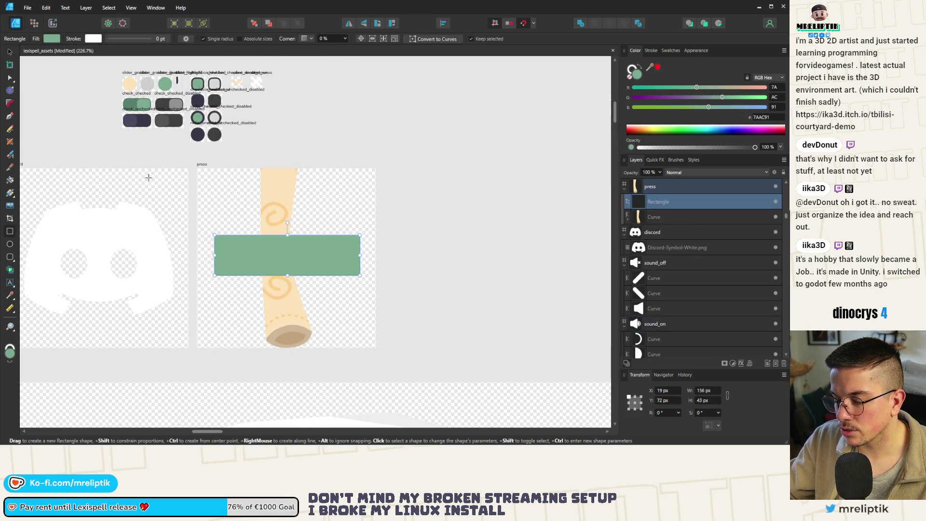
Draw a narrow ellipse and place it on the bar's right end as a cap
click(10, 244)
scroll(369, 257, up, 4)
scroll(368, 257, up, 1)
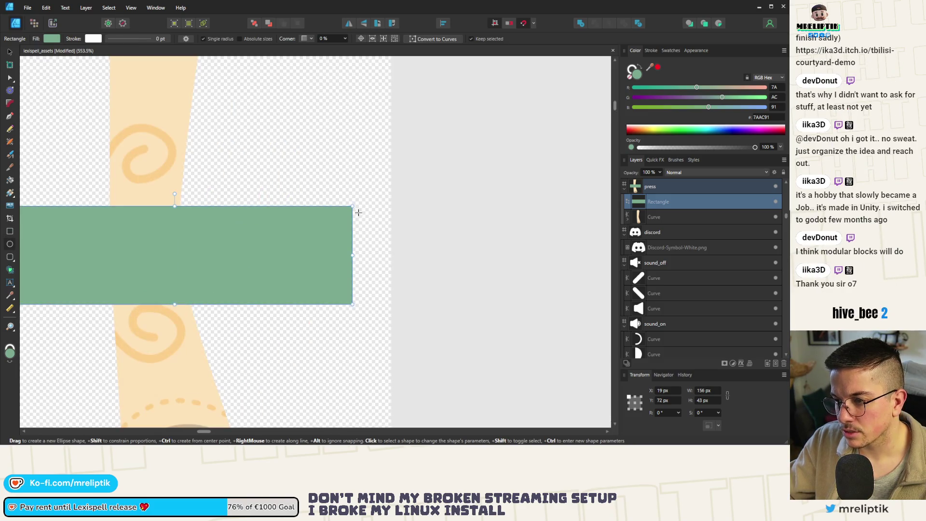
mouse_move(359, 206)
mouse_down()
mouse_move(402, 310)
mouse_move(386, 304)
mouse_up()
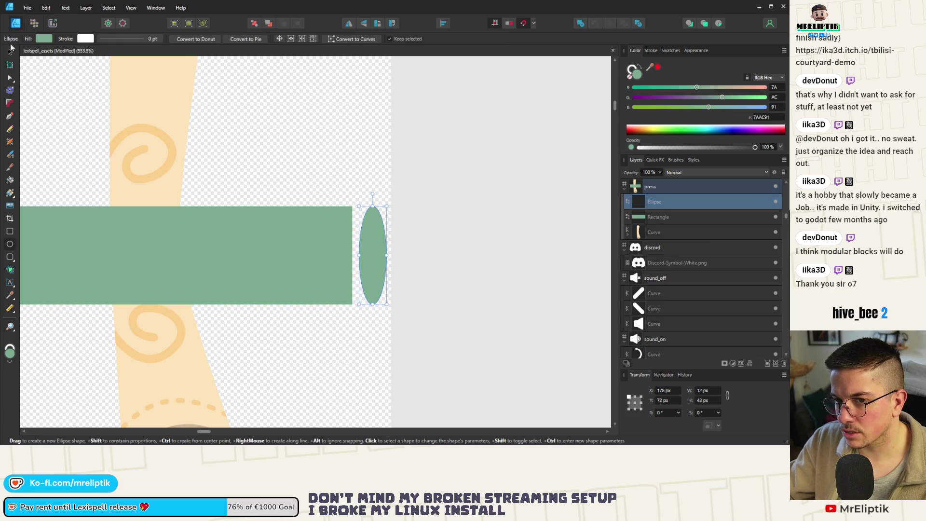
click(8, 54)
drag(373, 251, 359, 251)
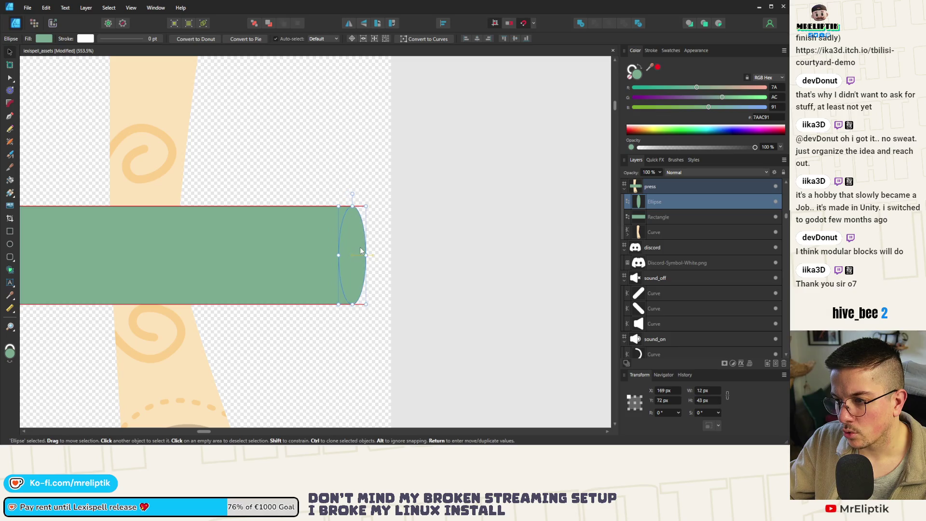
click(352, 205)
Duplicate the end-cap ellipse onto the bar's left end, then select the green bar
scroll(352, 205, down, 5)
scroll(357, 212, up, 3)
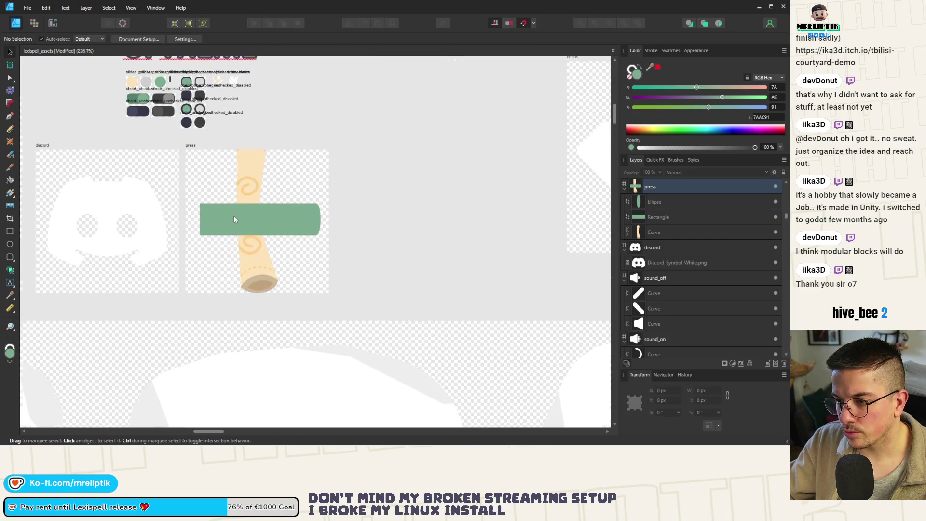
scroll(363, 218, up, 1)
click(363, 218)
drag(363, 218, 188, 218)
scroll(189, 219, up, 2)
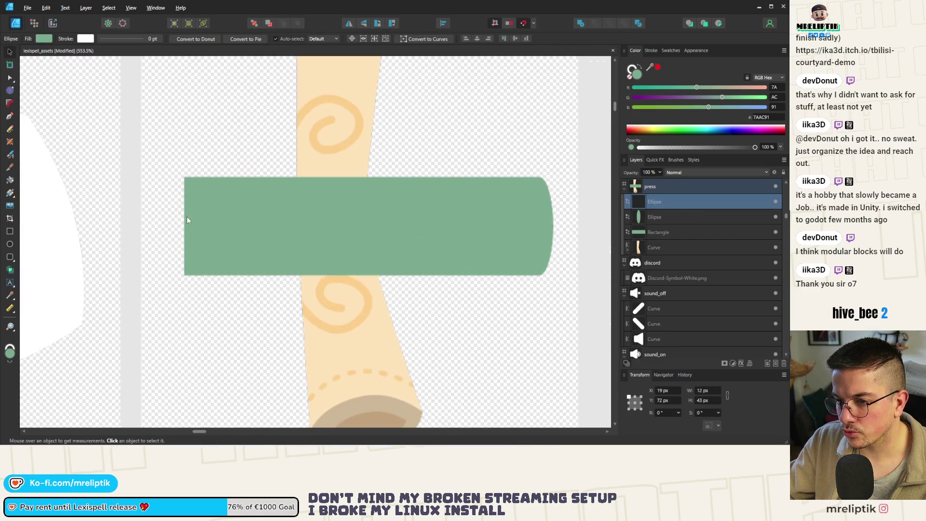
click(183, 218)
scroll(185, 215, down, 4)
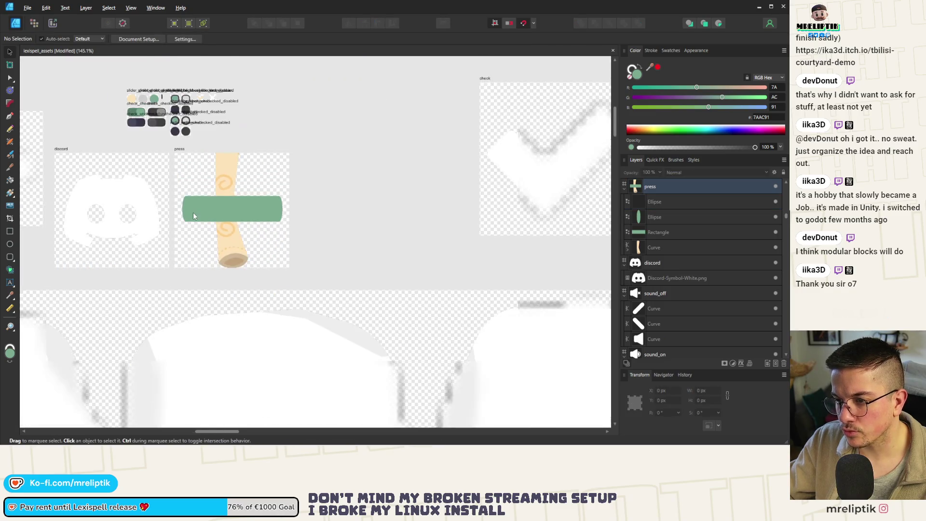
Rotate the bar and both ellipse caps together to 60°, then shrink and thicken them slightly
scroll(184, 213, up, 3)
shift+click(418, 201)
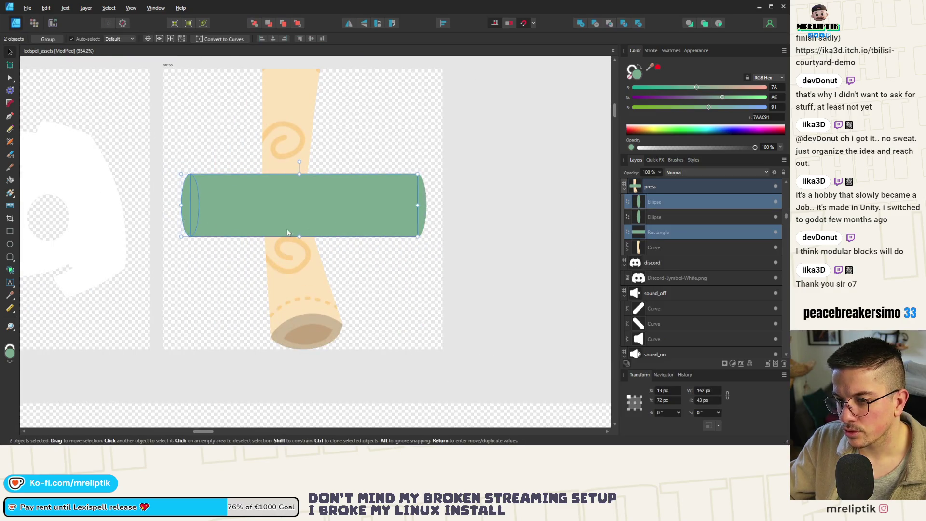
shift+click(422, 183)
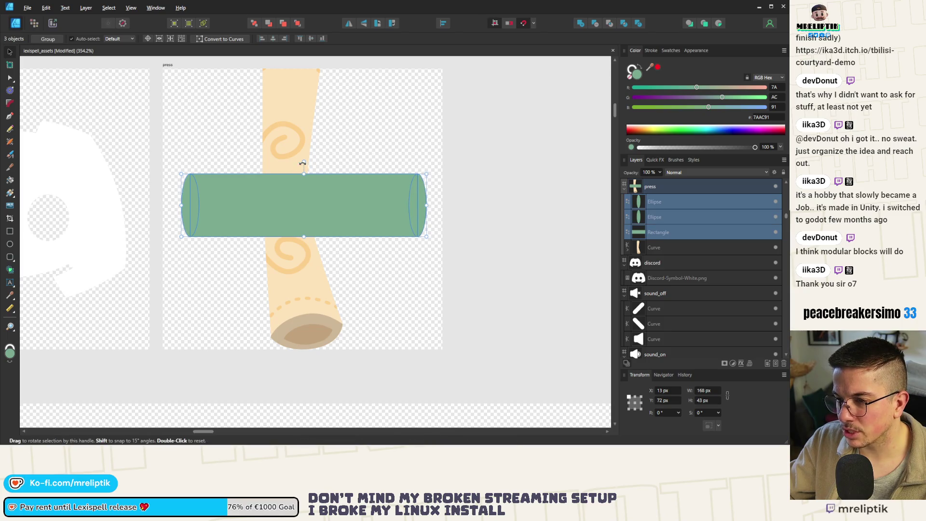
drag(303, 162, 219, 159)
scroll(219, 159, down, 4)
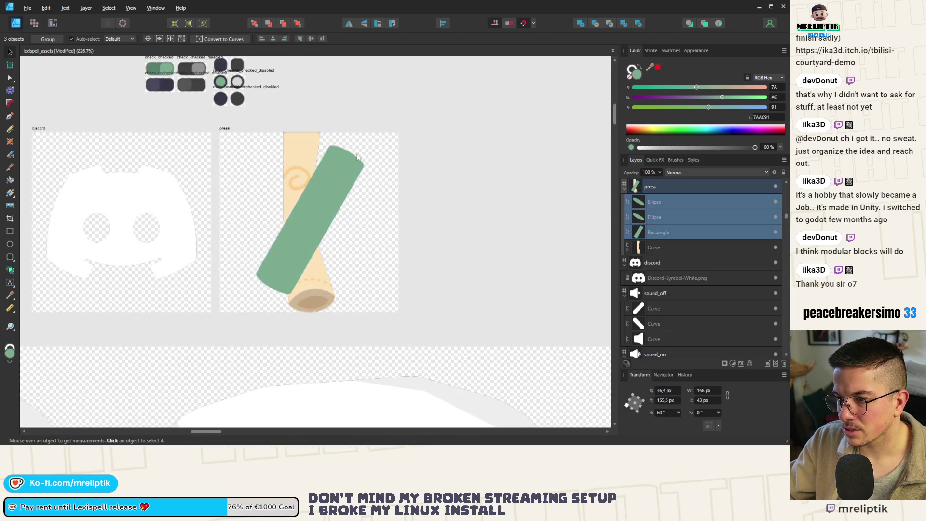
drag(362, 161, 366, 168)
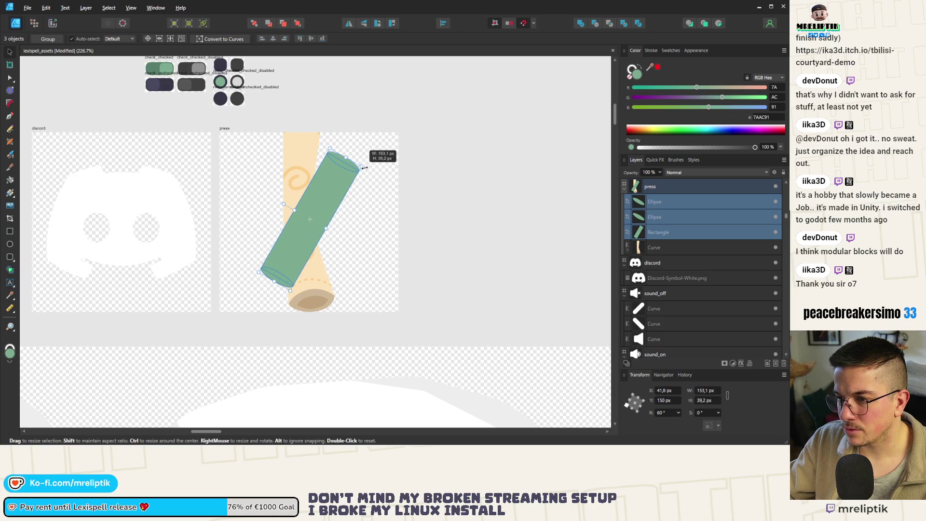
drag(327, 229, 326, 232)
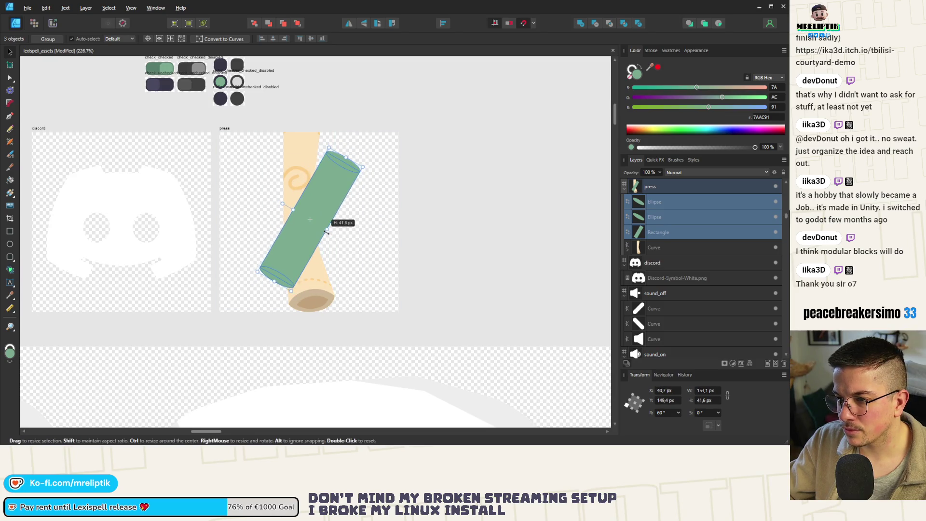
Delete the old scroll drawing from the press artboard
click(299, 145)
key(Delete)
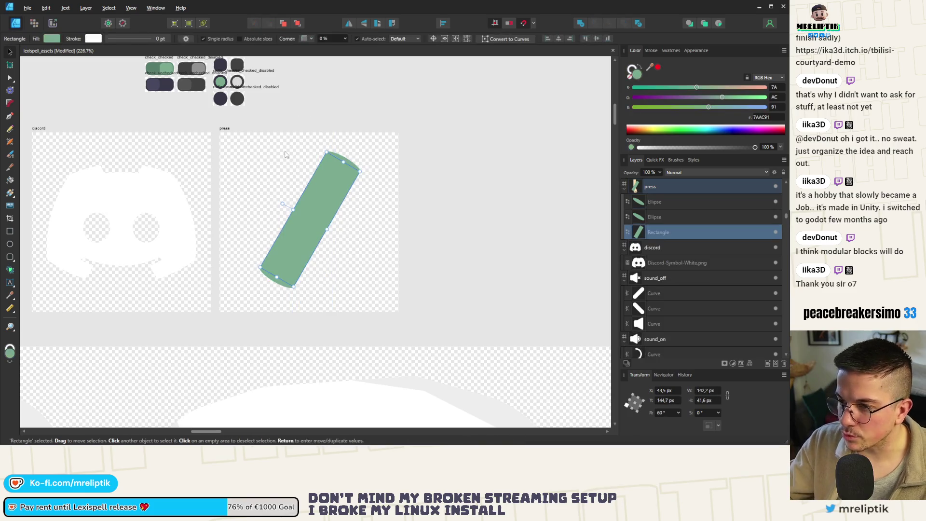
scroll(242, 160, down, 3)
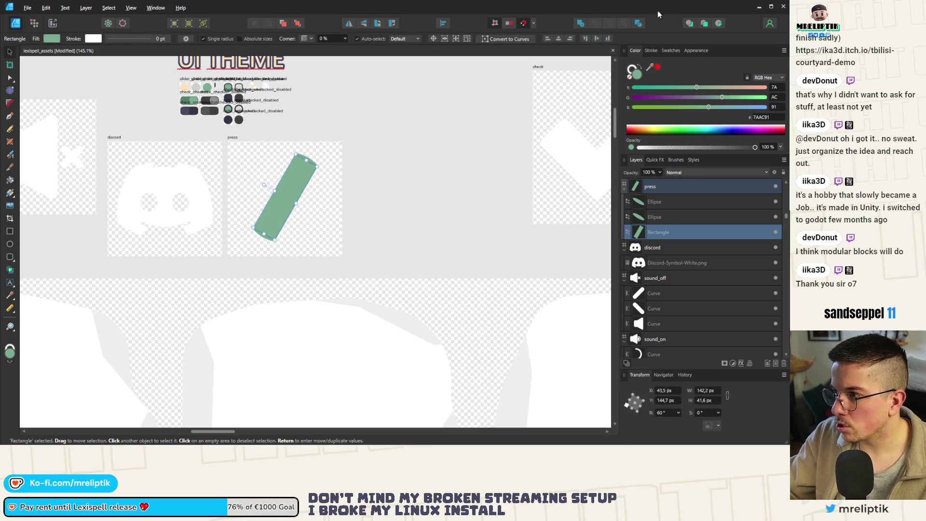
Fill the cylinder bar and lower ellipse cap with white, matching the Discord icon
mouse_move(650, 67)
mouse_down()
mouse_move(290, 188)
mouse_move(166, 178)
mouse_up()
click(252, 241)
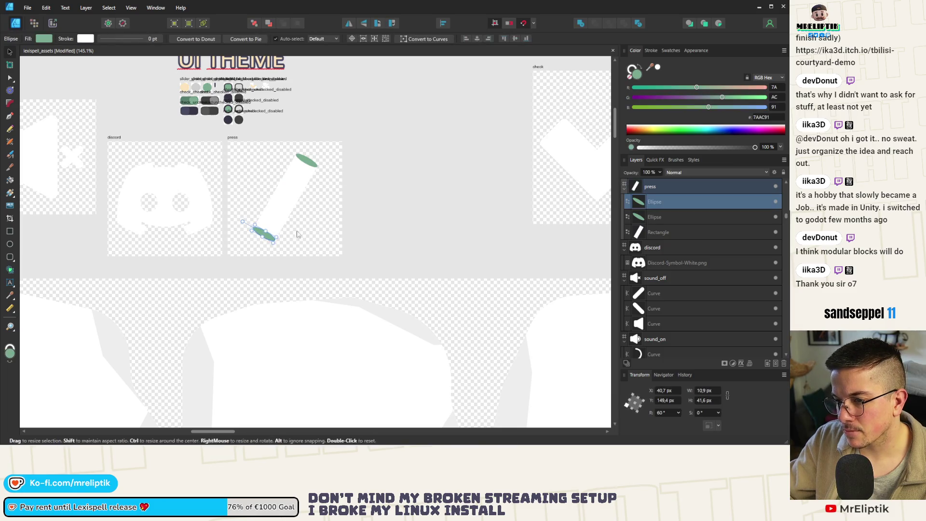
scroll(329, 202, down, 2)
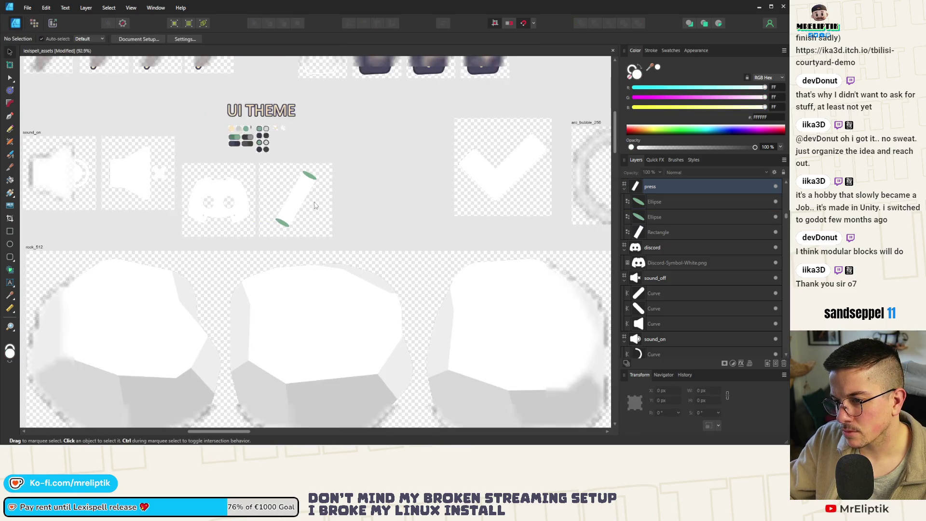
click(283, 224)
scroll(345, 214, up, 3)
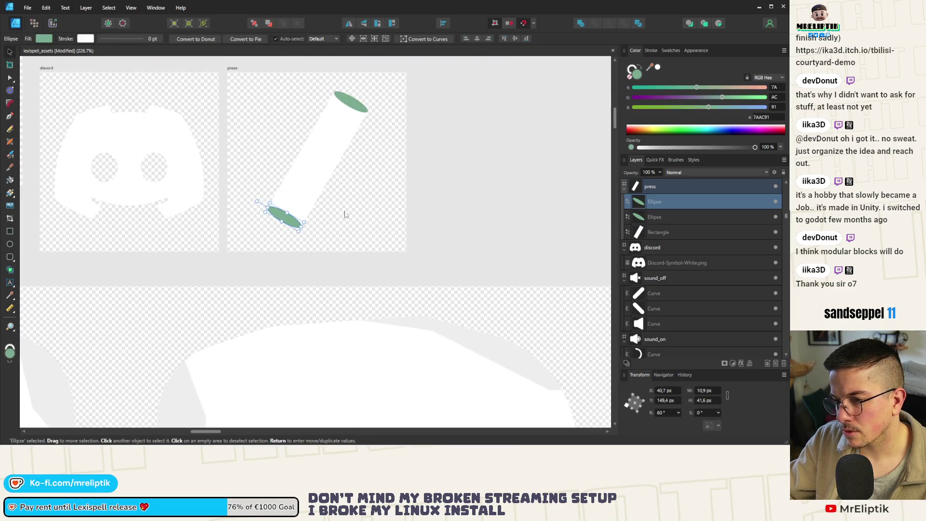
click(657, 67)
Give the upper ellipse cap a light grey fill
click(451, 192)
click(352, 103)
scroll(352, 103, down, 5)
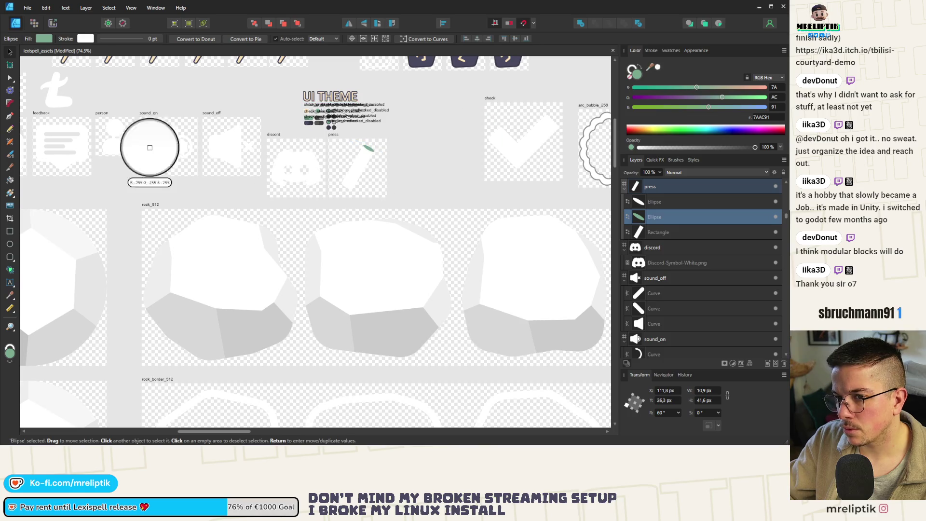
click(413, 153)
scroll(413, 153, up, 4)
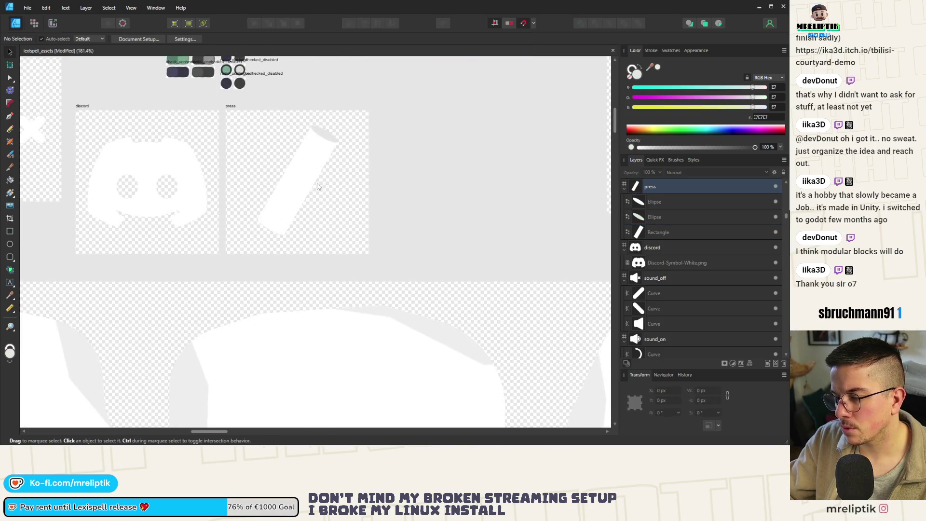
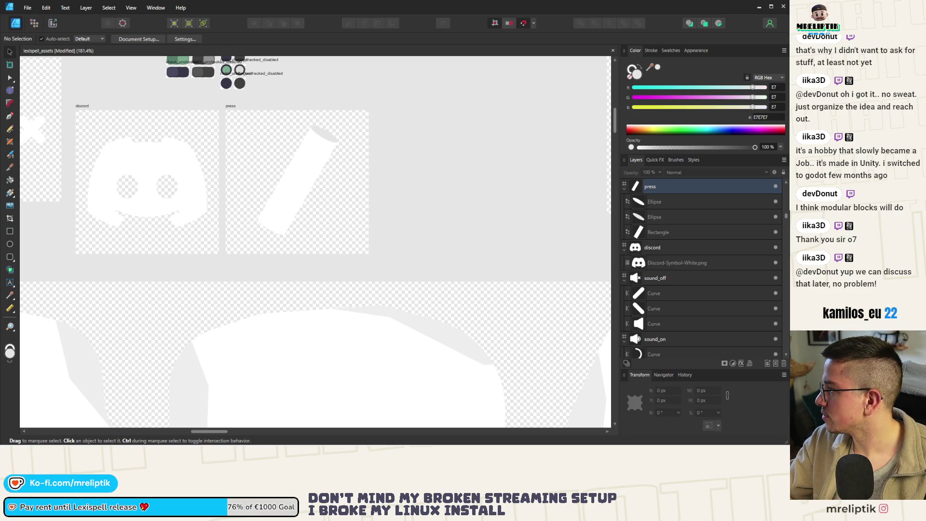
Export the discord artboard as a PNG named discord into shared/visuals/ui
click(102, 111)
key(ctrl+alt+shift+s)
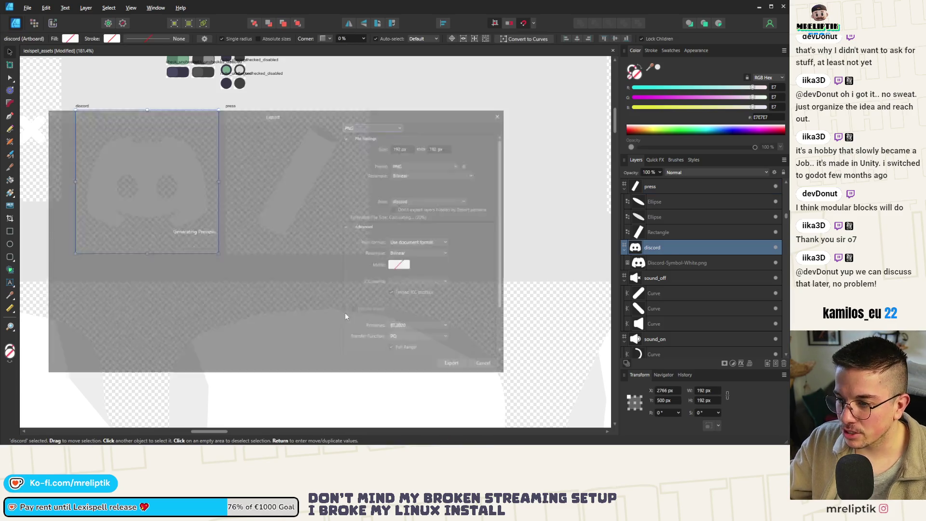
key(Escape)
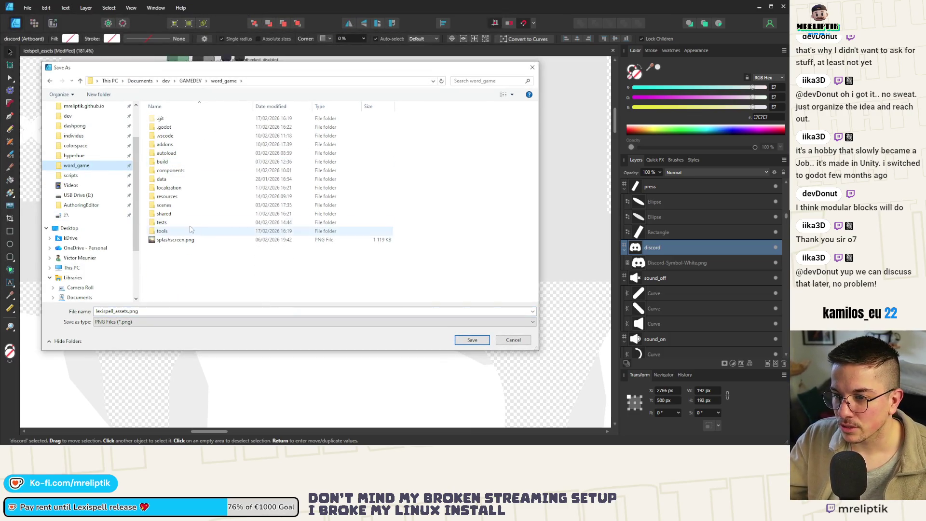
double_click(165, 213)
double_click(176, 161)
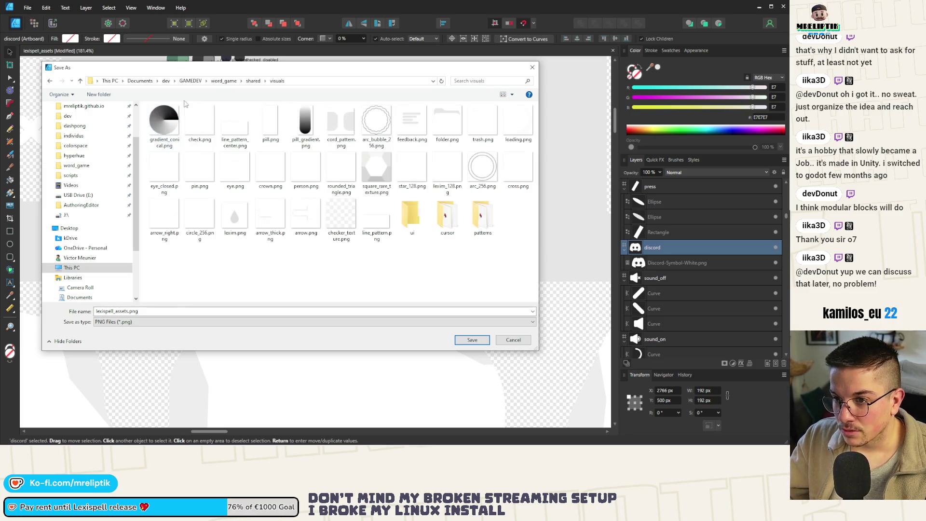
double_click(411, 217)
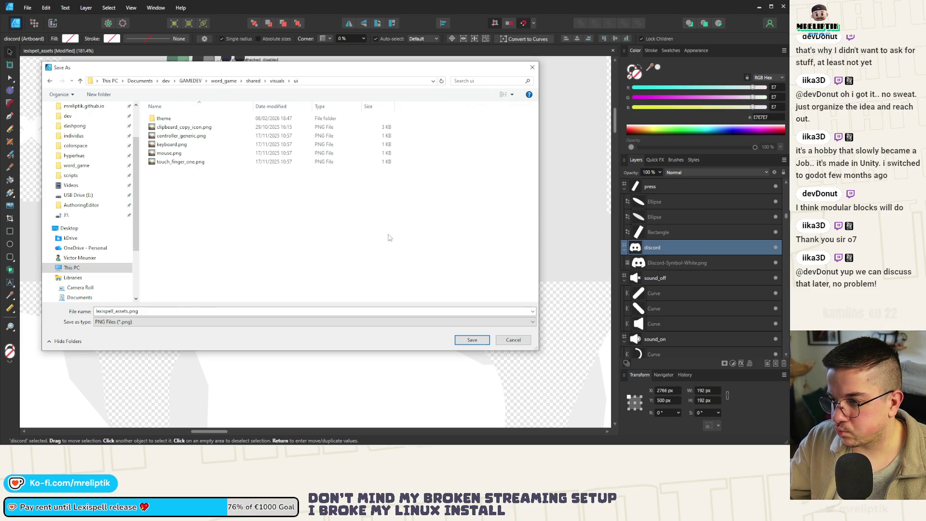
click(164, 311)
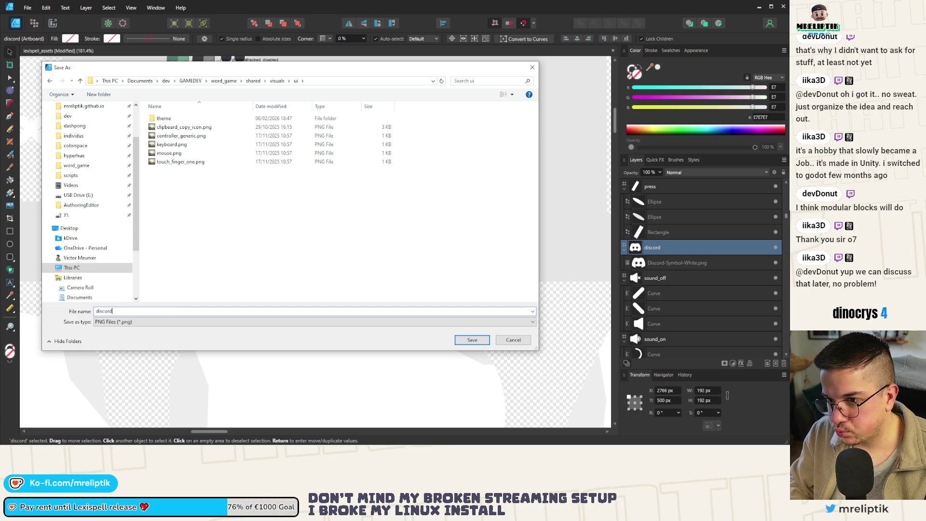
key(Return)
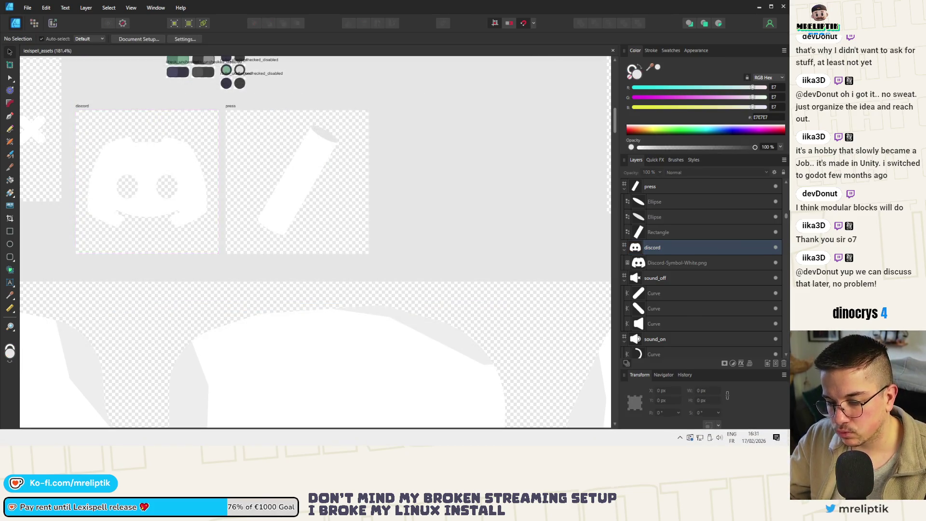
key(alt+Tab)
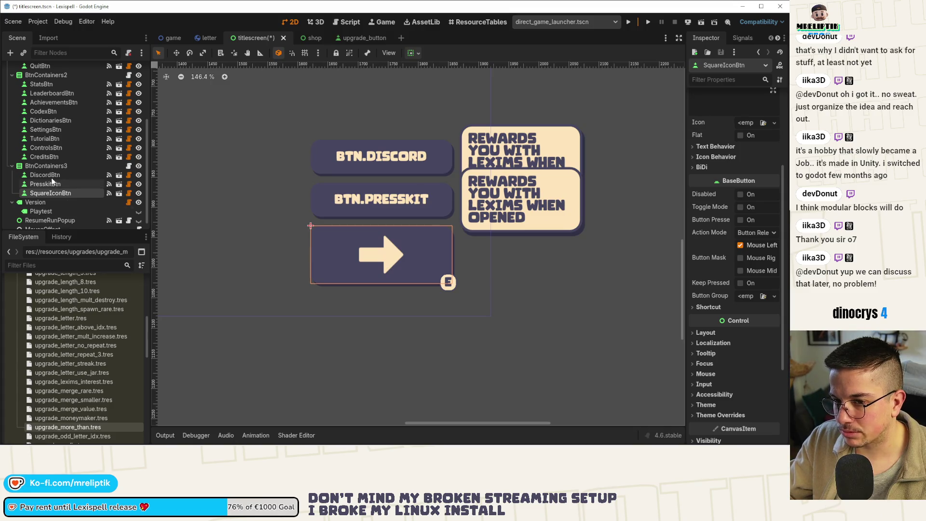
Delete the DiscordBtn and PresskitBtn text buttons and save the scene
click(52, 177)
shift+click(53, 183)
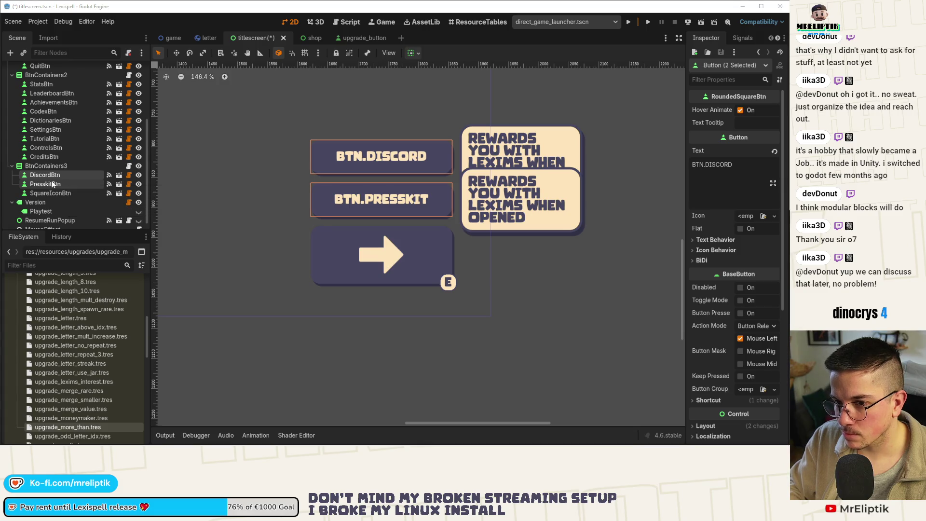
key(Delete)
key(ctrl+s)
Resize the BtnContainers3 container on the canvas
click(54, 175)
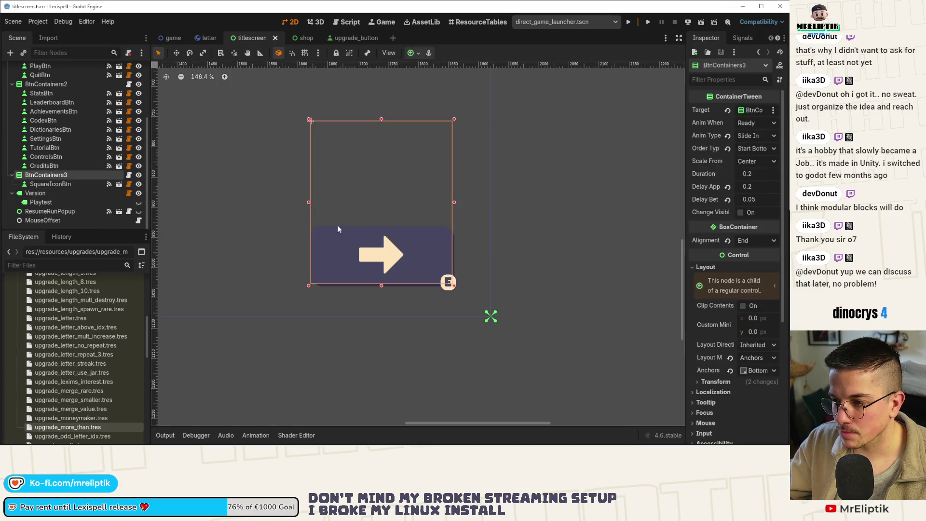
drag(308, 204, 392, 203)
scroll(334, 253, down, 5)
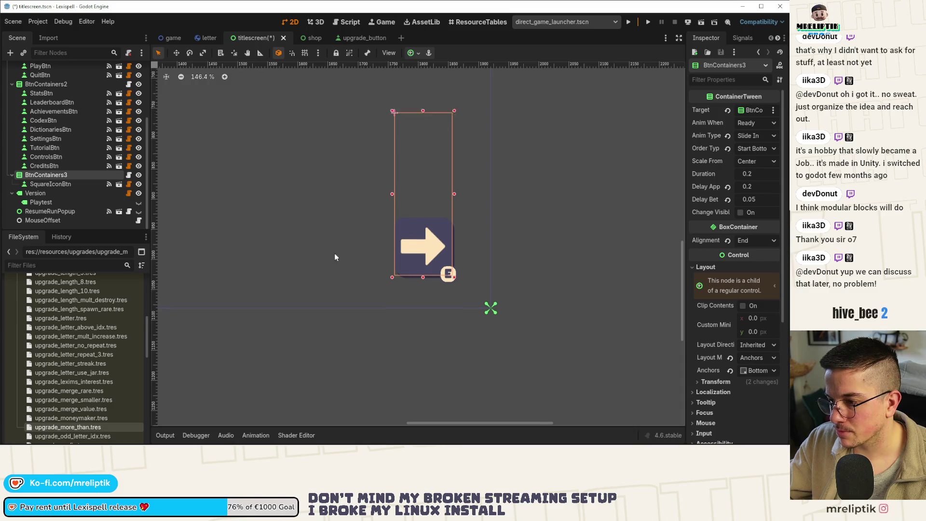
scroll(329, 319, down, 5)
scroll(337, 311, up, 4)
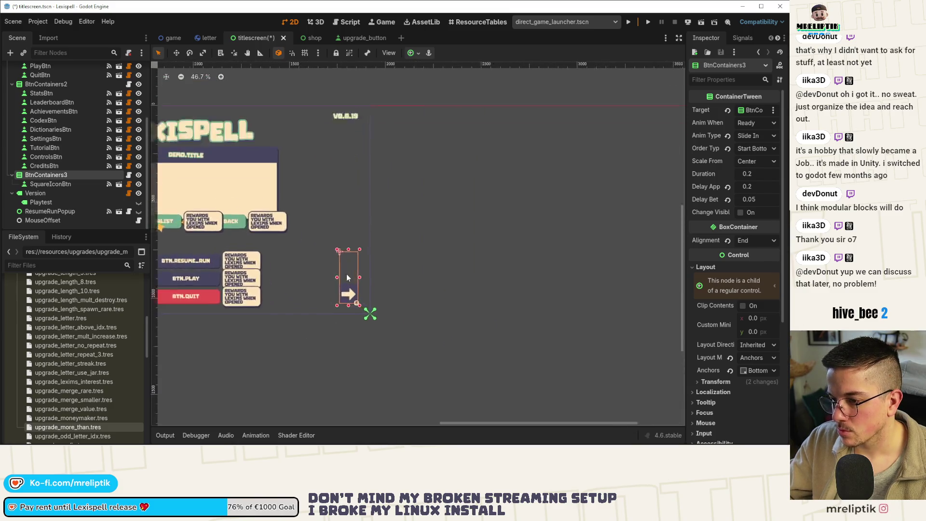
scroll(350, 301, up, 1)
Give SquareIconBtn a 64×64 custom minimum size and narrow BtnContainers3 to fit it
click(346, 293)
scroll(717, 251, down, 5)
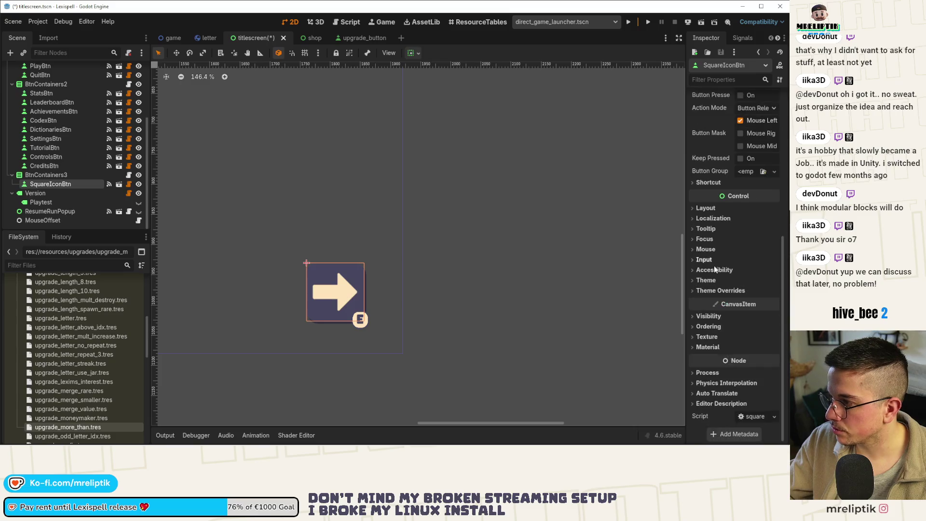
click(705, 207)
click(754, 259)
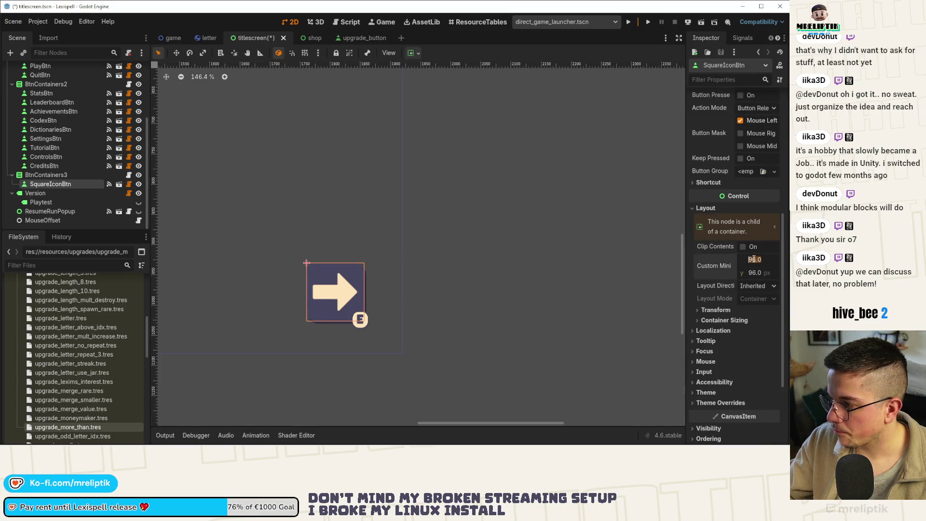
text(64)
key(Tab)
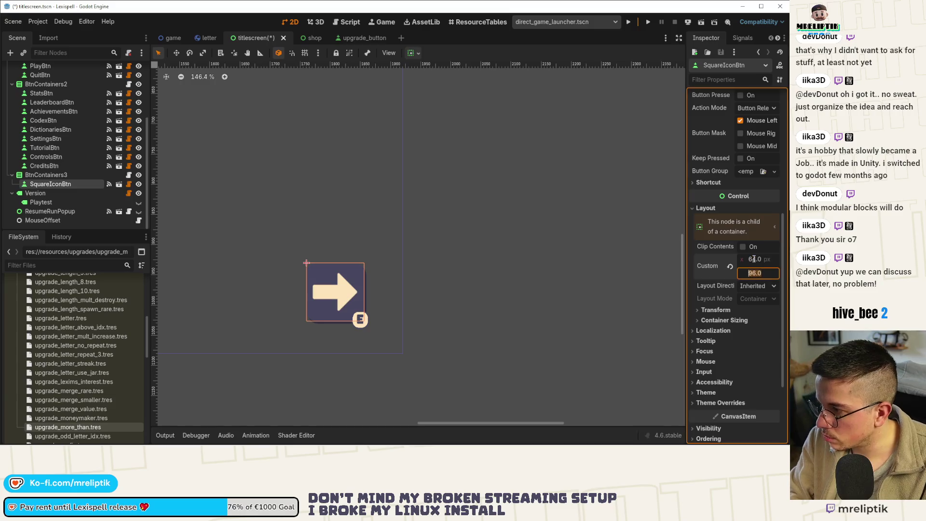
text(64)
key(Return)
key(ctrl+s)
click(101, 175)
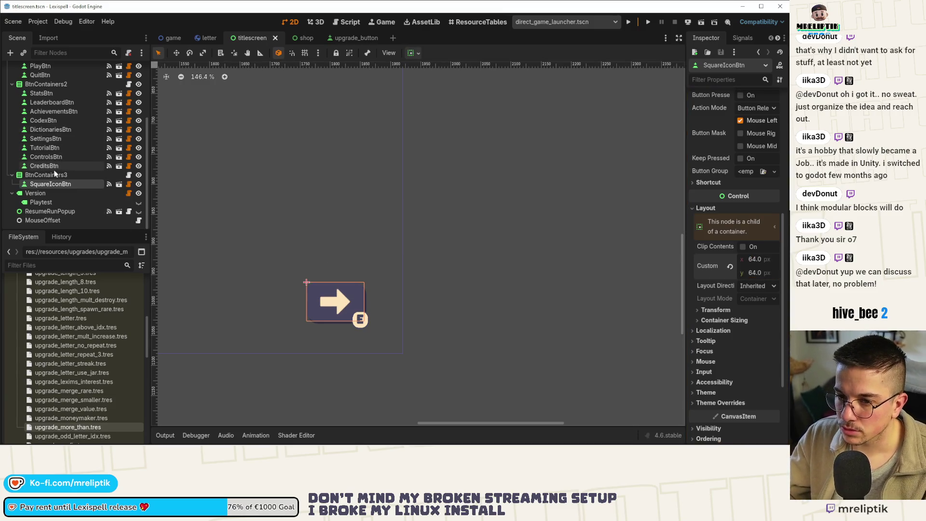
drag(303, 239, 338, 231)
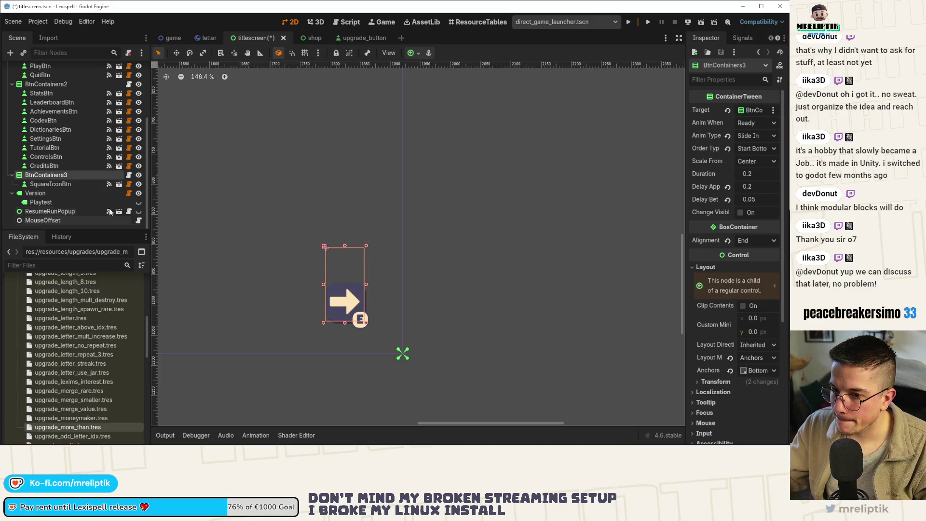
Rename the SquareIconBtn node to PresskitBtn
click(50, 184)
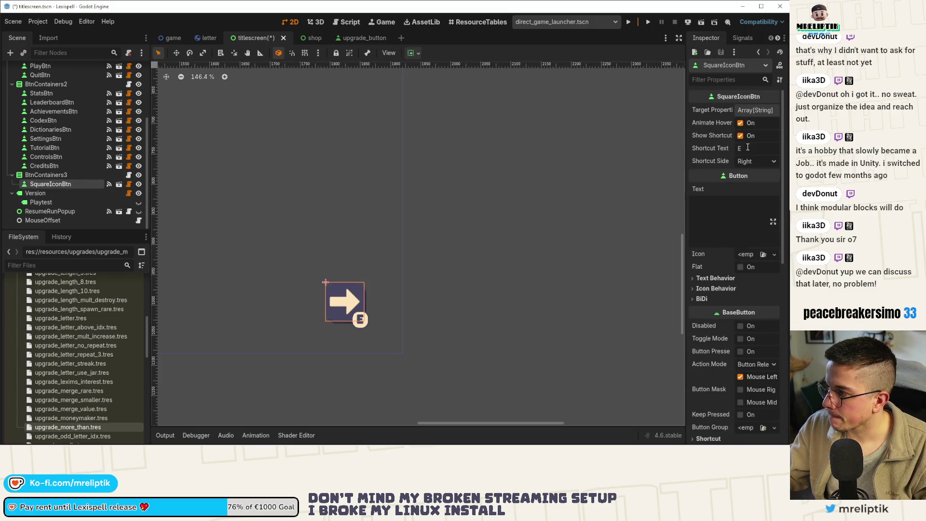
double_click(66, 186)
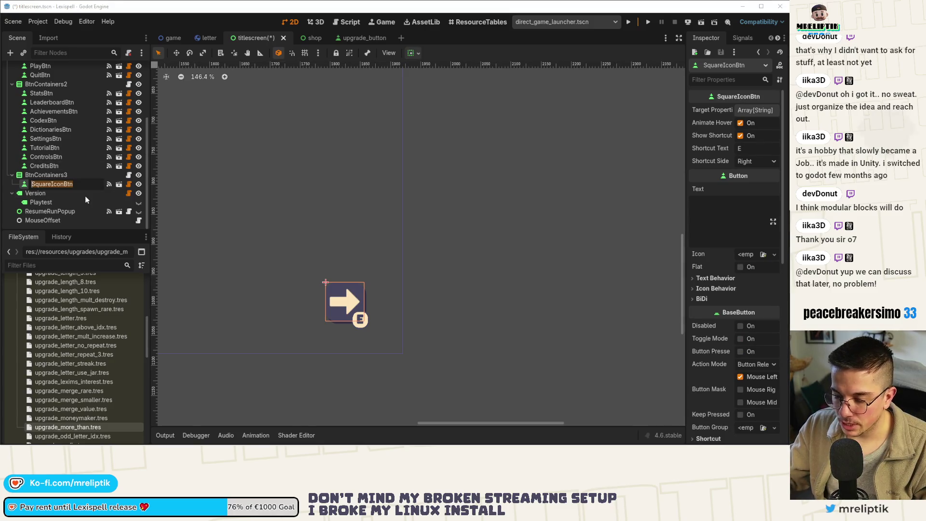
text(PresskitBtn)
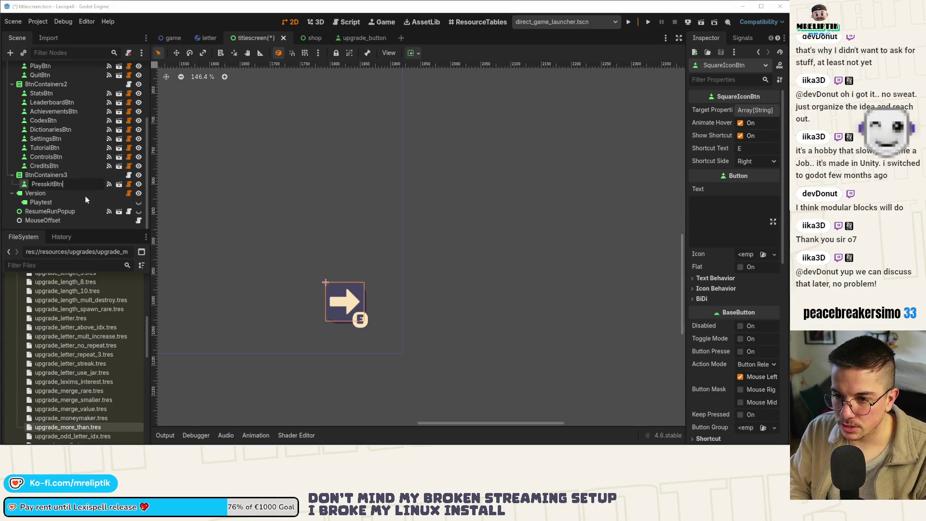
key(Return)
Duplicate PresskitBtn, move the copy above it, and name it DiscordBtn
key(ctrl+d)
key(ctrl+s)
drag(50, 195, 57, 186)
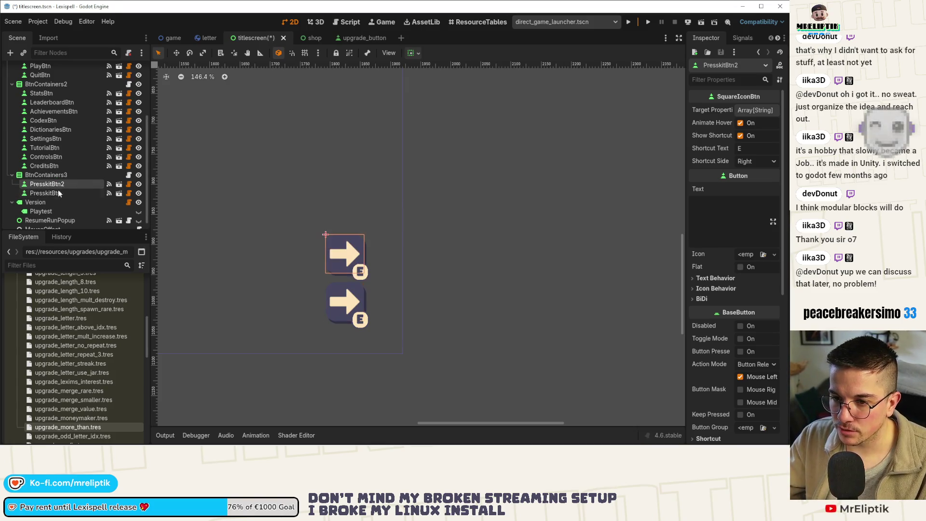
double_click(54, 184)
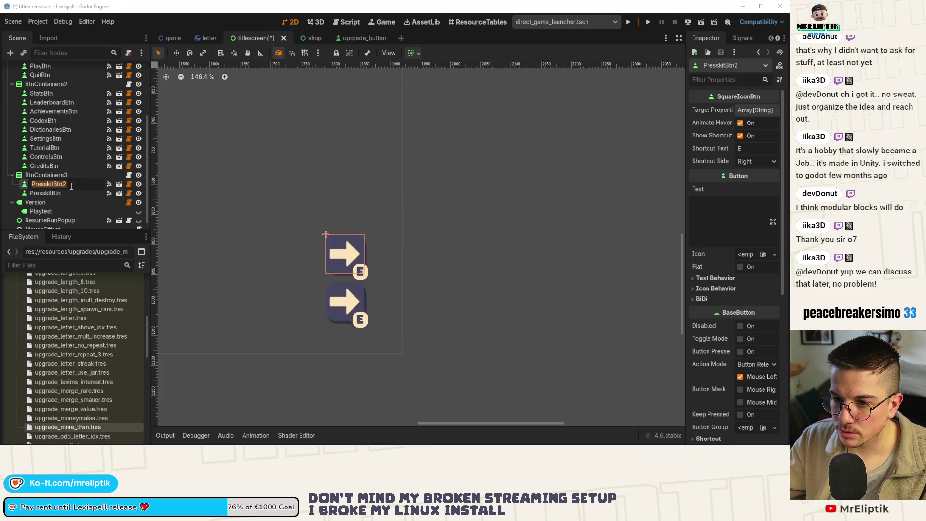
click(73, 186)
key(BackSpace)
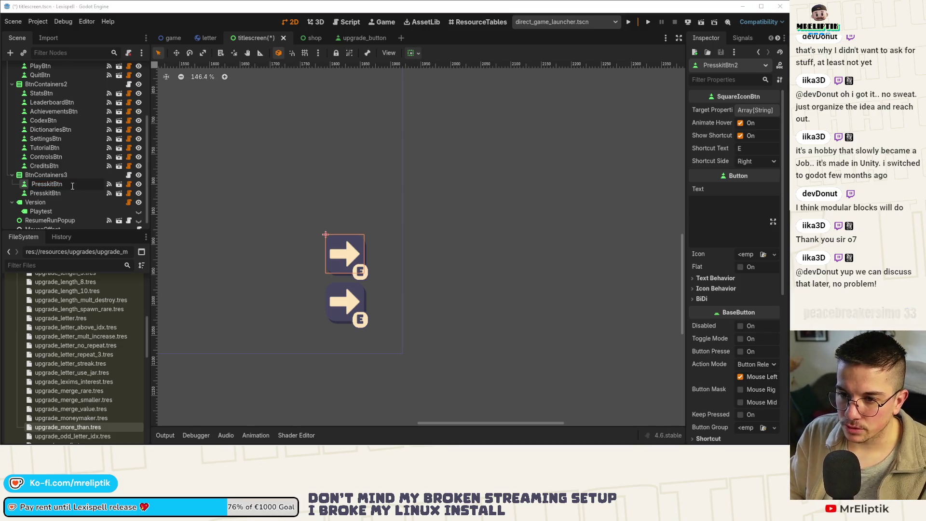
text(DiscordBtn)
key(Return)
key(ctrl+s)
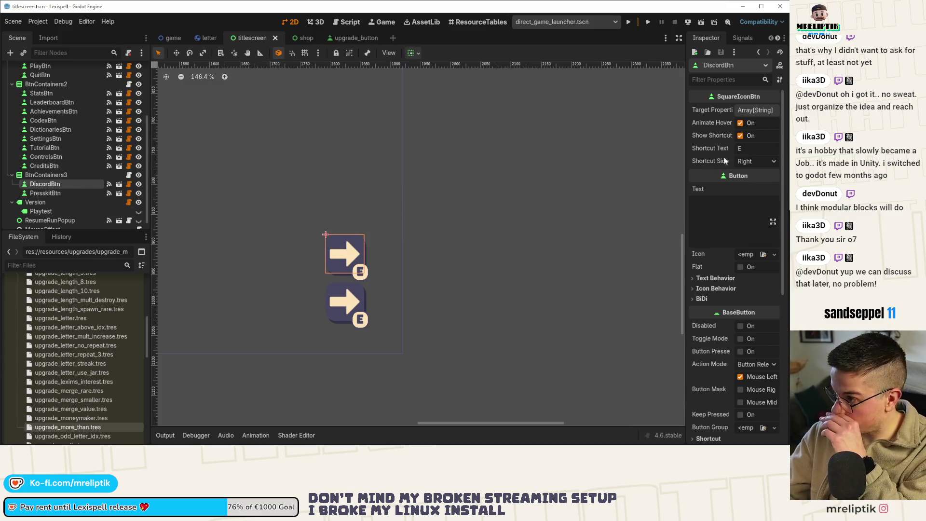
Turn off Show Shortcut on both DiscordBtn and PresskitBtn and save
click(740, 135)
key(ctrl+s)
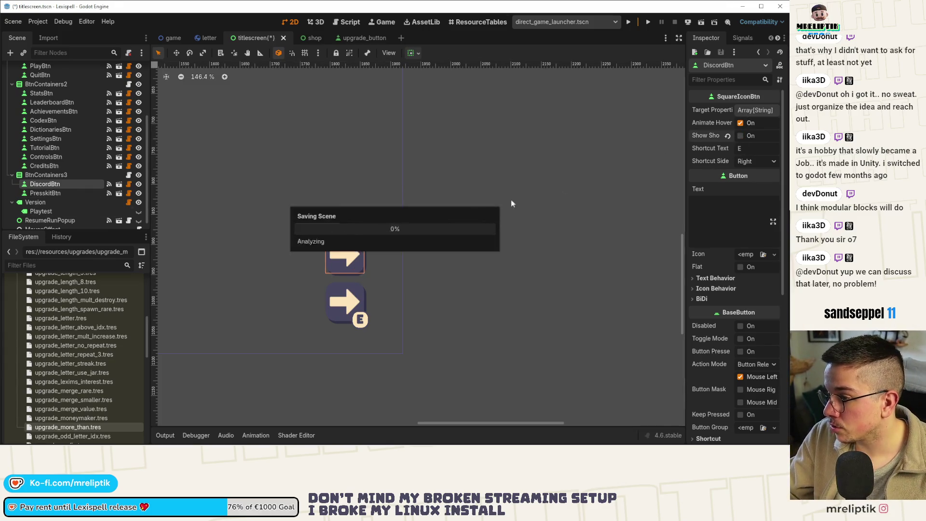
click(44, 193)
click(740, 136)
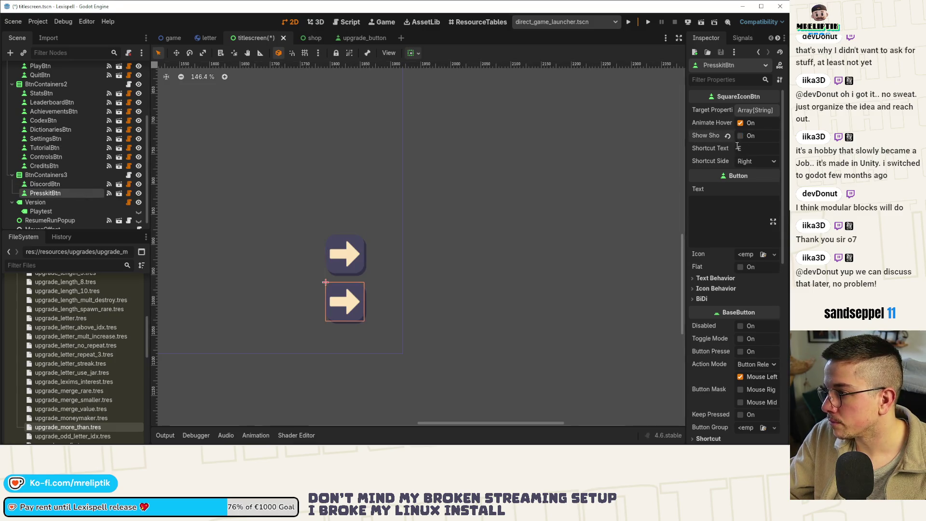
key(ctrl+s)
scroll(360, 266, up, 3)
scroll(361, 267, up, 1)
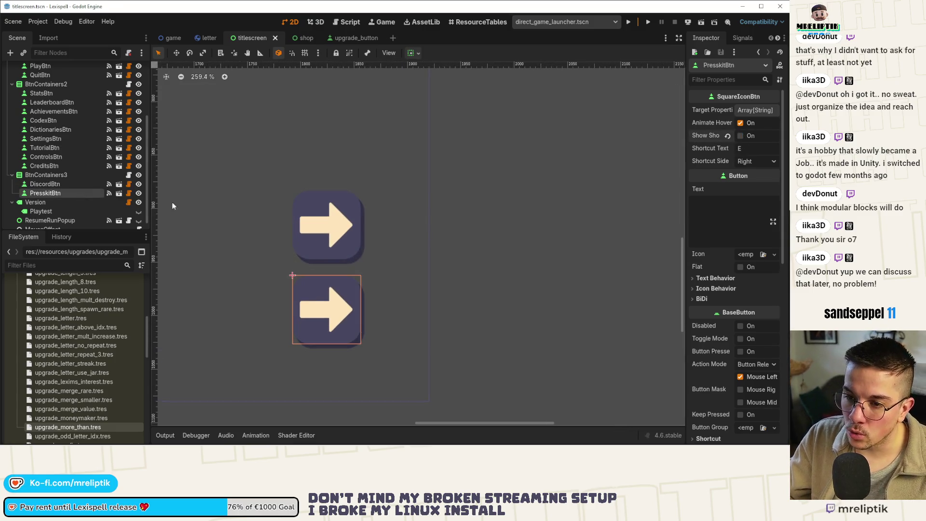
click(85, 185)
Make DiscordBtn's children editable and set its Icon texture to discord.png, then save
right_click(75, 187)
click(126, 371)
click(41, 193)
click(780, 118)
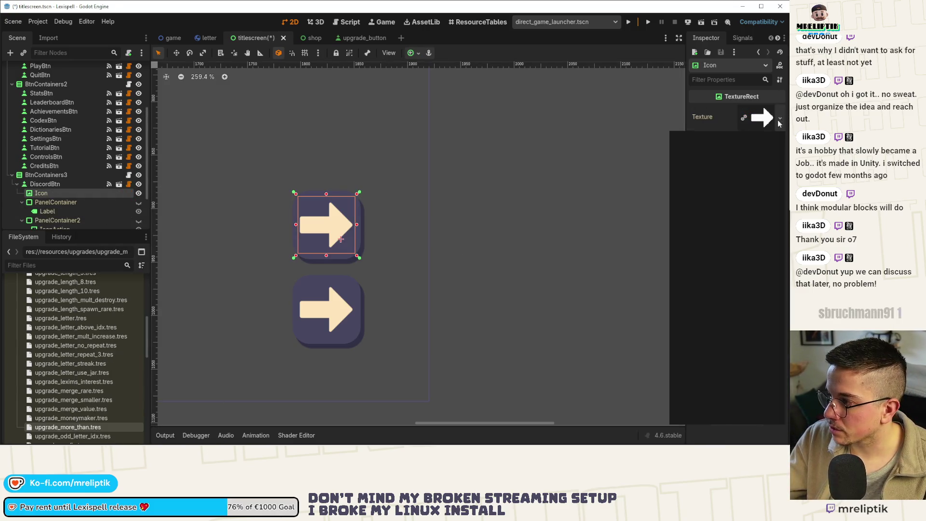
click(699, 335)
text(disc)
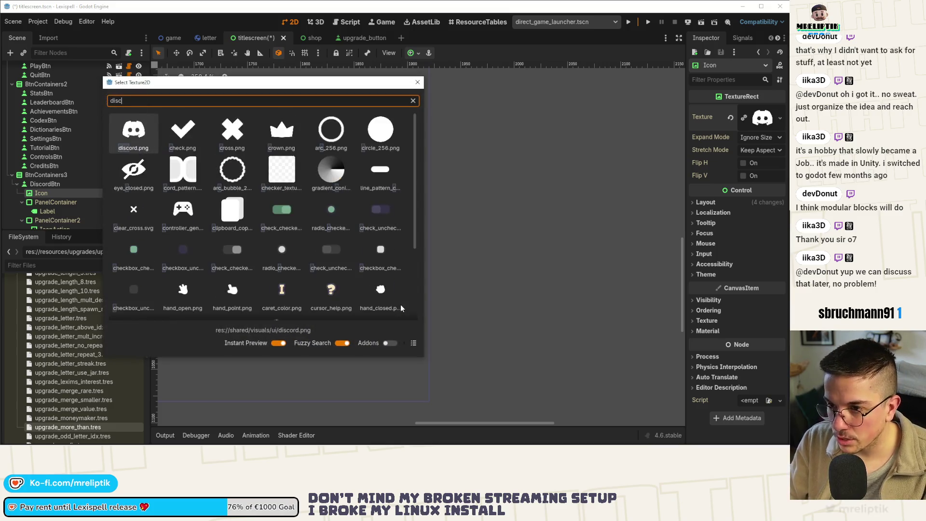
key(Return)
scroll(315, 230, down, 5)
scroll(315, 230, down, 4)
scroll(321, 229, up, 10)
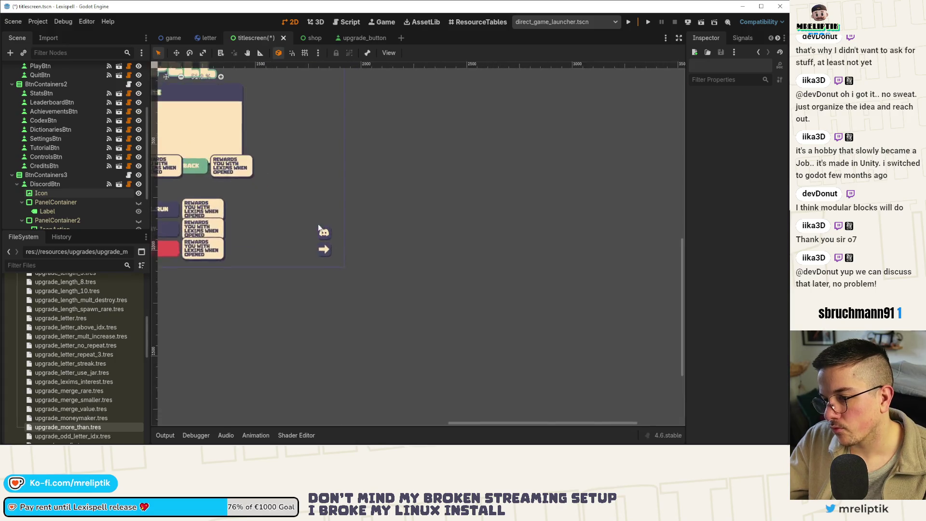
key(ctrl+s)
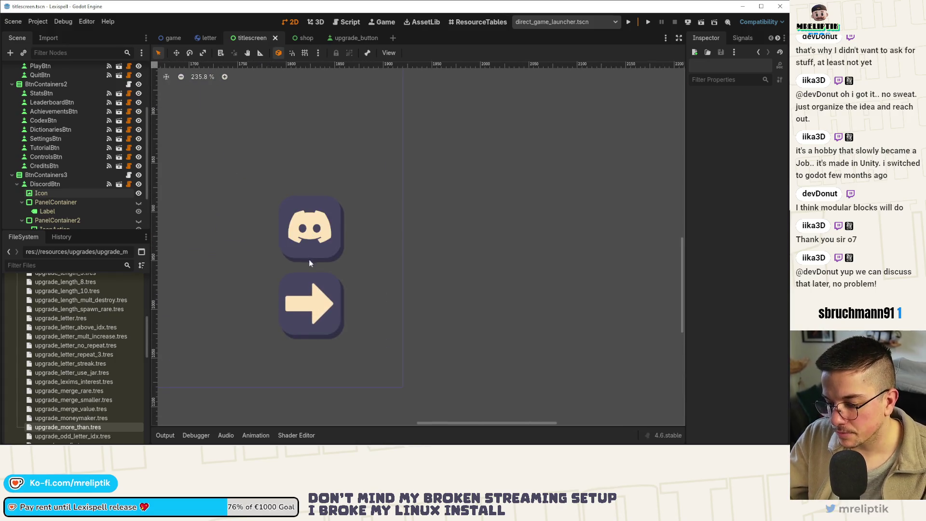
Check the press kit arrow button on the canvas, then return to Affinity Designer
click(321, 320)
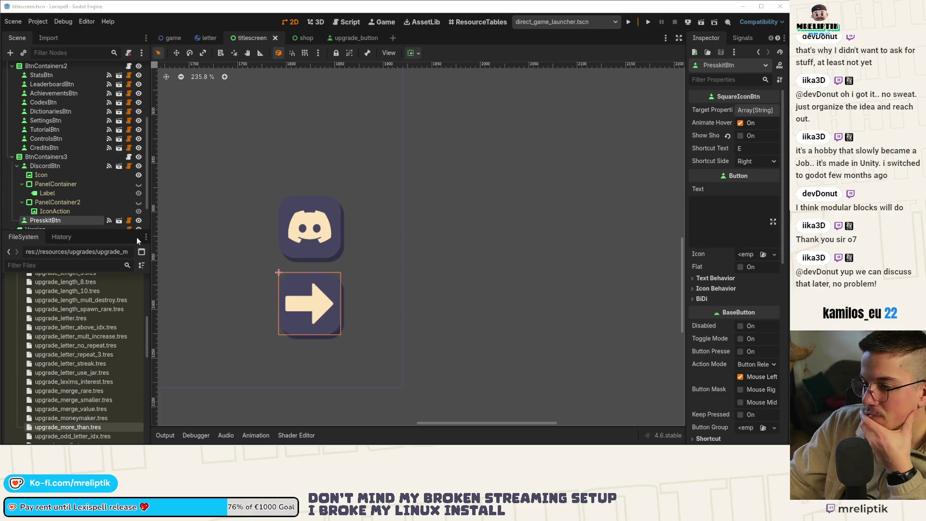
scroll(258, 232, down, 3)
click(539, 315)
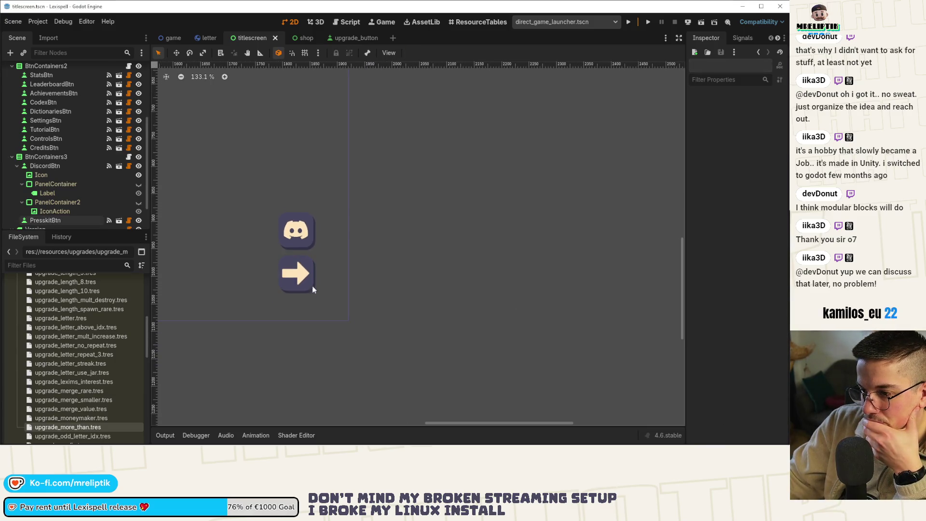
key(alt+Tab)
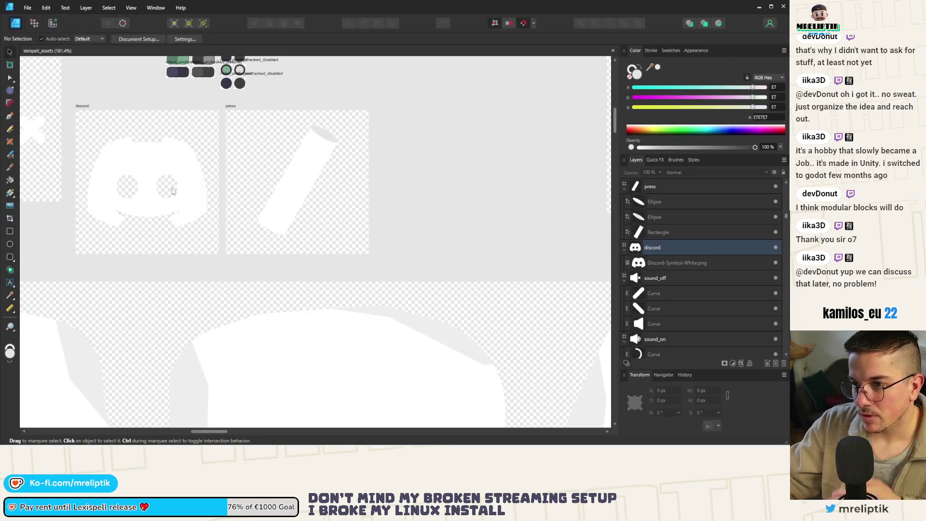
Cut the three speaker curves out of the sound_on artboard
scroll(327, 249, down, 3)
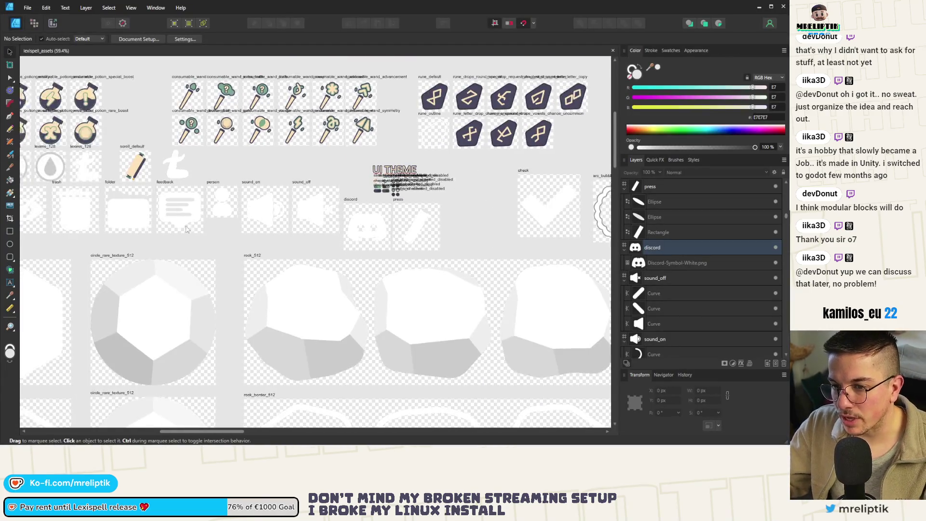
scroll(247, 196, up, 3)
scroll(247, 197, down, 4)
scroll(155, 227, up, 3)
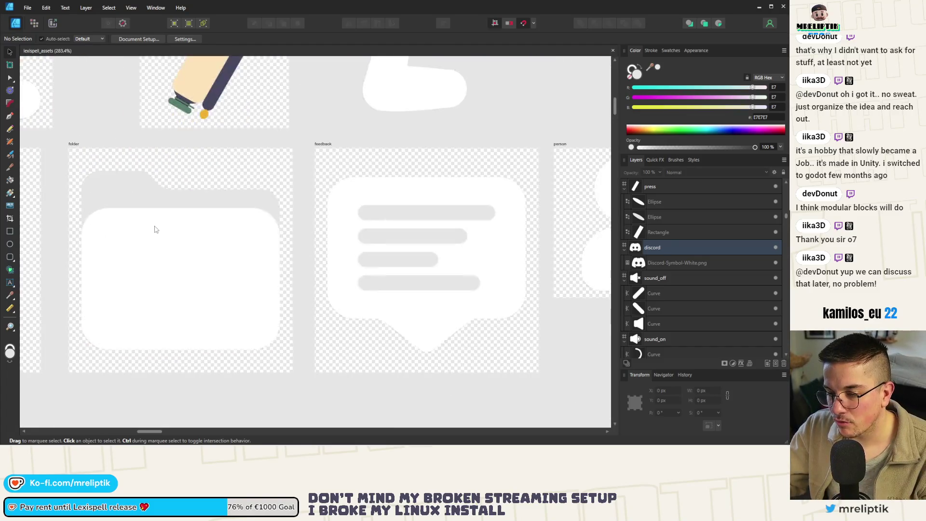
scroll(162, 226, down, 3)
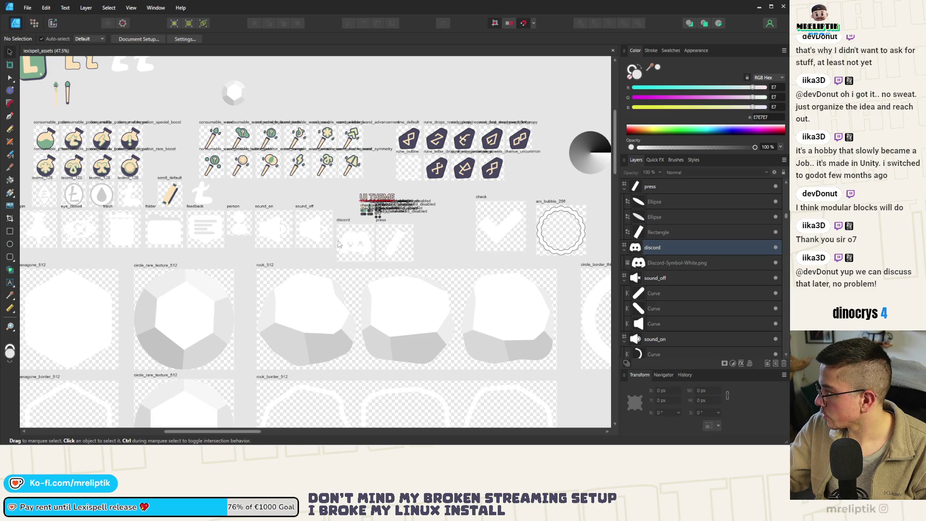
scroll(318, 251, up, 5)
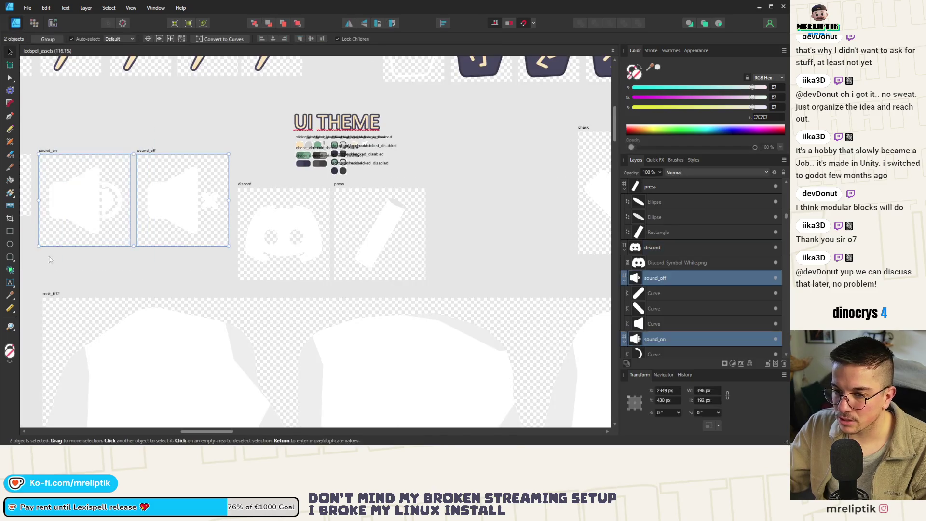
click(99, 197)
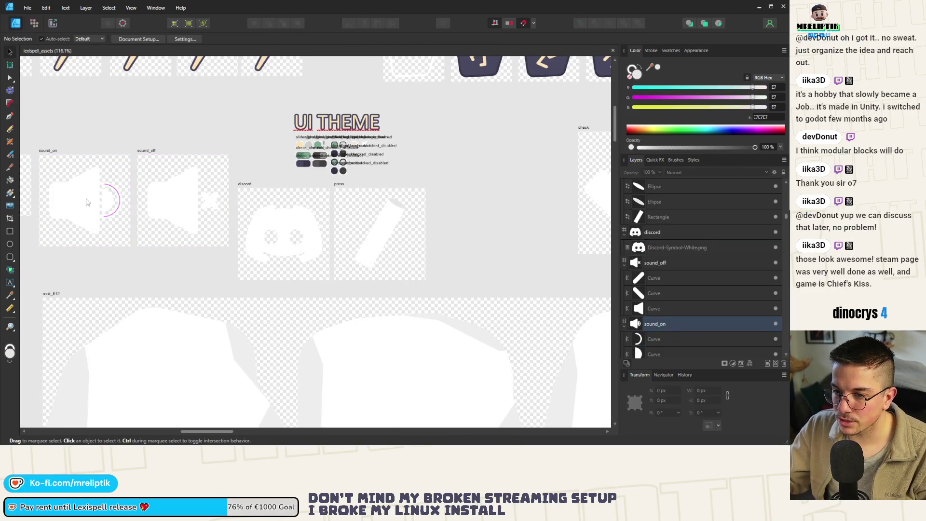
scroll(95, 199, up, 4)
shift+click(164, 186)
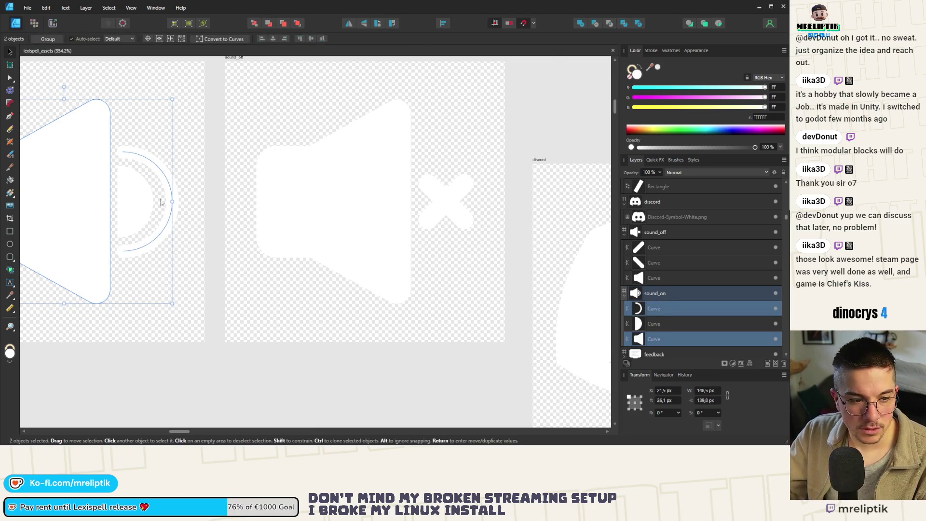
scroll(197, 217, down, 2)
click(175, 237)
click(159, 212)
scroll(154, 212, up, 4)
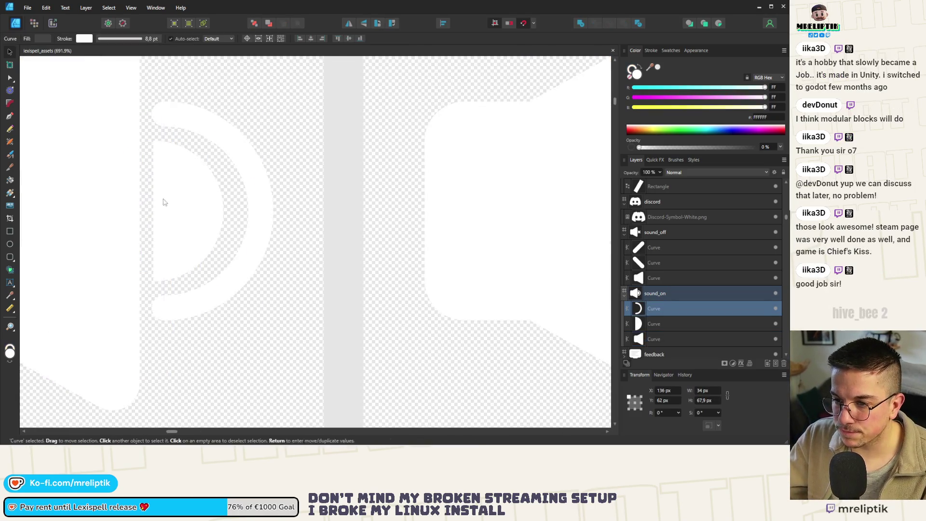
click(168, 209)
click(666, 324)
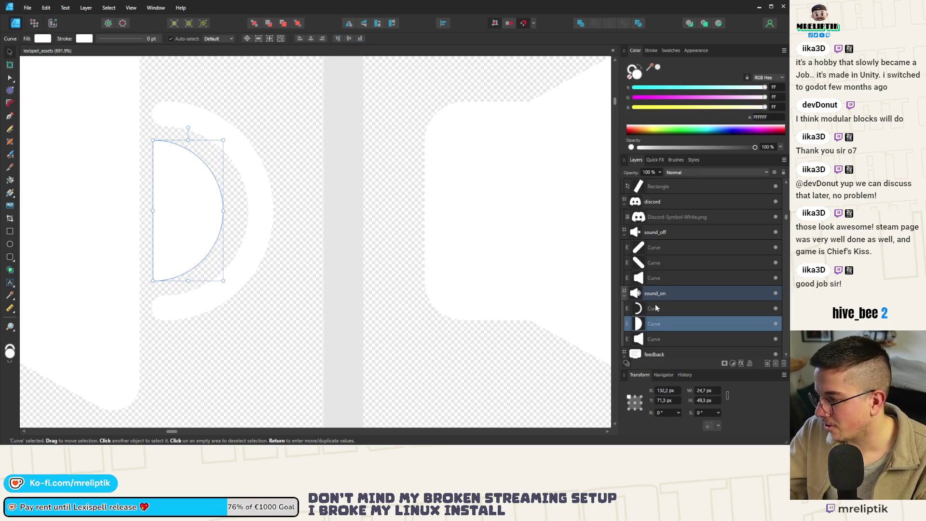
shift+click(655, 308)
shift+click(659, 337)
scroll(175, 244, down, 8)
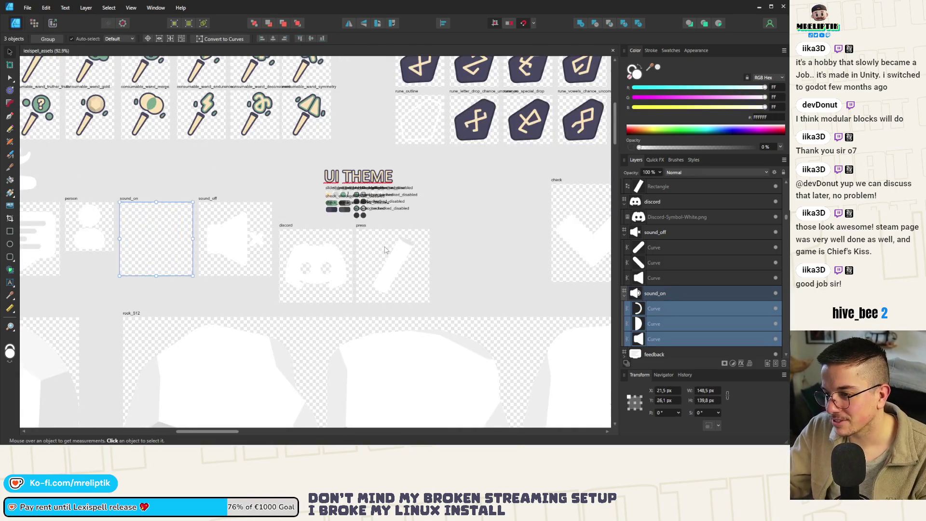
key(Delete)
Replace the press artboard's slanted bar with the pasted speaker icon
scroll(338, 251, up, 4)
click(245, 264)
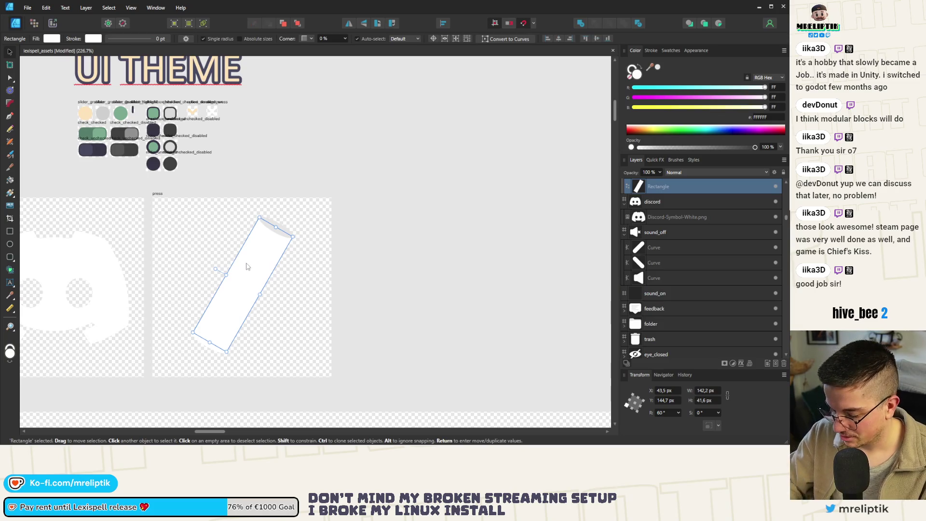
key(Delete)
click(246, 266)
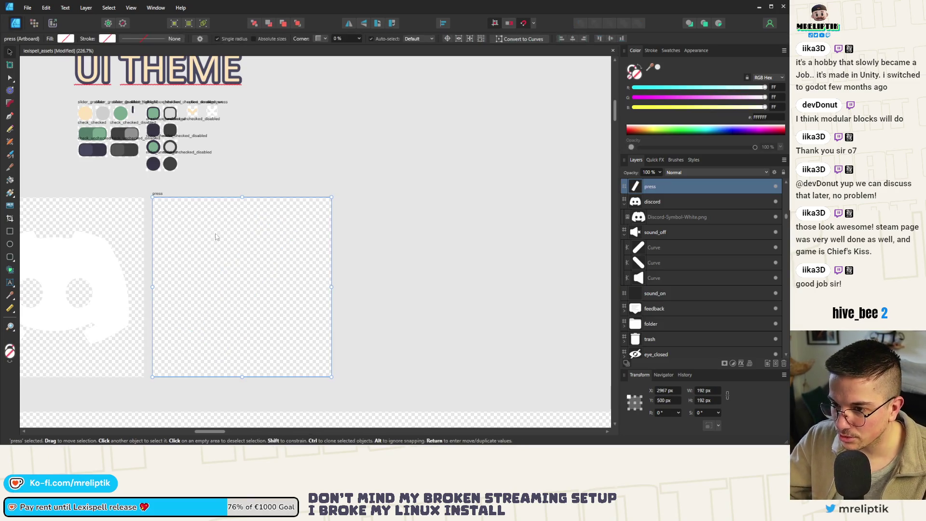
key(ctrl+v)
click(411, 231)
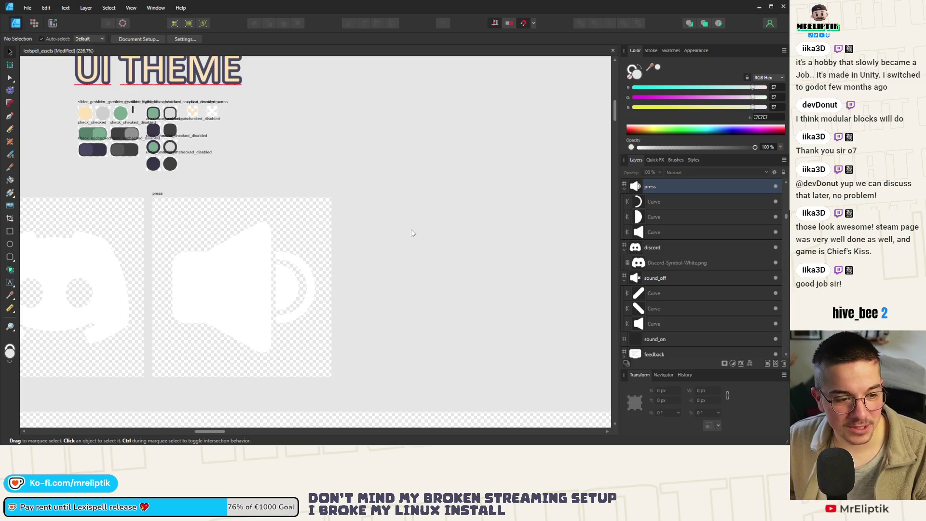
scroll(270, 225, down, 8)
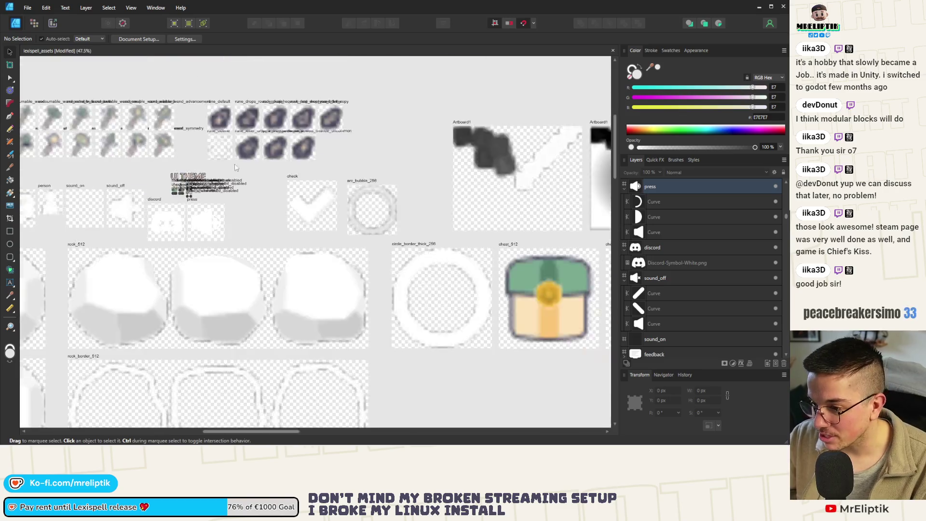
scroll(129, 192, up, 3)
scroll(130, 192, down, 3)
scroll(145, 193, up, 8)
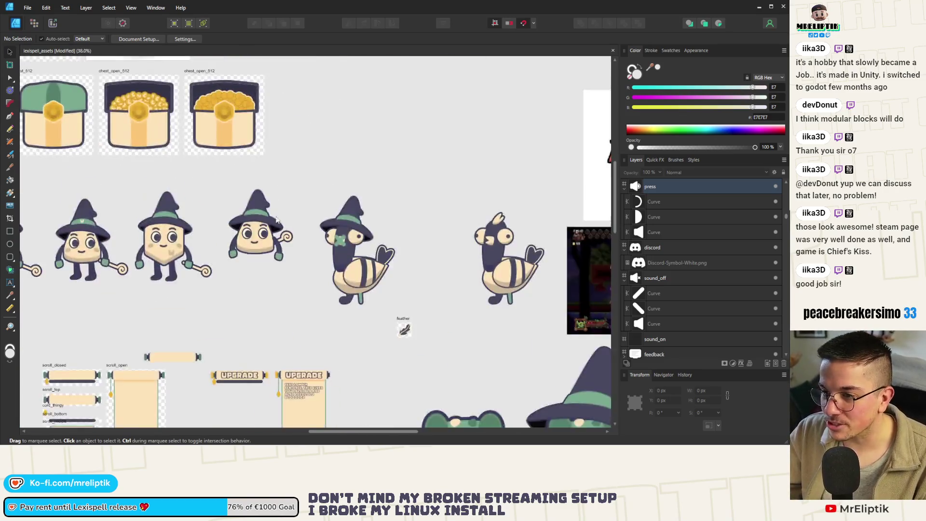
scroll(224, 239, down, 5)
scroll(270, 244, up, 5)
scroll(269, 243, down, 2)
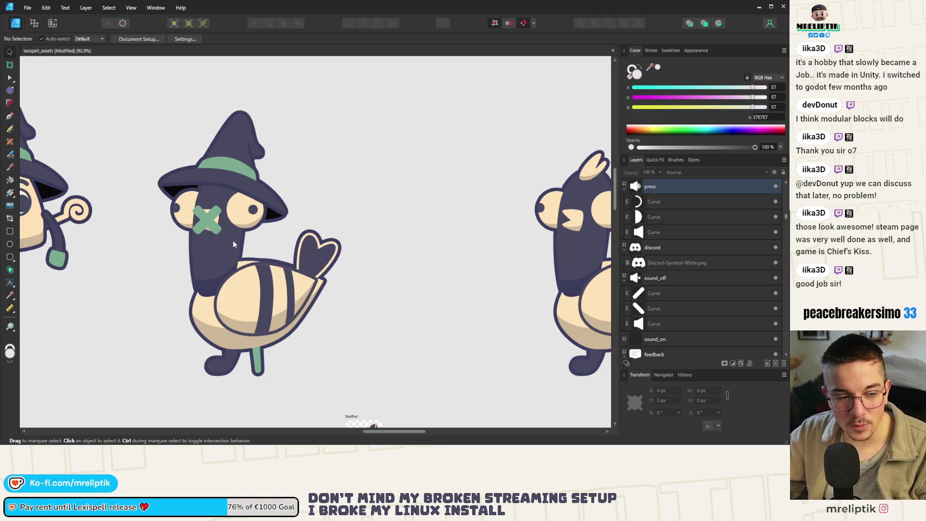
scroll(289, 203, down, 3)
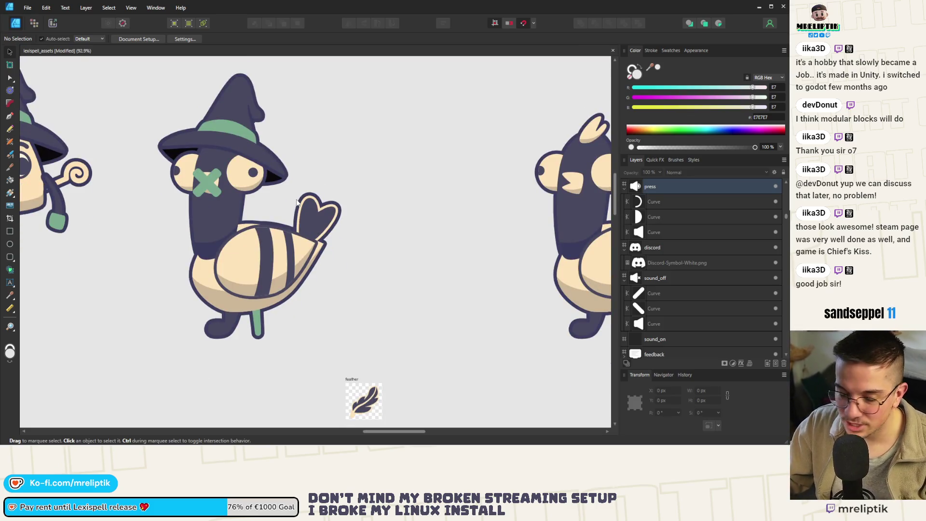
scroll(286, 197, down, 6)
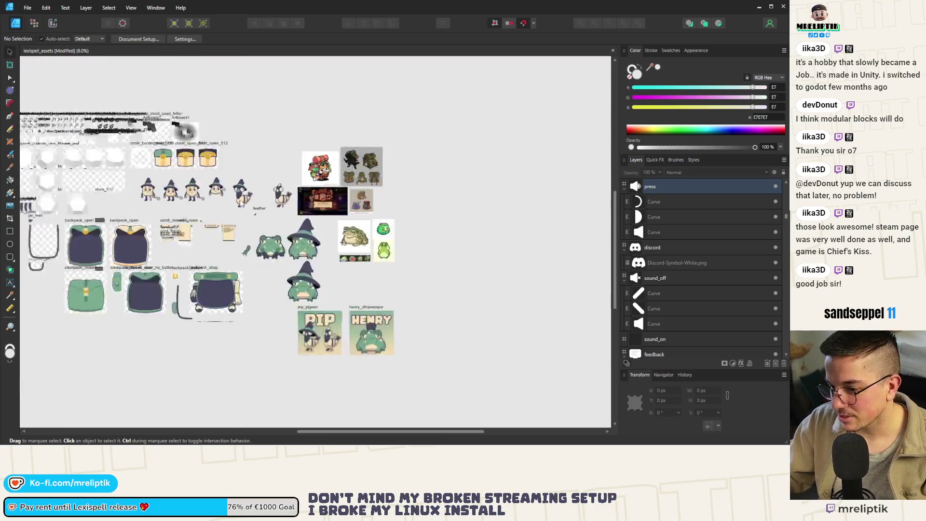
scroll(205, 318, up, 5)
scroll(205, 319, up, 5)
scroll(378, 236, down, 2)
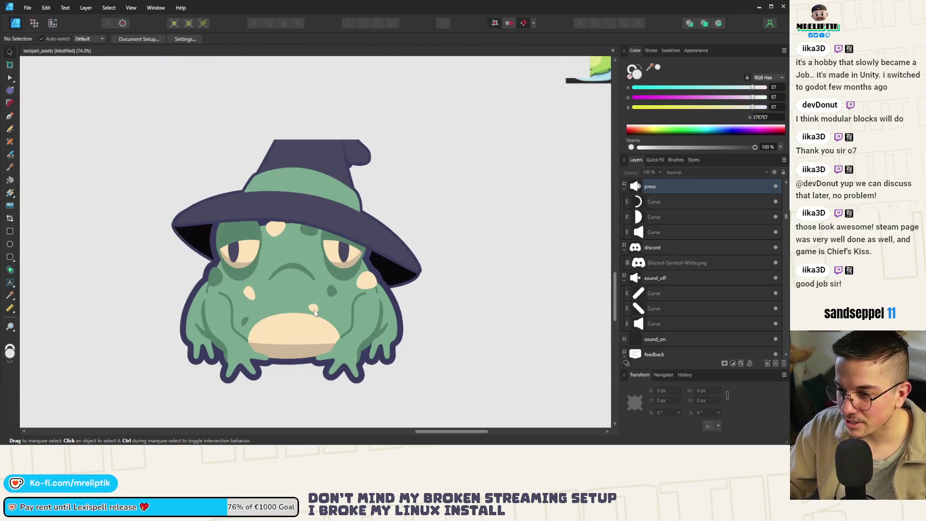
scroll(378, 235, down, 1)
scroll(378, 235, up, 3)
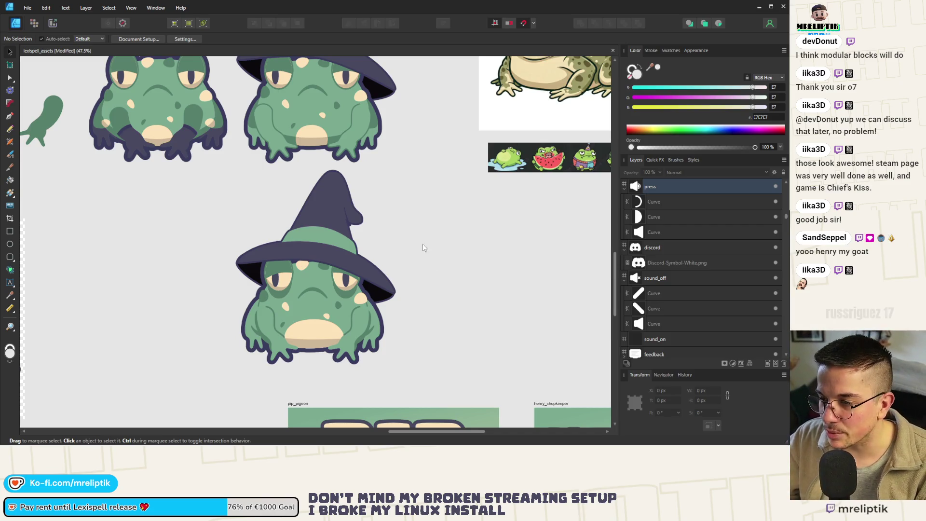
scroll(377, 244, down, 5)
scroll(357, 239, up, 6)
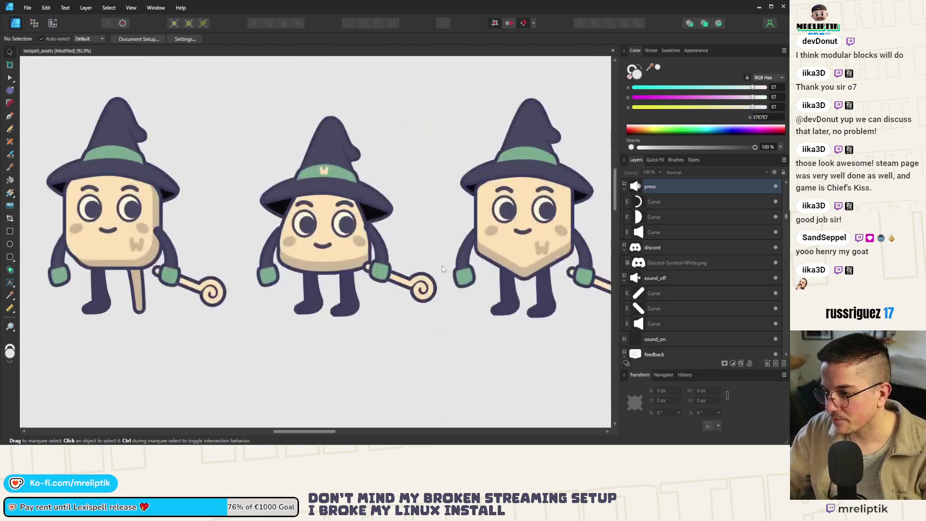
scroll(350, 236, down, 3)
scroll(356, 261, up, 5)
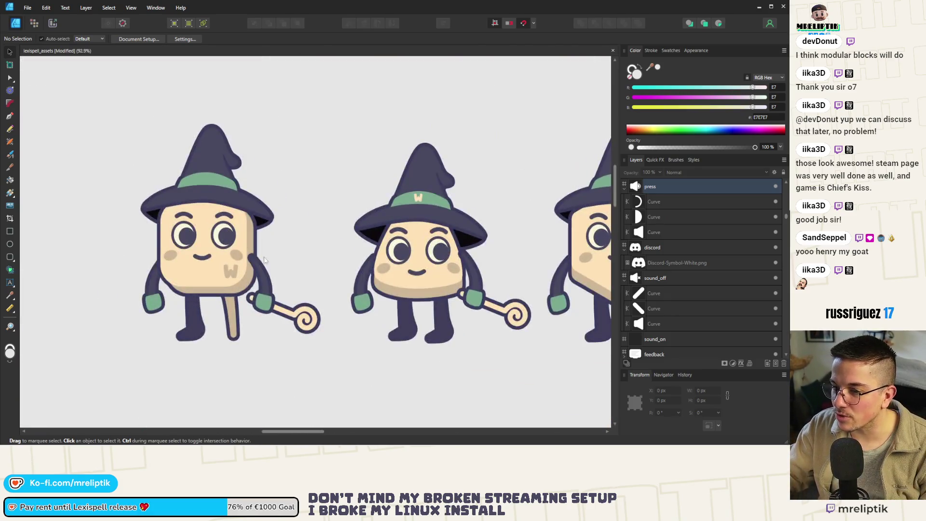
scroll(289, 260, down, 4)
scroll(232, 262, up, 1)
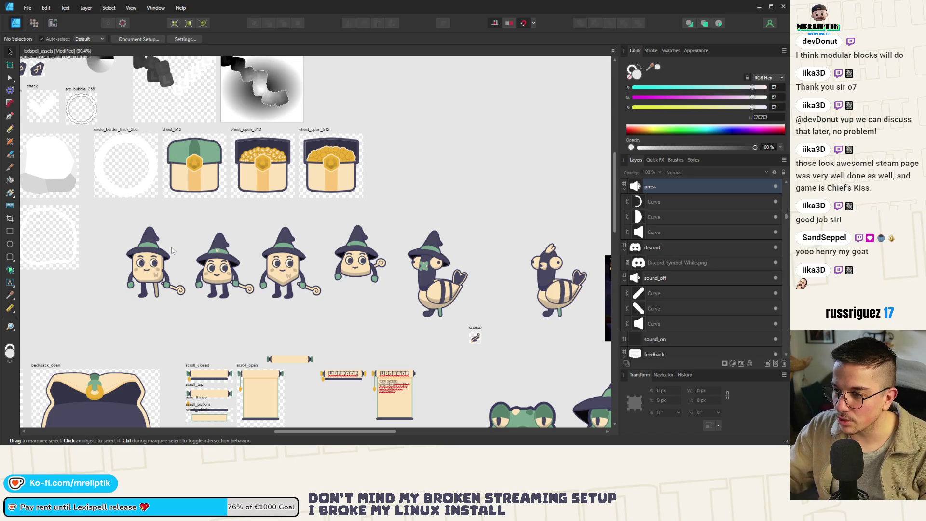
scroll(173, 250, down, 2)
scroll(226, 179, up, 6)
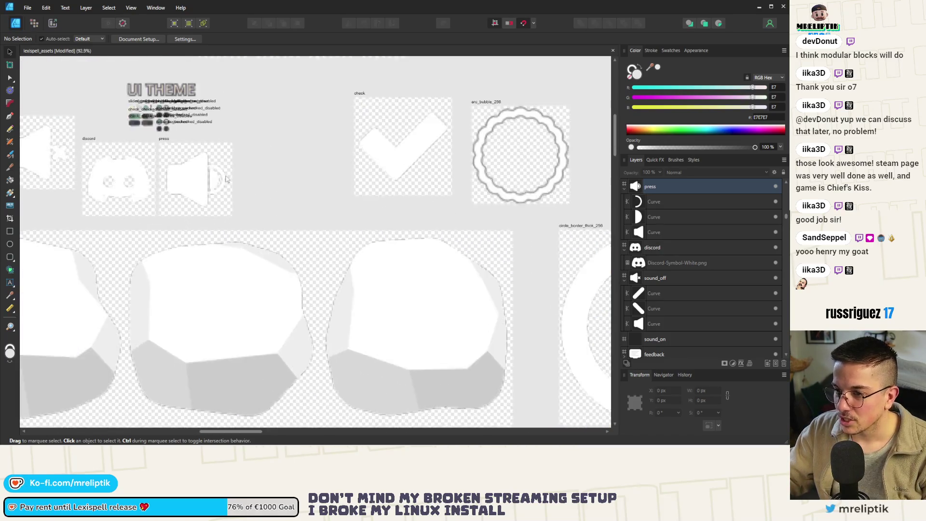
scroll(226, 179, up, 3)
scroll(242, 244, down, 2)
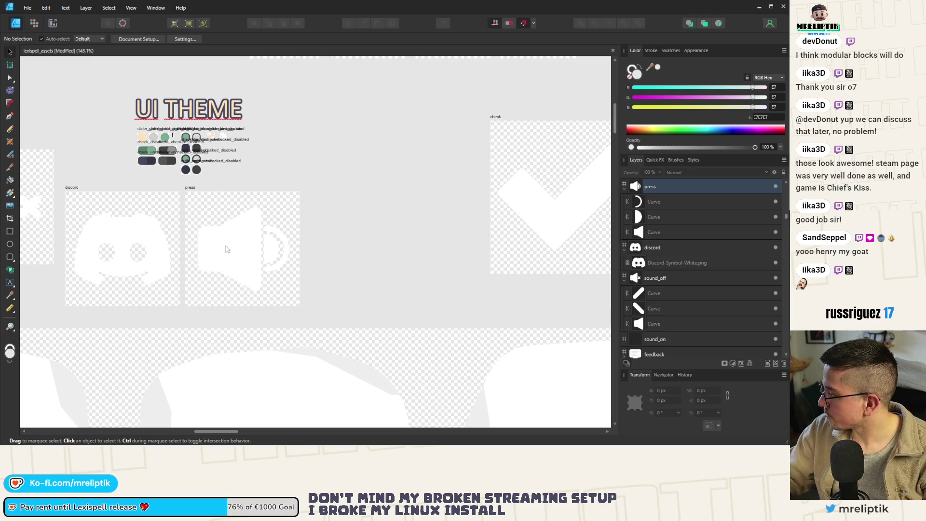
Widen the speaker body to 123.4 px by pulling its left nodes outward
double_click(226, 256)
scroll(199, 222, up, 4)
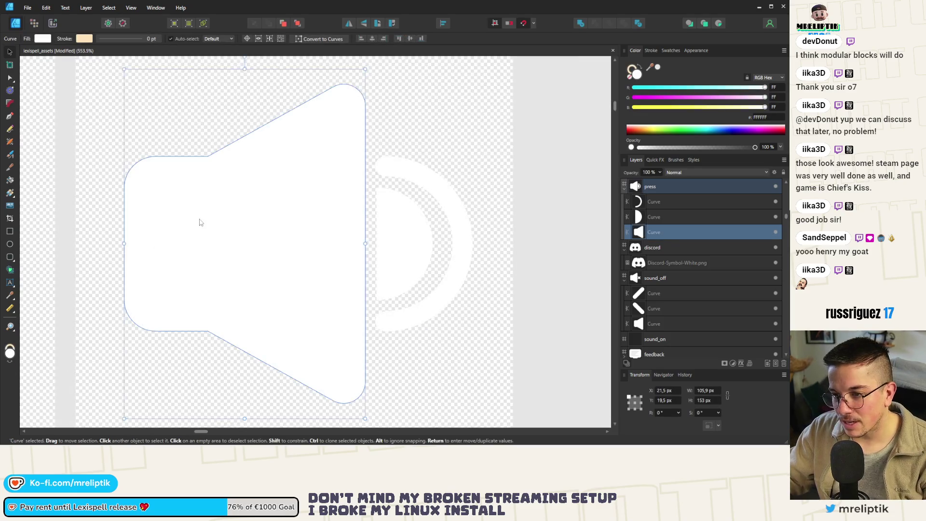
scroll(199, 222, down, 2)
click(194, 184)
shift+click(194, 296)
drag(194, 296, 169, 302)
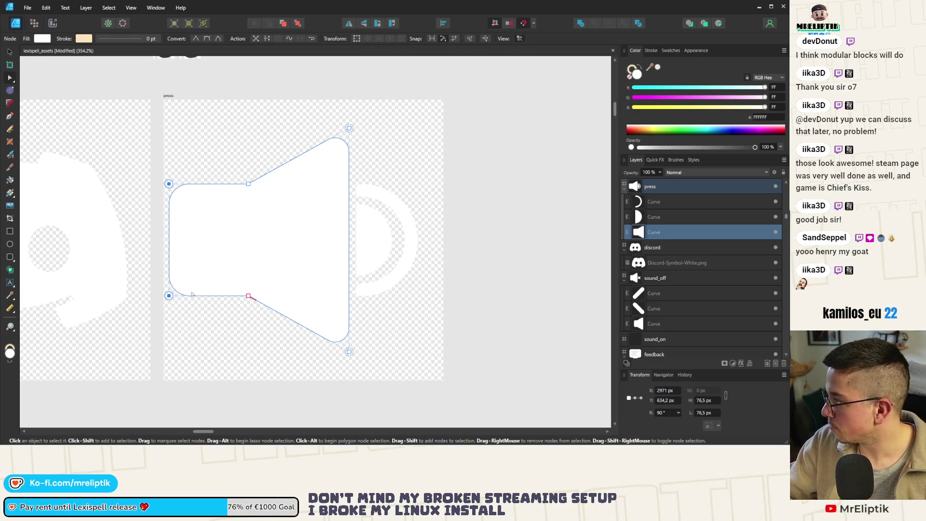
Delete the outer sound-wave arc, leaving the body and half-circle
click(9, 52)
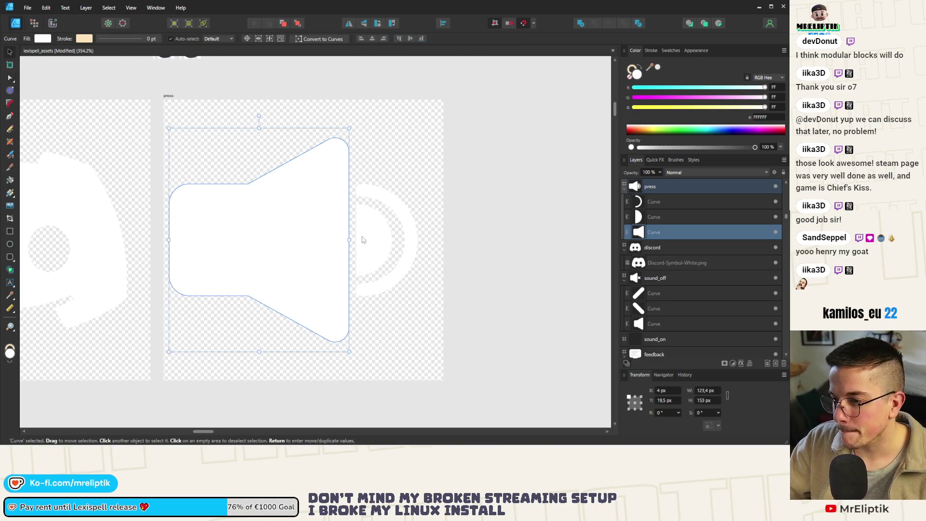
scroll(357, 239, up, 1)
click(409, 225)
key(Delete)
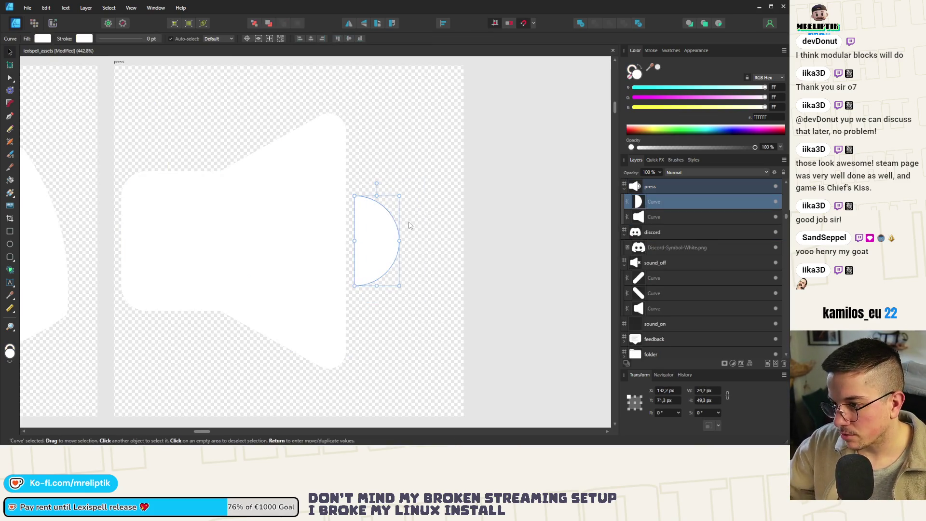
scroll(369, 237, down, 6)
scroll(299, 183, up, 4)
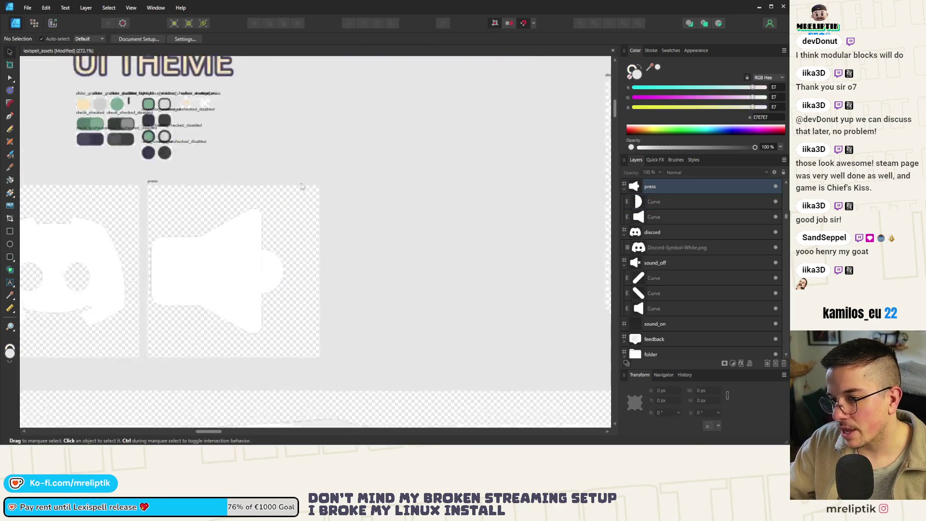
click(216, 289)
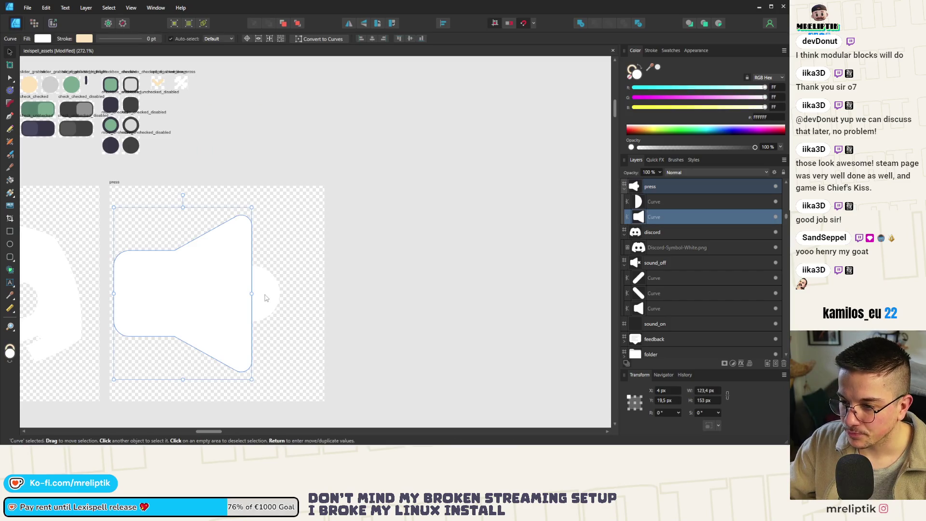
click(10, 232)
scroll(203, 224, up, 2)
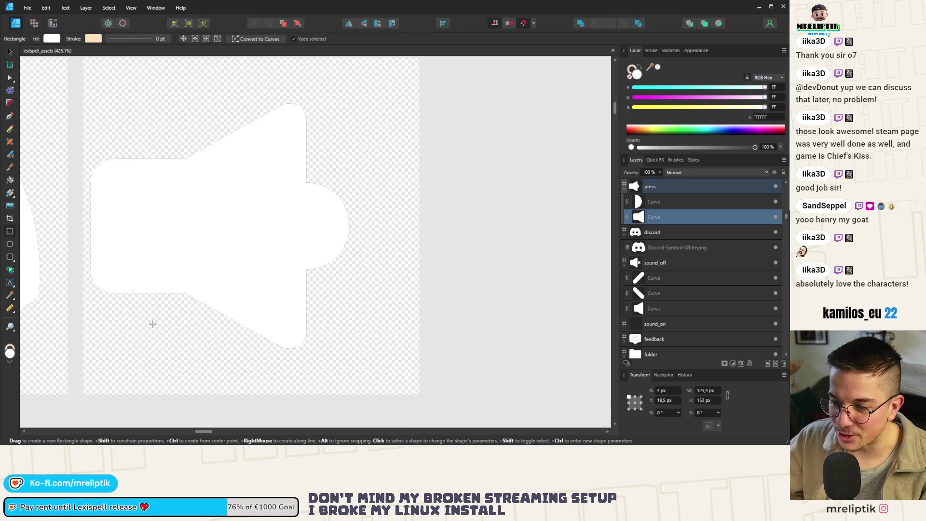
Draw a small rectangle below the megaphone and widen it to 20.6 px
drag(140, 299, 168, 360)
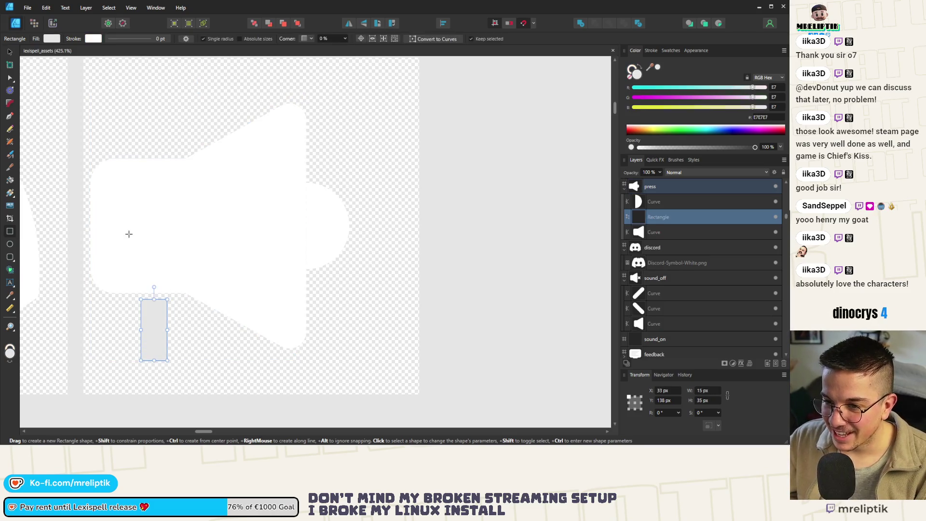
click(129, 234)
click(9, 103)
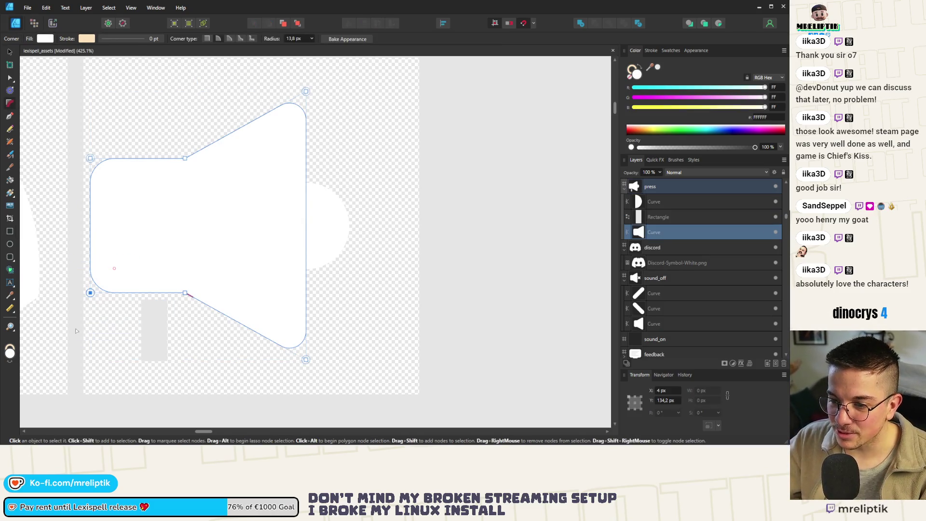
click(10, 52)
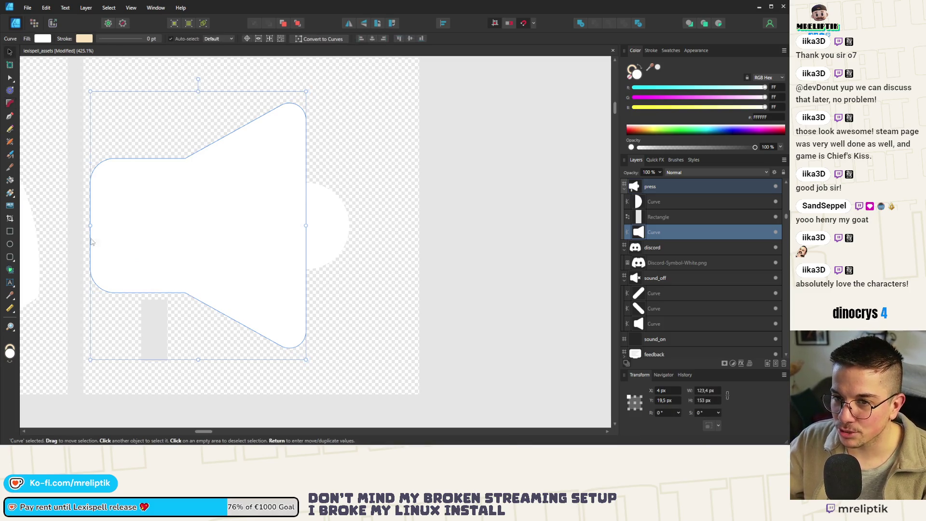
click(165, 338)
scroll(194, 331, down, 3)
scroll(194, 331, up, 2)
mouse_move(212, 300)
mouse_down()
mouse_move(221, 300)
mouse_move(206, 333)
mouse_move(227, 337)
mouse_up()
Round the rectangle's corners and convert it to an editable curve
key(c)
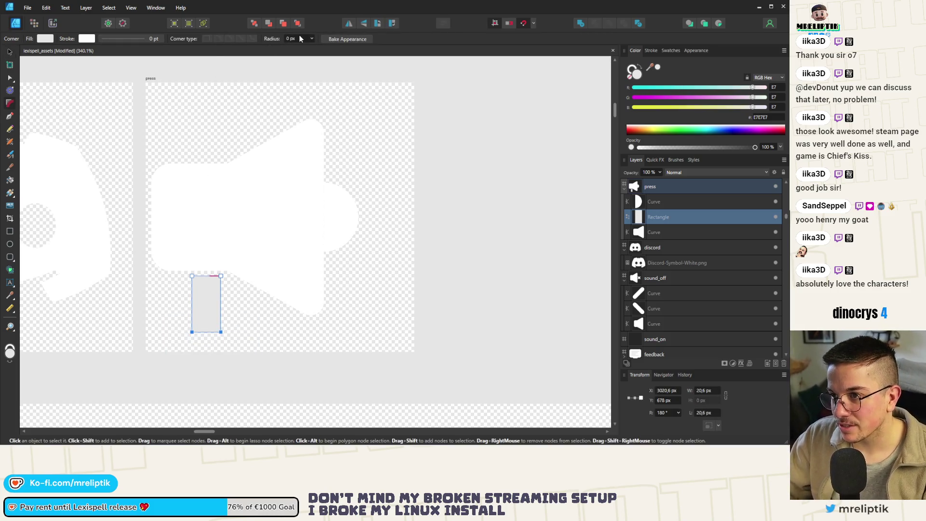
click(300, 38)
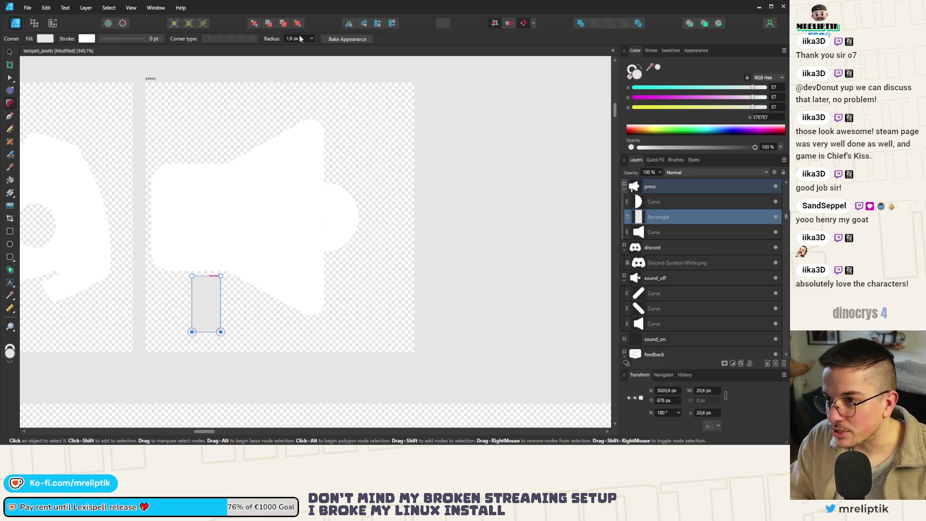
key(ctrl+Return)
scroll(217, 333, up, 5)
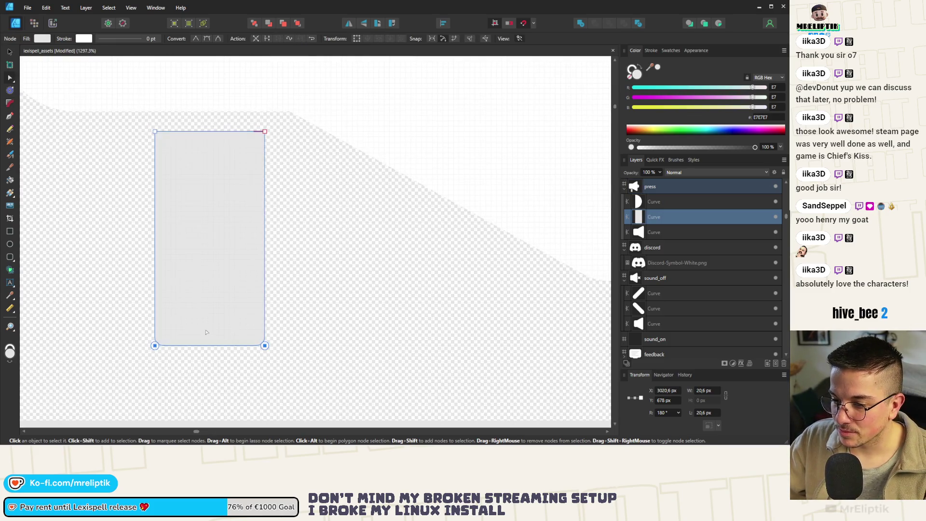
scroll(217, 333, down, 5)
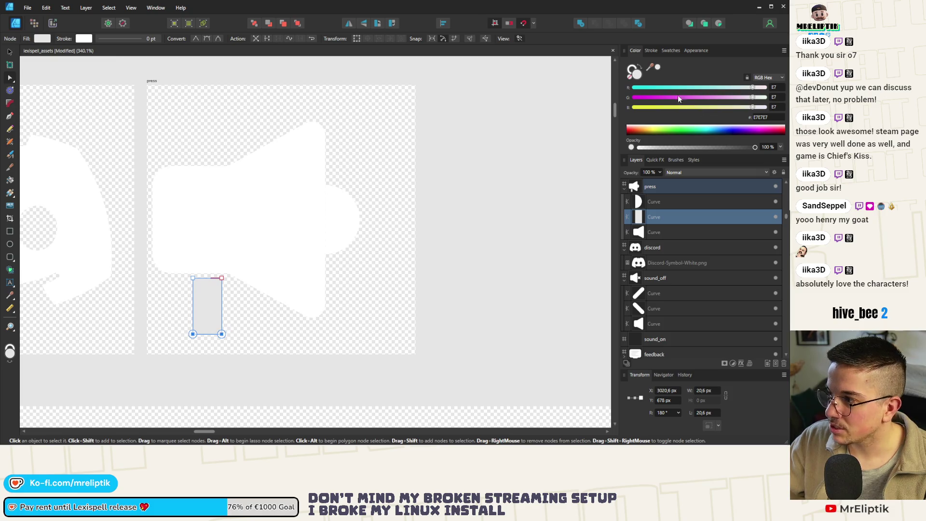
Move the handle up under the megaphone body and fill it white
click(225, 235)
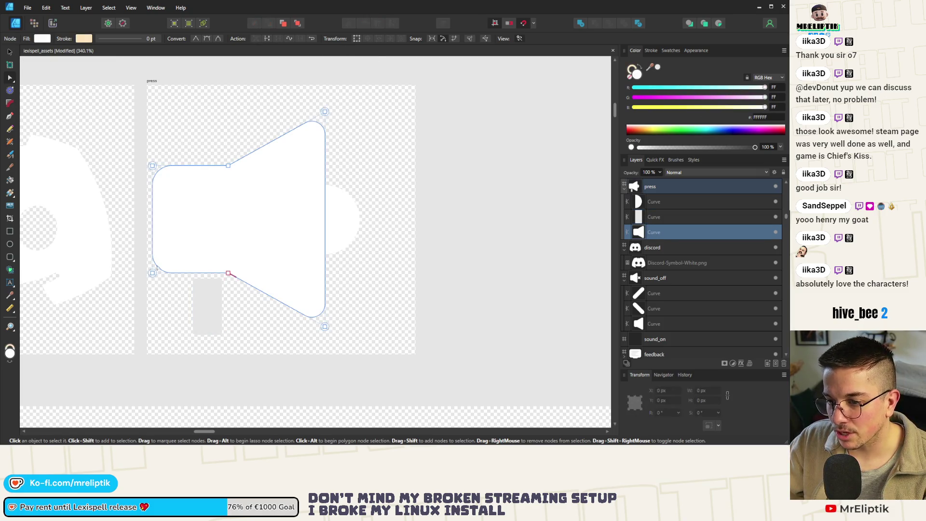
click(10, 103)
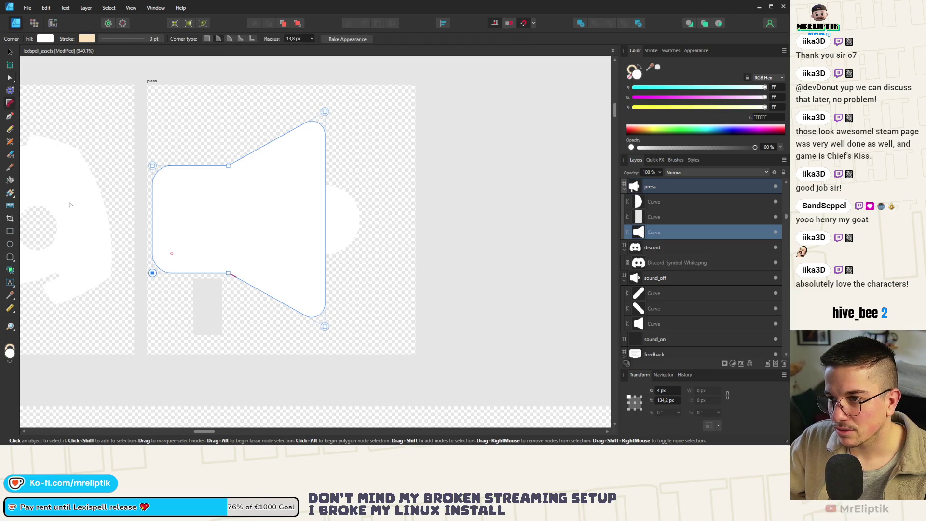
drag(201, 306, 137, 228)
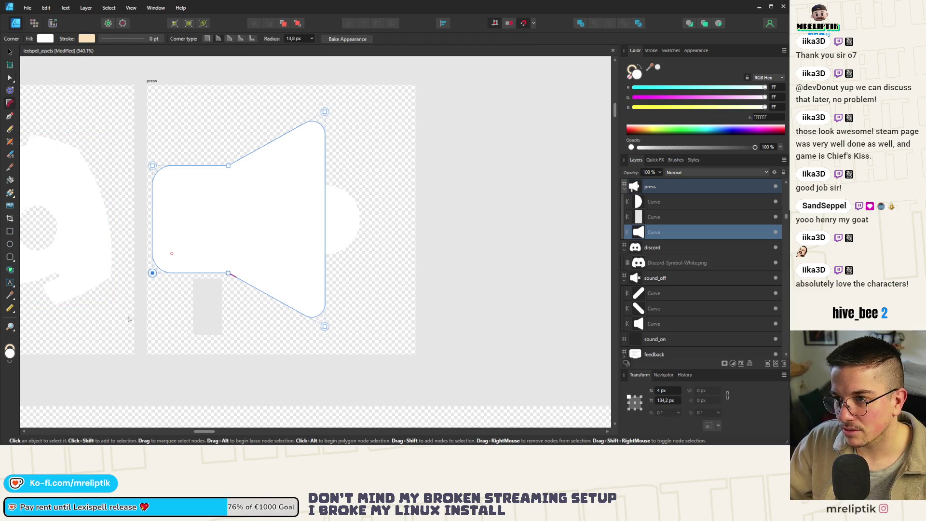
click(208, 314)
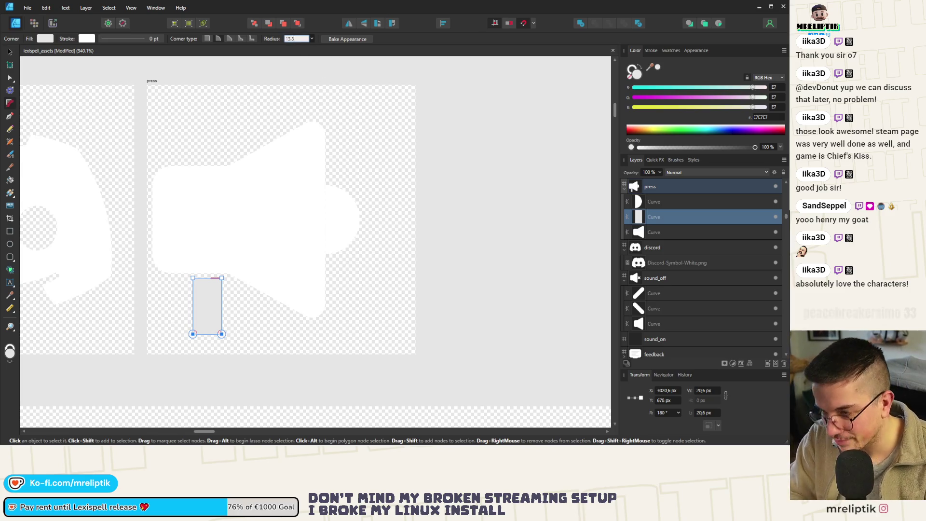
scroll(208, 314, up, 2)
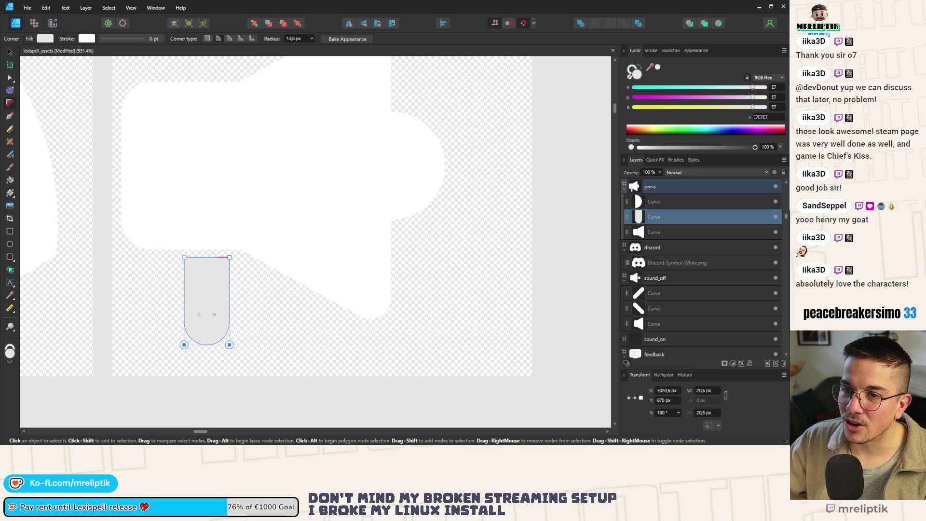
key(v)
mouse_move(211, 306)
mouse_down()
mouse_move(207, 275)
mouse_move(203, 292)
mouse_up()
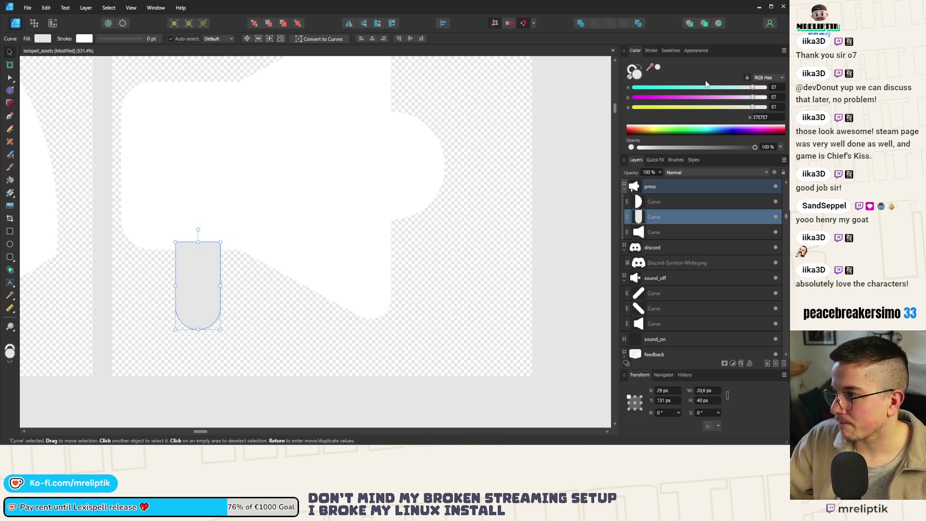
click(658, 67)
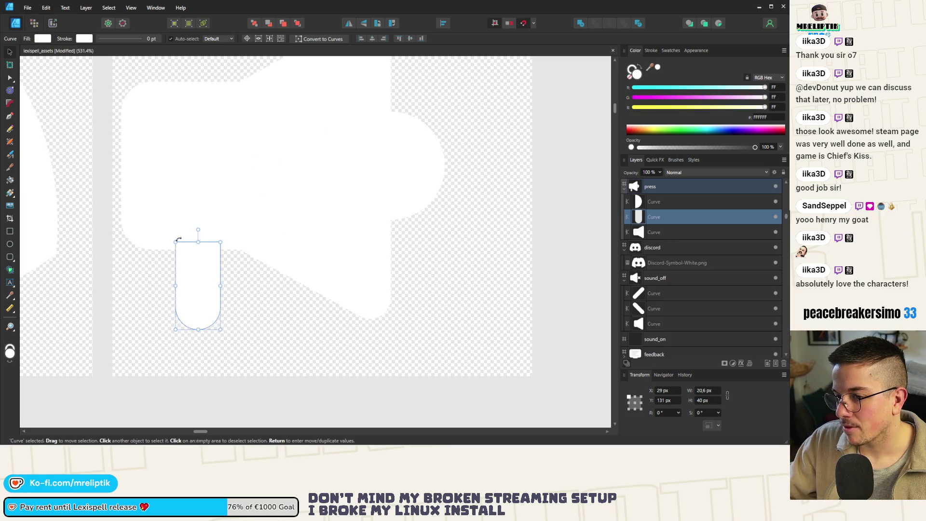
scroll(191, 279, down, 7)
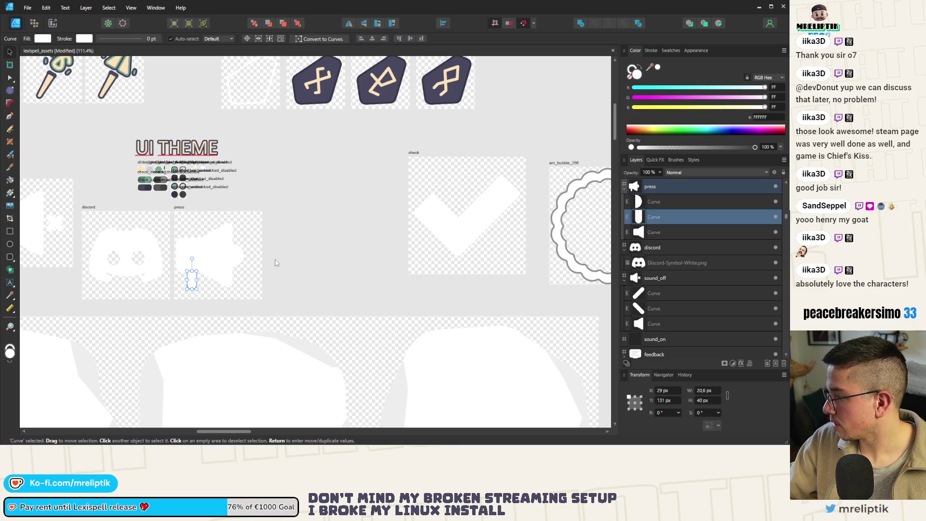
scroll(144, 267, up, 6)
Stretch the megaphone body's left-side nodes further left
click(285, 231)
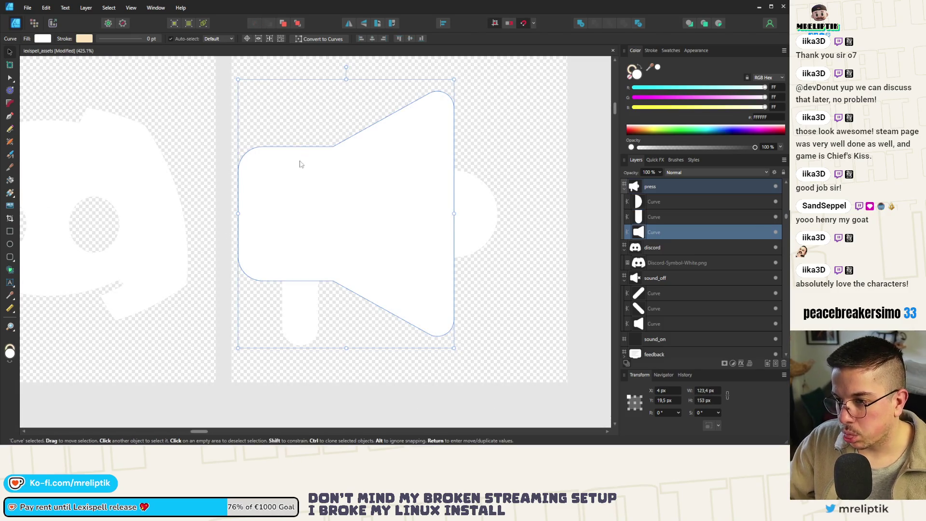
key(a)
drag(295, 122, 210, 340)
drag(239, 286, 219, 286)
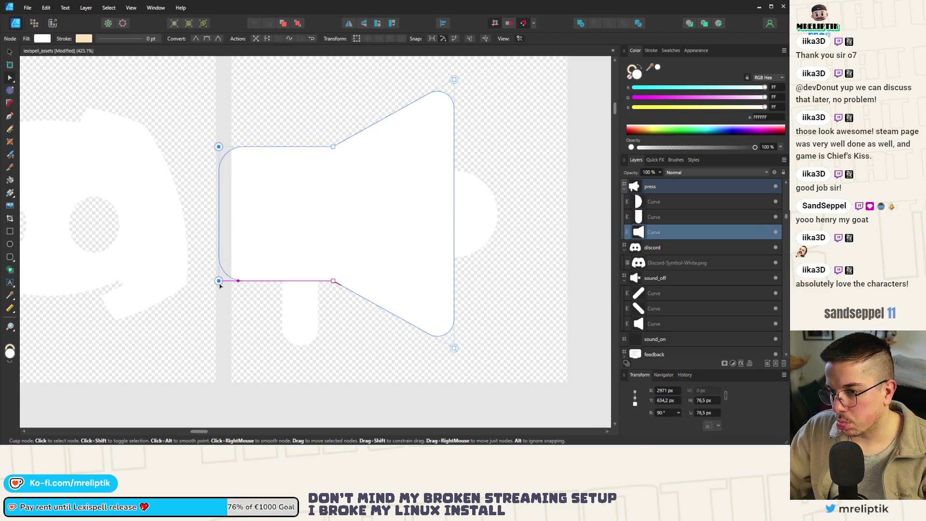
Tuck the handle under the body and centre all three megaphone parts in the press artboard
click(301, 304)
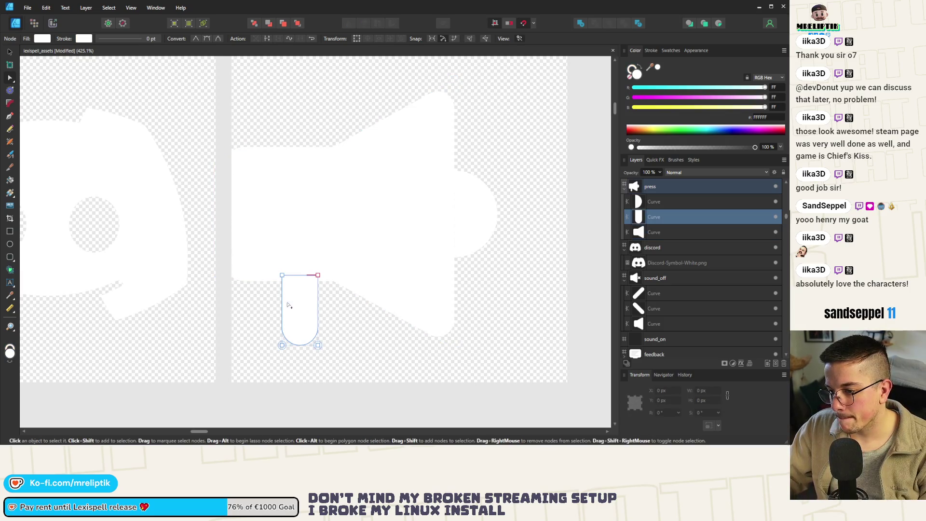
click(9, 52)
drag(299, 308, 277, 300)
scroll(217, 236, down, 5)
shift+click(293, 225)
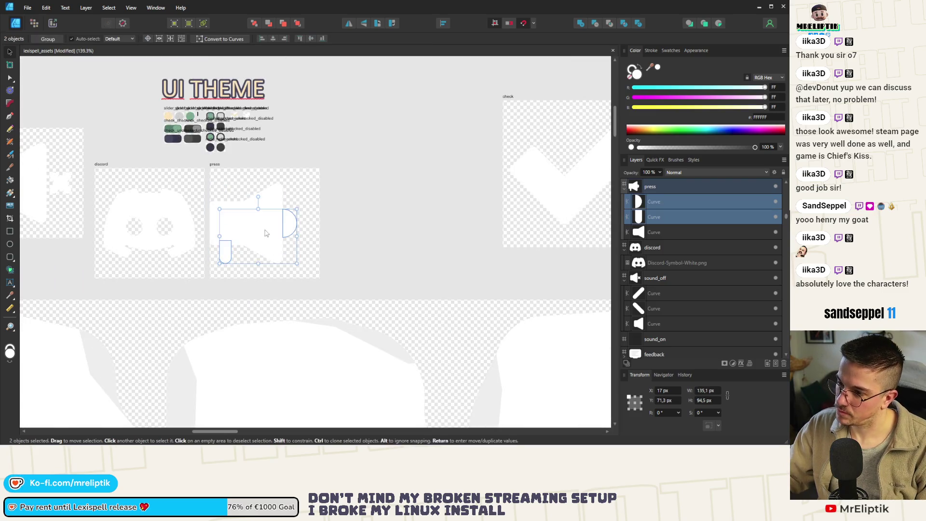
shift+click(262, 249)
drag(274, 227, 286, 227)
click(335, 218)
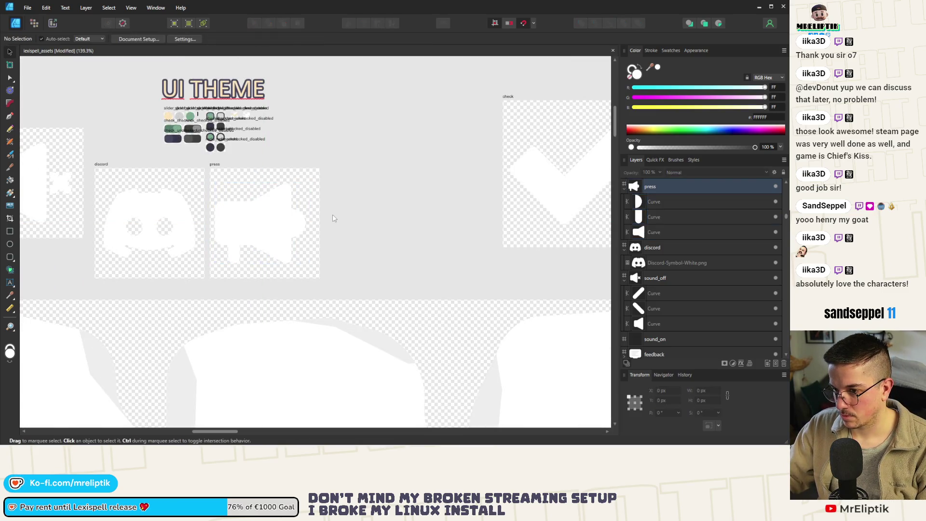
Bring a pill line from the feedback artboard, tilt it, and place it beside the megaphone
scroll(305, 204, down, 4)
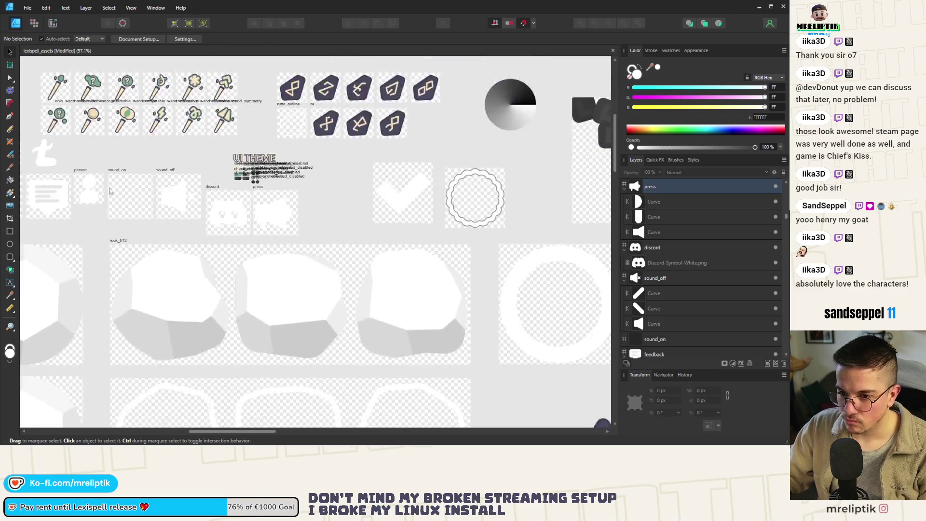
click(45, 193)
drag(45, 196, 284, 200)
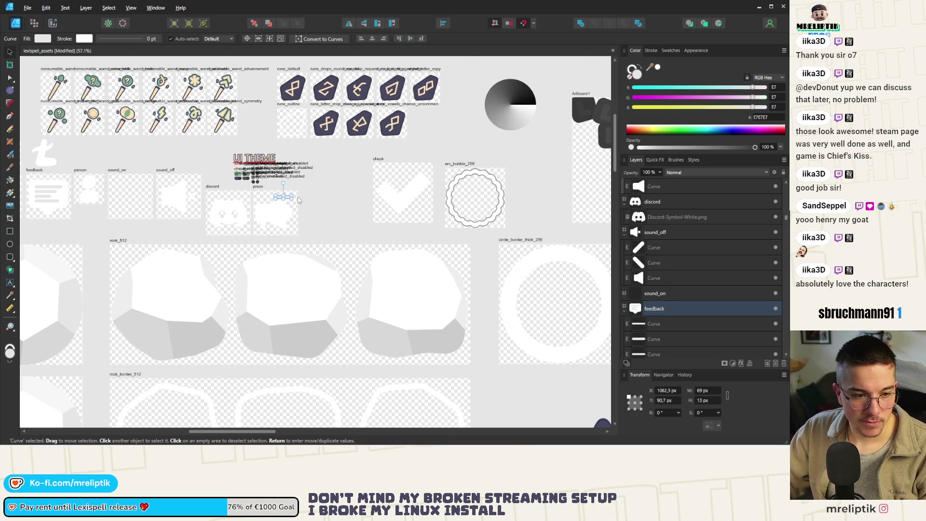
scroll(289, 201, up, 3)
scroll(294, 198, up, 8)
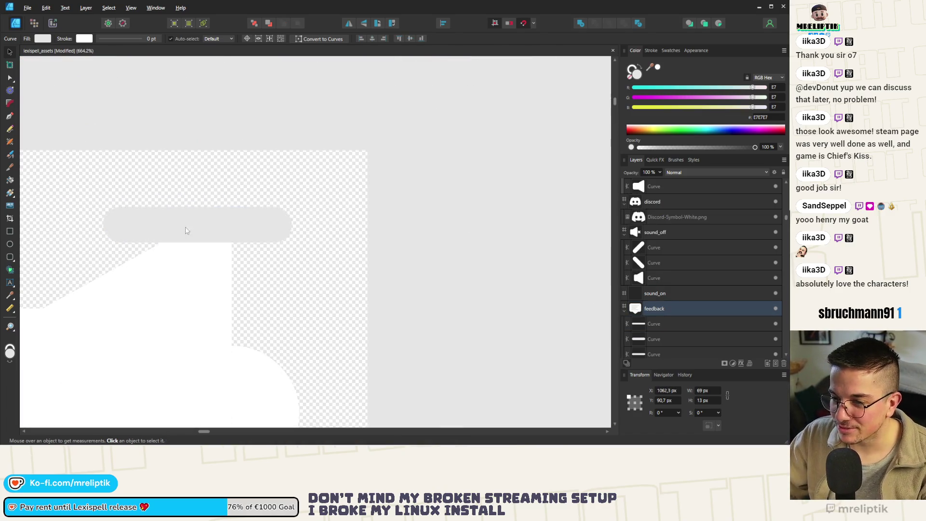
mouse_move(295, 203)
mouse_down()
mouse_move(192, 175)
mouse_move(295, 183)
mouse_up()
drag(264, 154, 317, 157)
drag(305, 215, 333, 227)
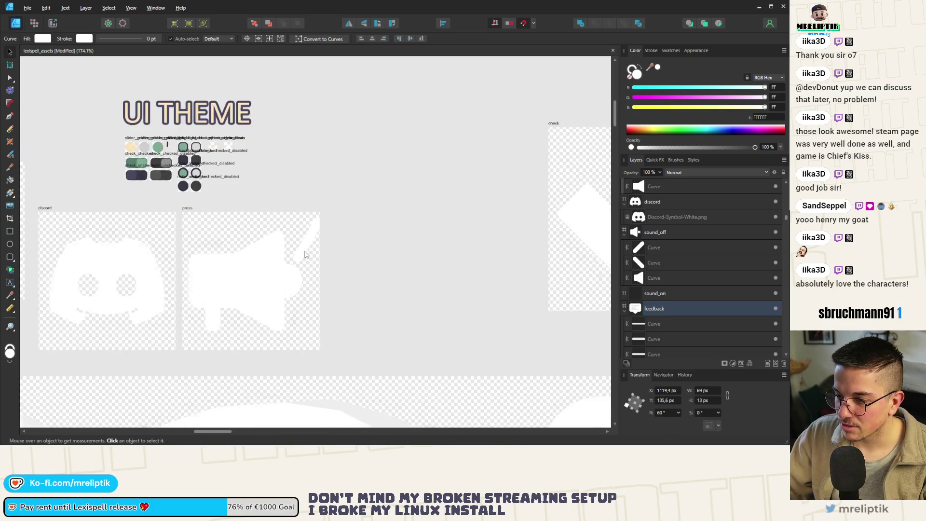
scroll(289, 217, down, 3)
scroll(29, 126, up, 2)
Move the ray below the megaphone, then duplicate it and mirror the copy horizontally
click(10, 78)
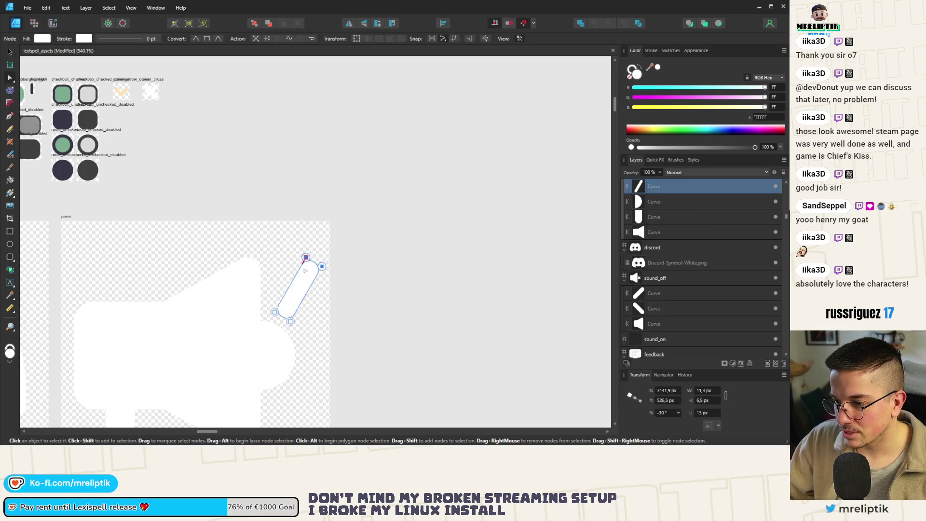
scroll(318, 273, down, 3)
key(v)
scroll(314, 289, up, 3)
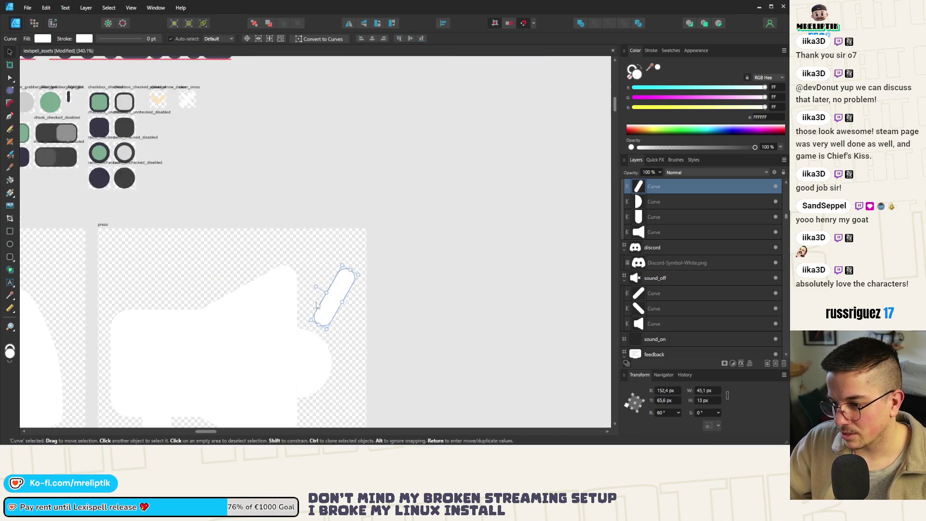
scroll(313, 290, down, 2)
drag(319, 266, 319, 342)
key(ctrl+j)
click(350, 25)
scroll(289, 217, down, 3)
drag(265, 225, 266, 236)
scroll(218, 215, up, 3)
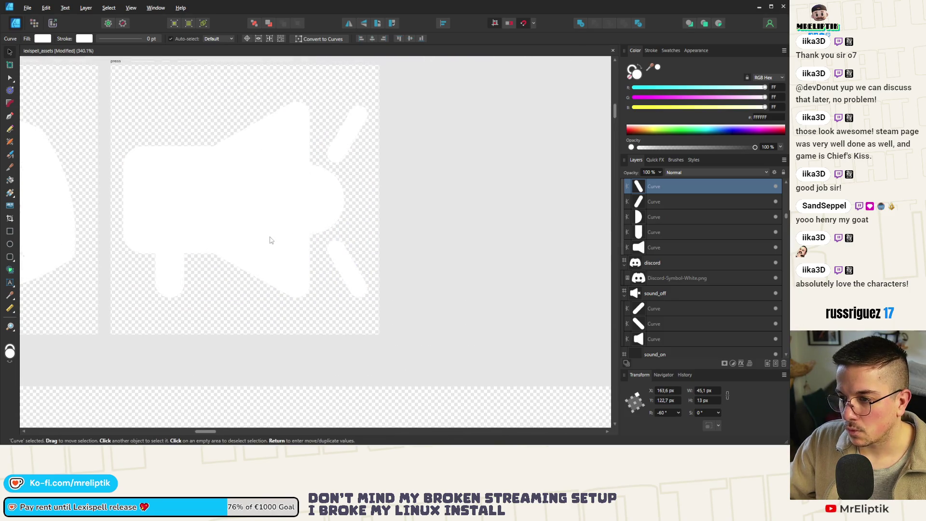
Shift the whole megaphone up-right and add a horizontal copy of the lower ray
key(ctrl+a)
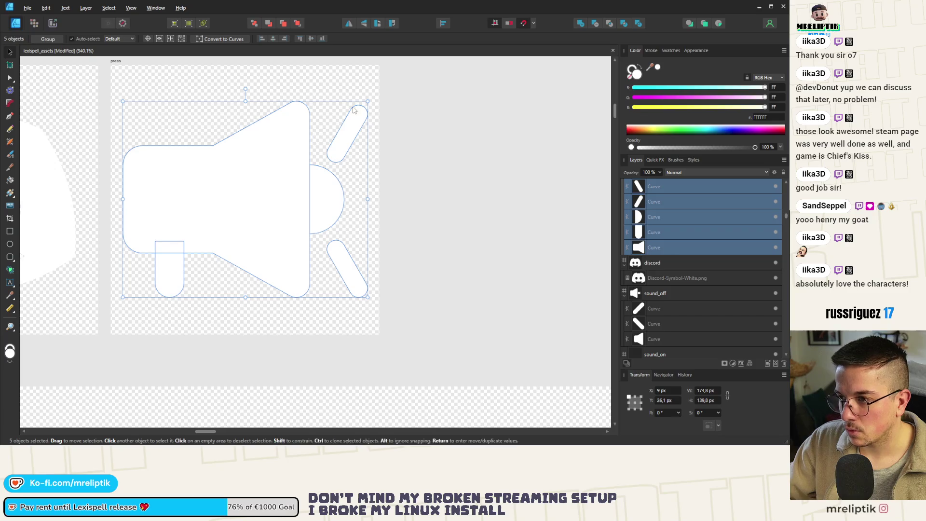
drag(234, 229, 240, 210)
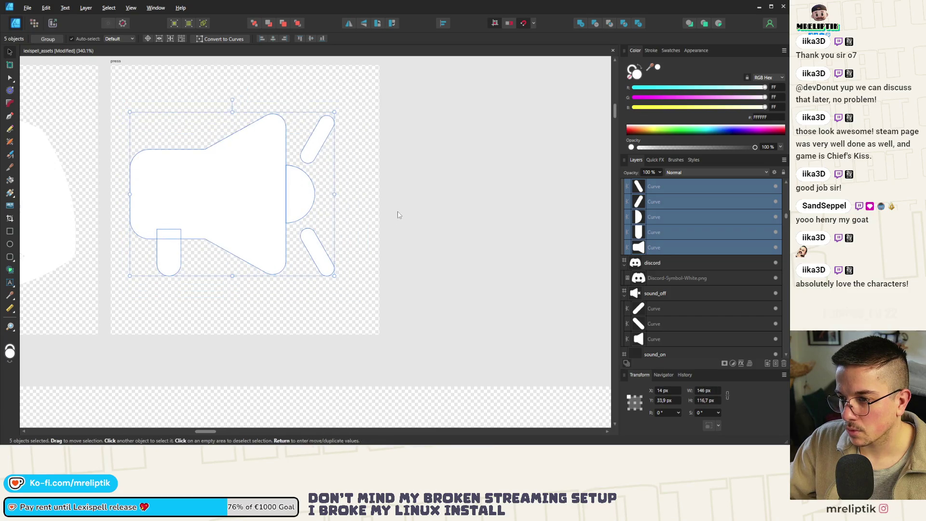
click(399, 213)
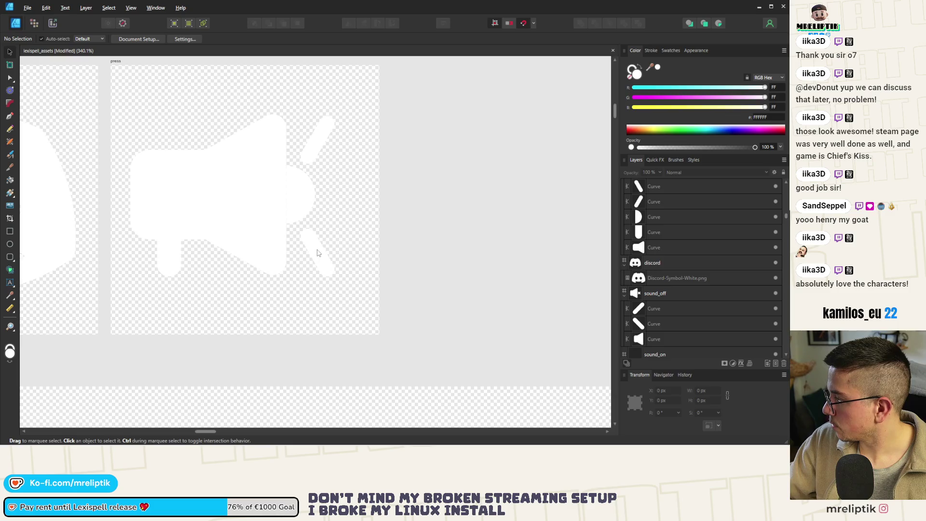
click(318, 253)
drag(309, 231, 328, 211)
key(ctrl+z)
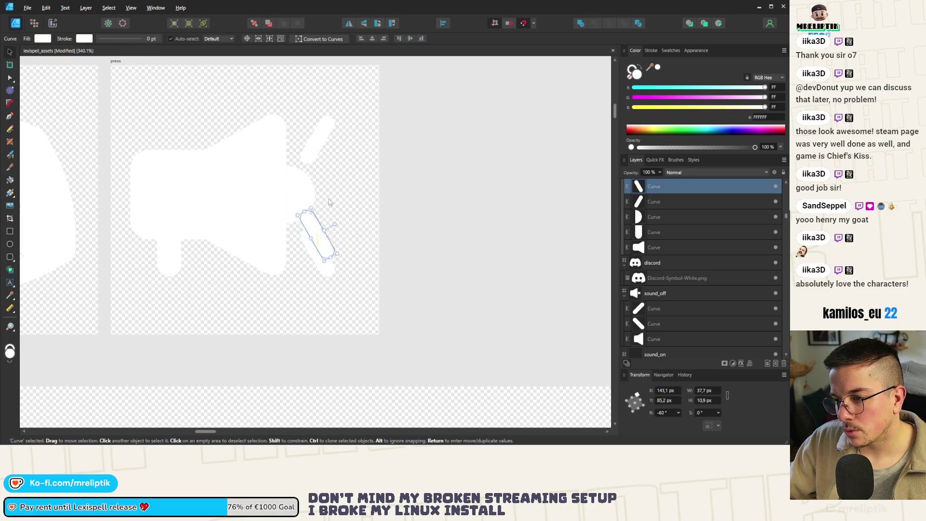
key(ctrl+j)
mouse_move(334, 171)
mouse_down()
mouse_move(317, 161)
mouse_move(341, 198)
mouse_up()
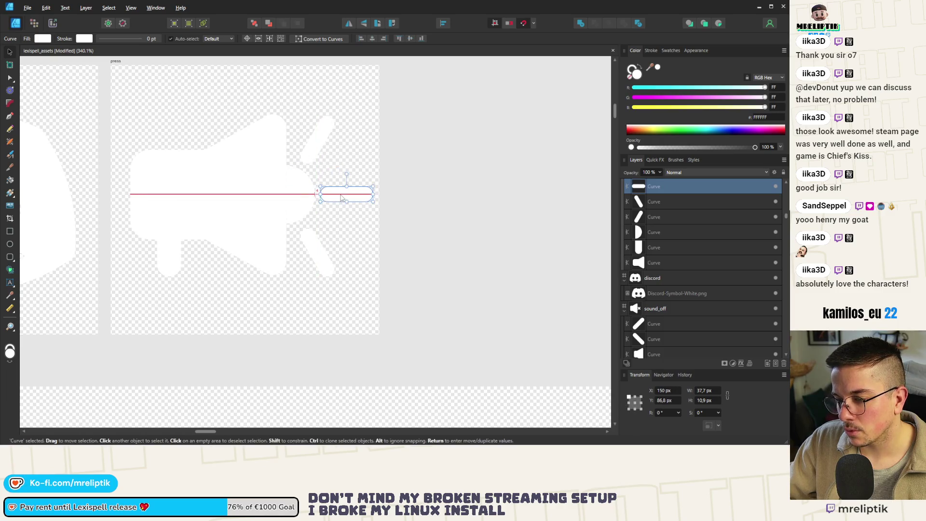
Tilt the upper ray to 45° and the lower ray to -45°
click(319, 138)
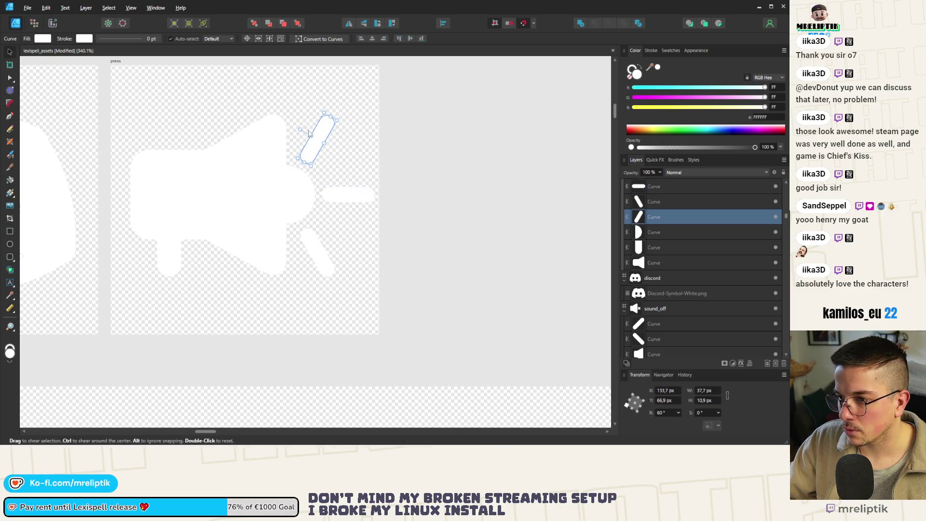
click(325, 246)
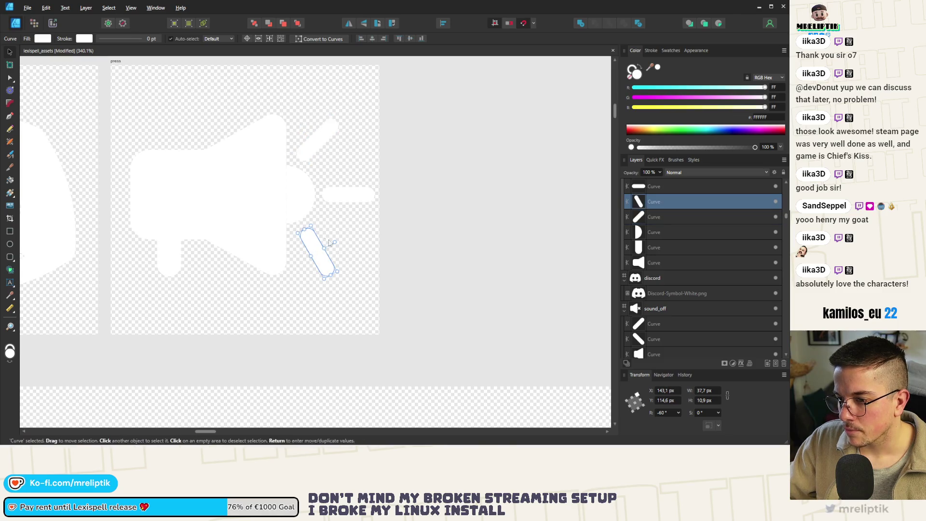
drag(332, 241, 328, 242)
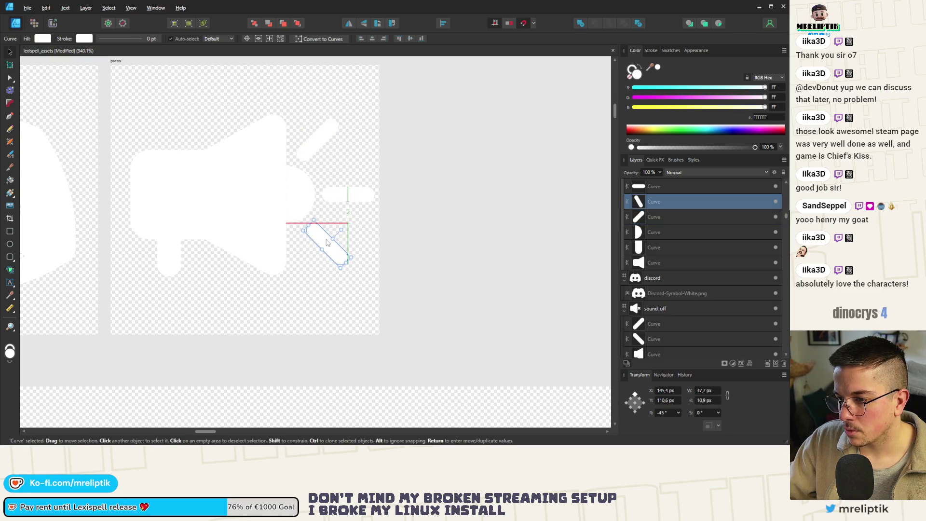
drag(319, 141, 325, 160)
scroll(368, 206, down, 5)
click(367, 206)
scroll(367, 206, down, 3)
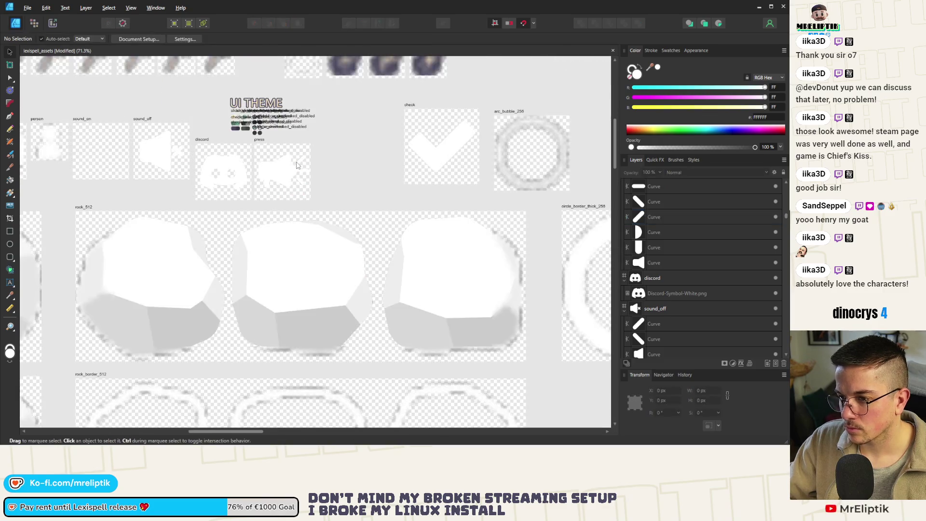
scroll(268, 182, up, 5)
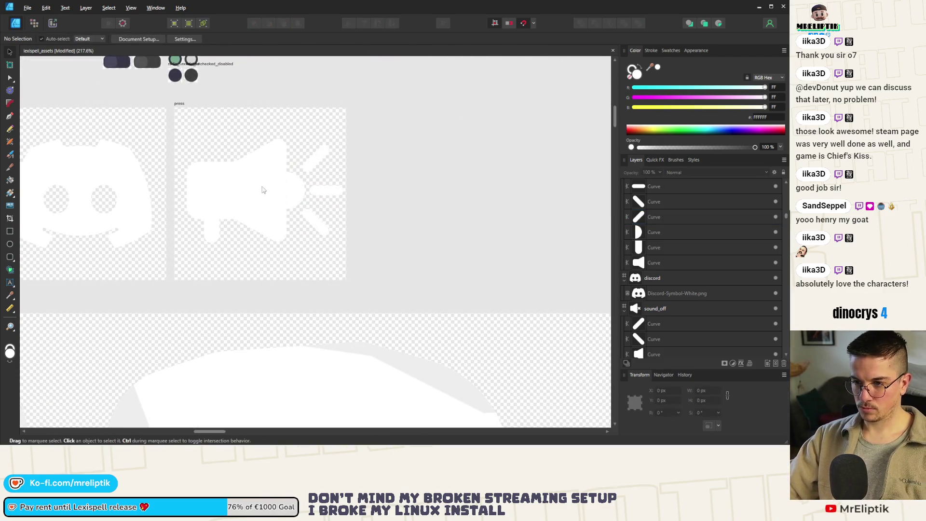
scroll(231, 212, up, 3)
Select all the megaphone's curves and rotate the icon
click(211, 193)
scroll(209, 220, up, 3)
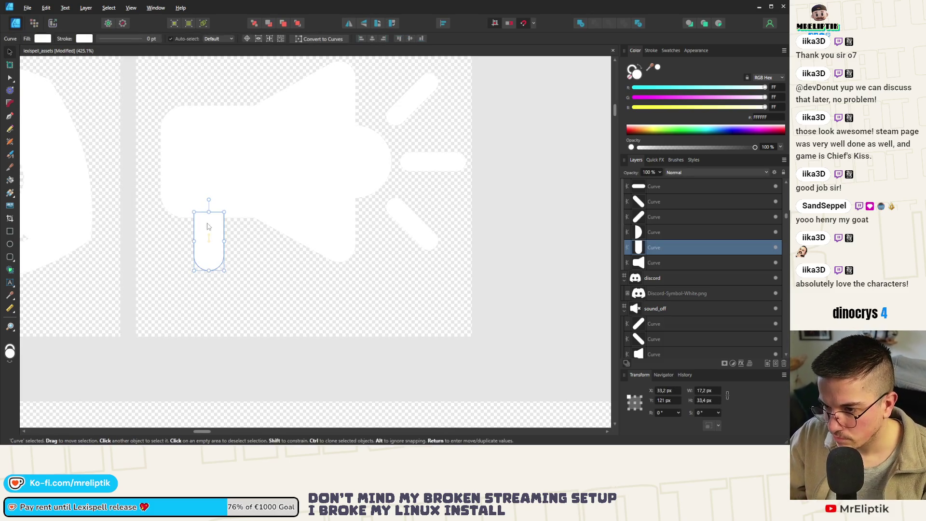
scroll(208, 220, down, 4)
click(195, 214)
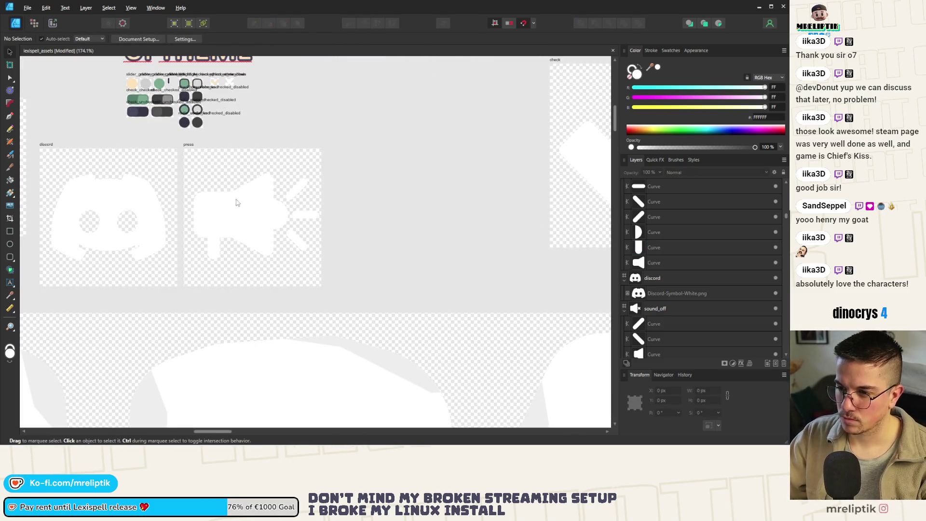
drag(357, 145, 182, 285)
mouse_move(339, 169)
mouse_down()
mouse_move(288, 222)
mouse_move(191, 267)
mouse_move(199, 269)
mouse_up()
mouse_move(246, 158)
mouse_down()
mouse_move(227, 152)
mouse_move(248, 217)
mouse_up()
scroll(237, 219, down, 4)
scroll(236, 219, down, 1)
click(272, 208)
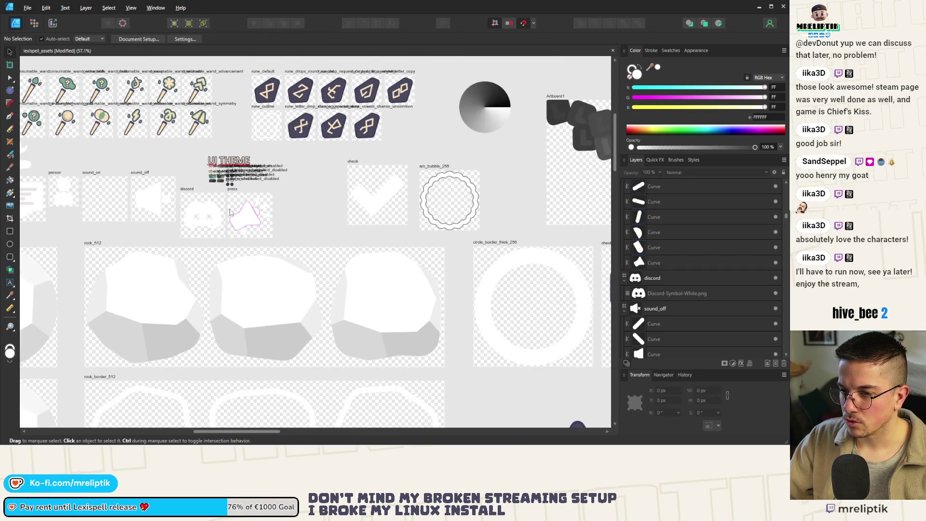
Shrink the megaphone and its rays around their centre and reposition them in the press artboard
scroll(235, 225, up, 6)
drag(386, 126, 147, 324)
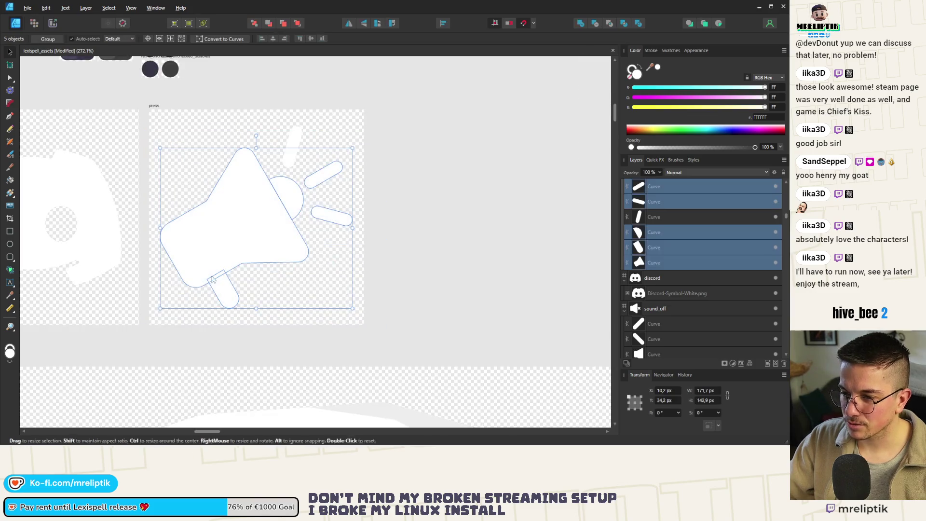
shift+click(293, 142)
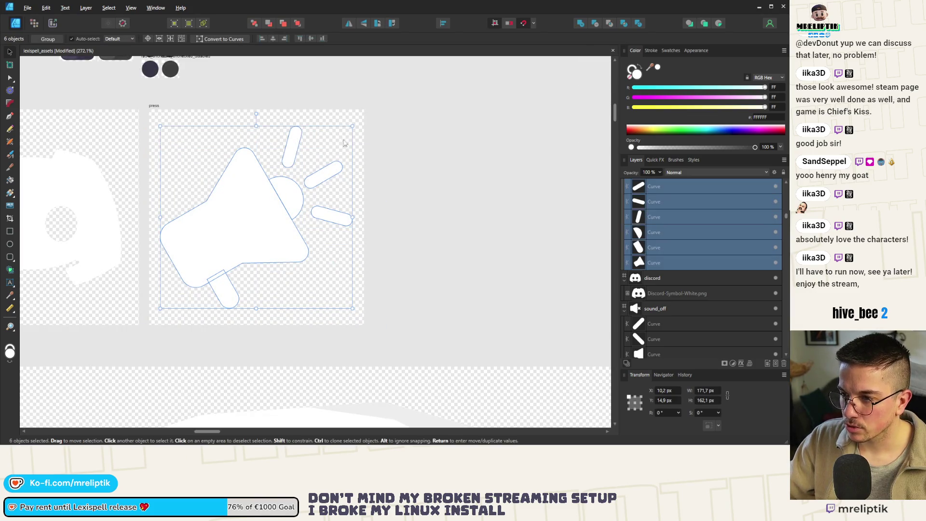
drag(344, 126, 330, 138)
scroll(301, 191, down, 4)
mouse_move(238, 178)
mouse_down()
mouse_move(41, 197)
mouse_move(247, 194)
mouse_up()
scroll(238, 178, up, 4)
scroll(269, 167, down, 4)
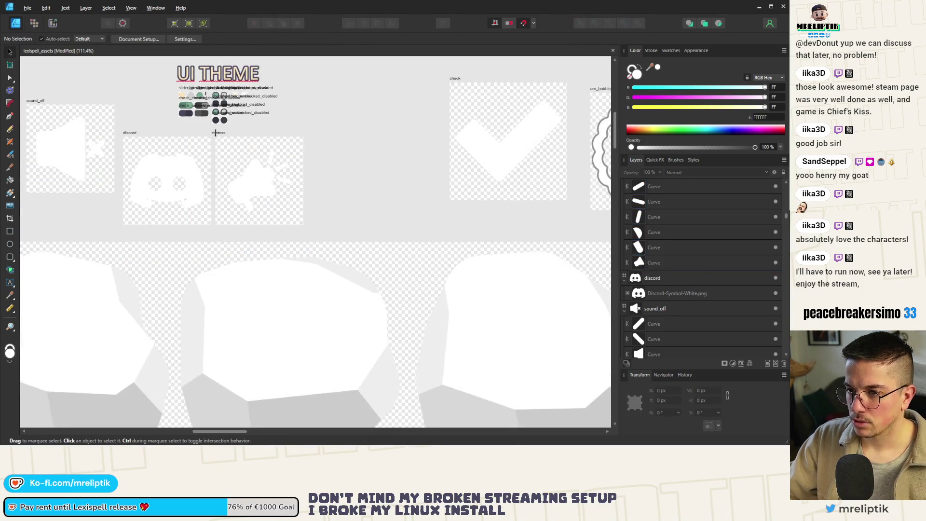
Open export settings for the press artboard and proceed to the save location
click(261, 183)
key(ctrl+alt+shift+s)
click(460, 368)
text(presskit)
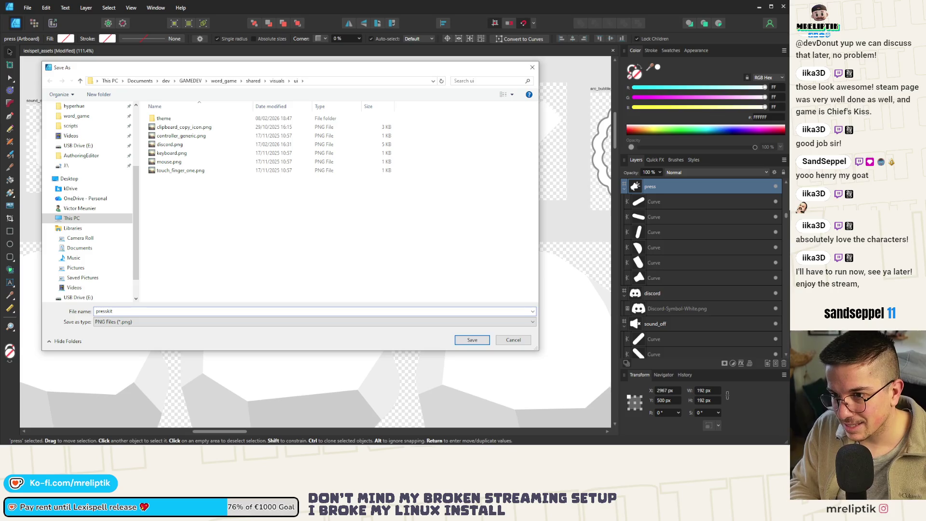
Save the PNG export as presskit and switch back to Godot
key(Return)
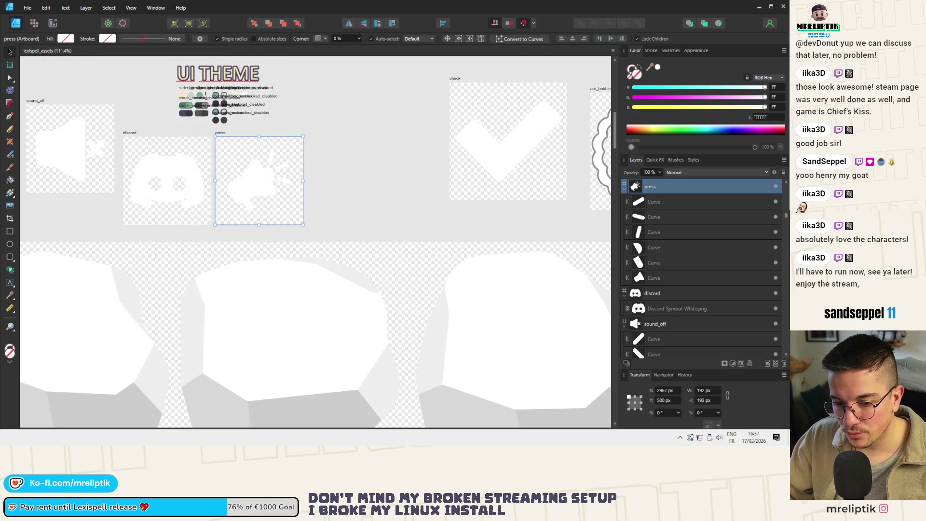
key(alt+Tab)
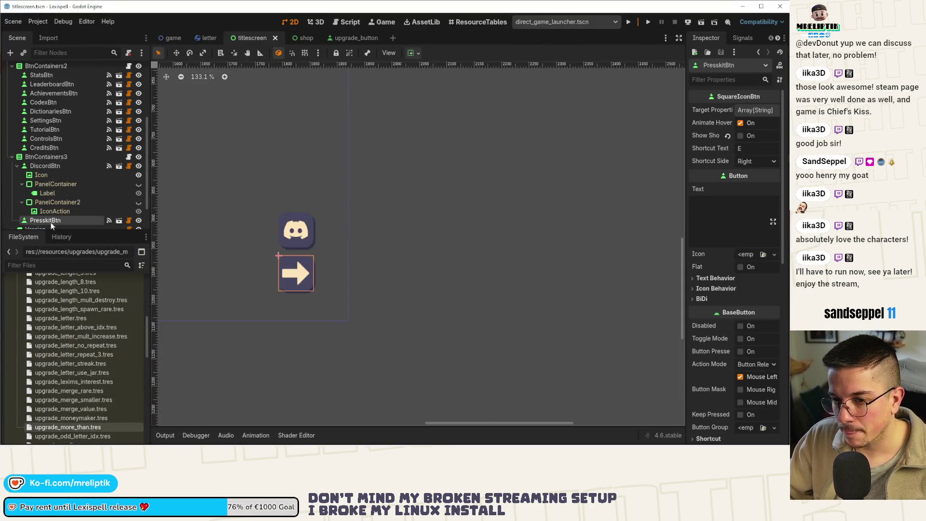
Make PresskitBtn's children editable and select its Icon node
right_click(52, 221)
click(77, 362)
scroll(53, 163, down, 3)
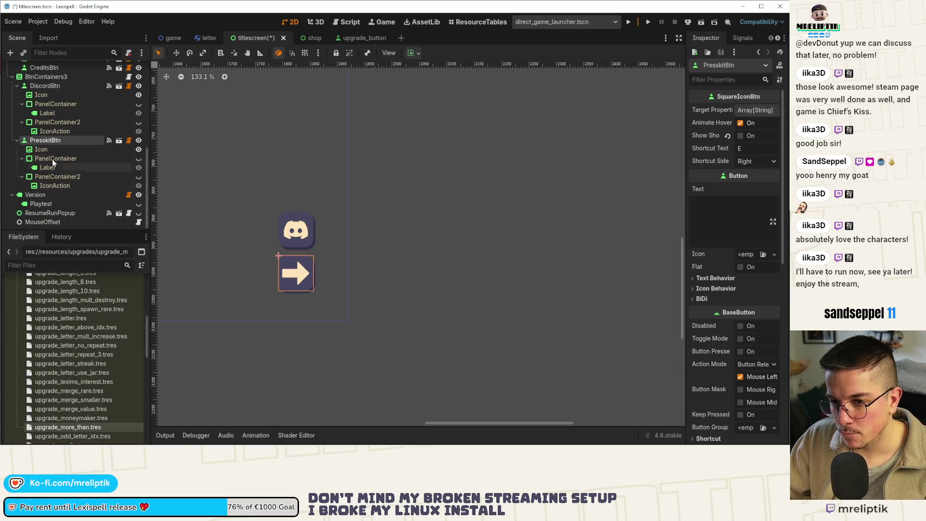
click(41, 149)
Quick-load presskit.png as the Icon texture and save the titlescreen scene
click(780, 118)
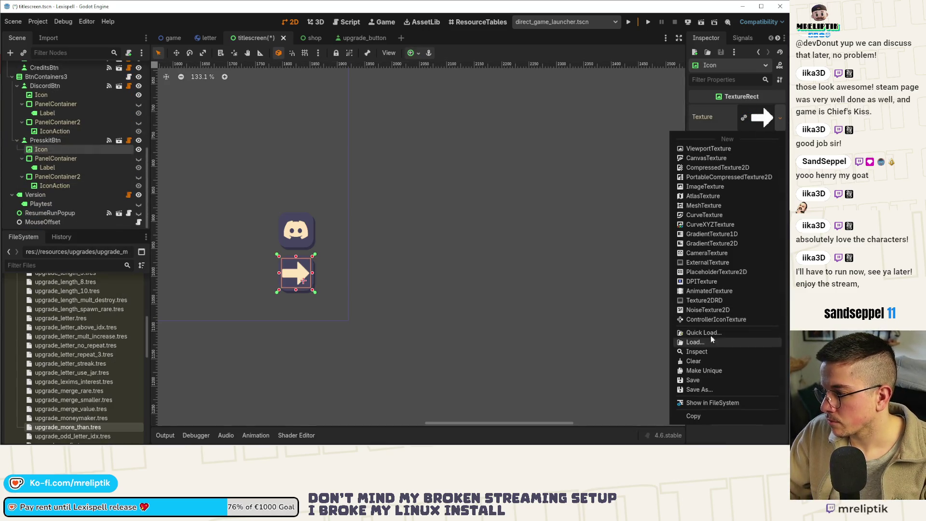
click(690, 331)
text(presskit)
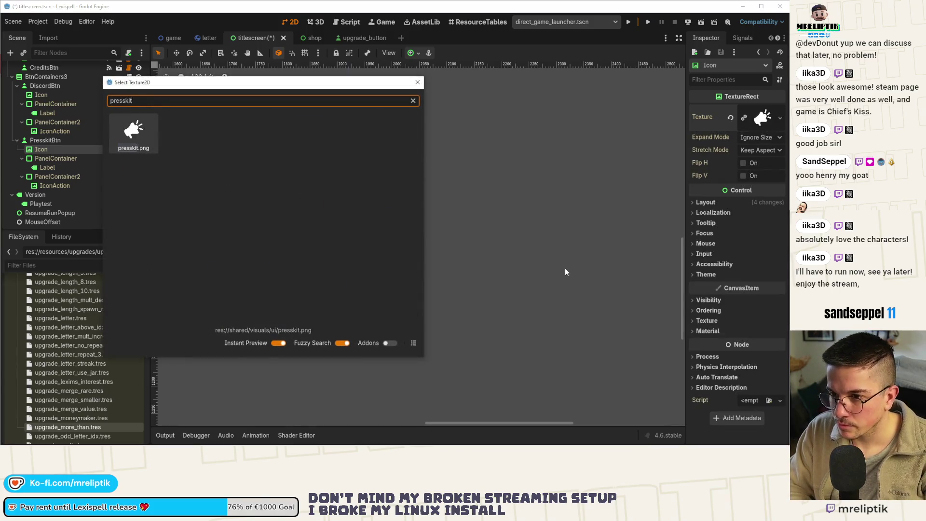
key(Return)
key(ctrl+s)
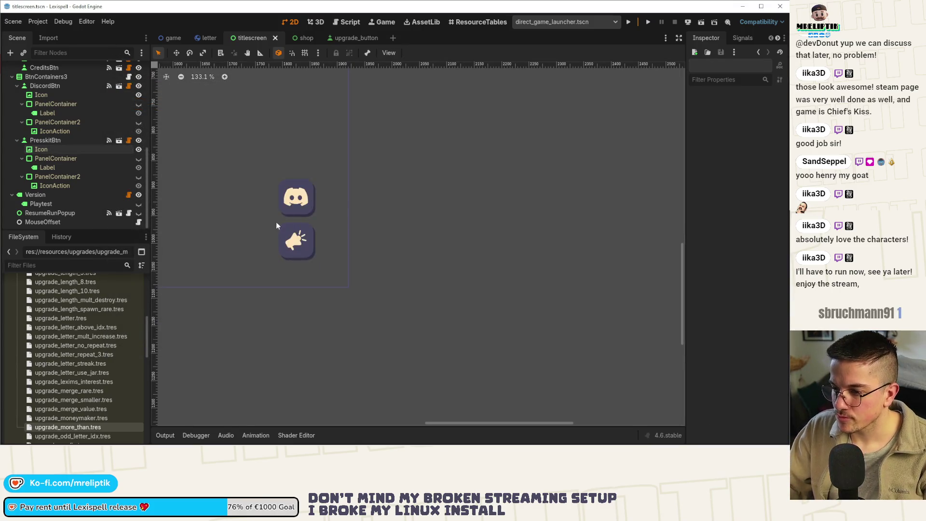
scroll(394, 247, down, 4)
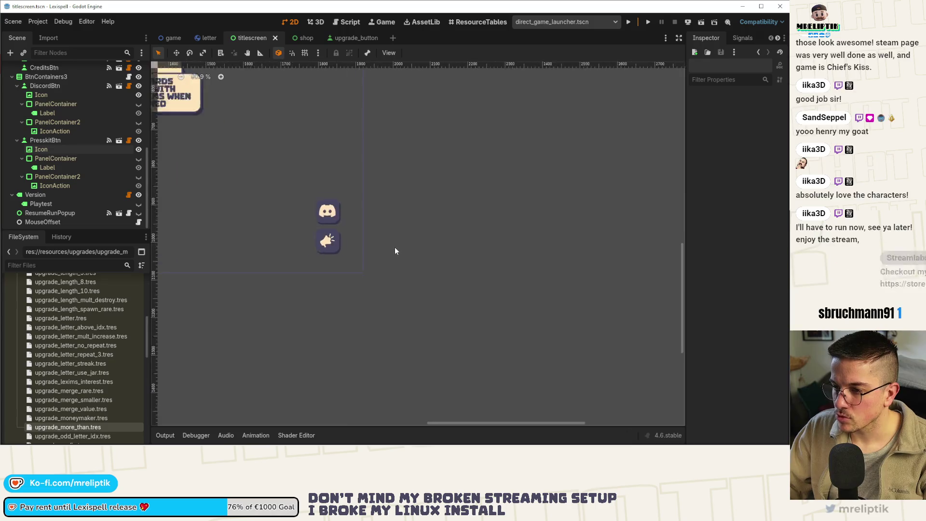
click(45, 141)
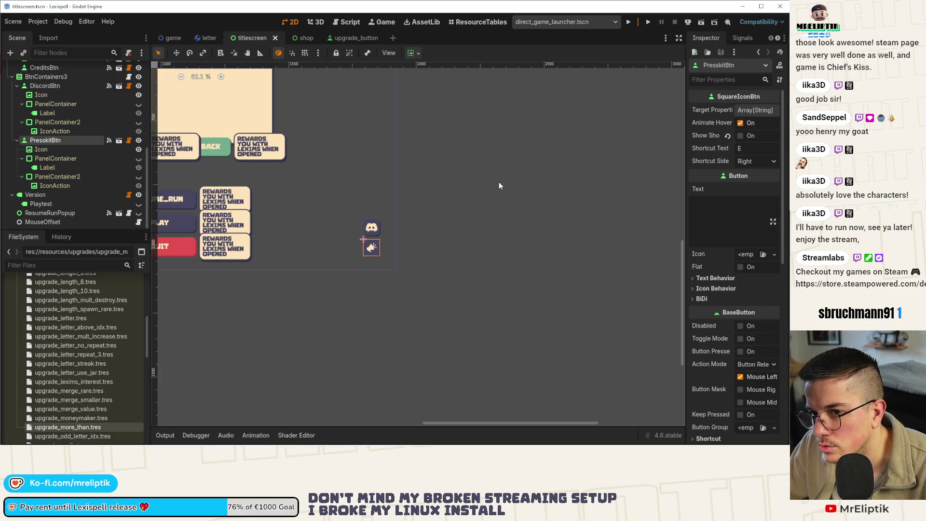
Close the upgrade_button scene and open win_screen.tscn via Quick Open
click(351, 38)
middle_click(353, 39)
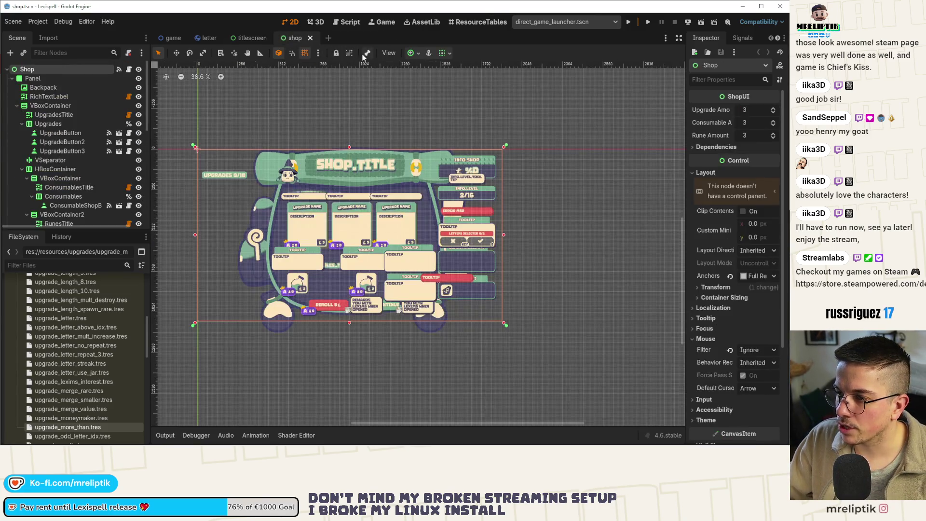
key(ctrl+shift+o)
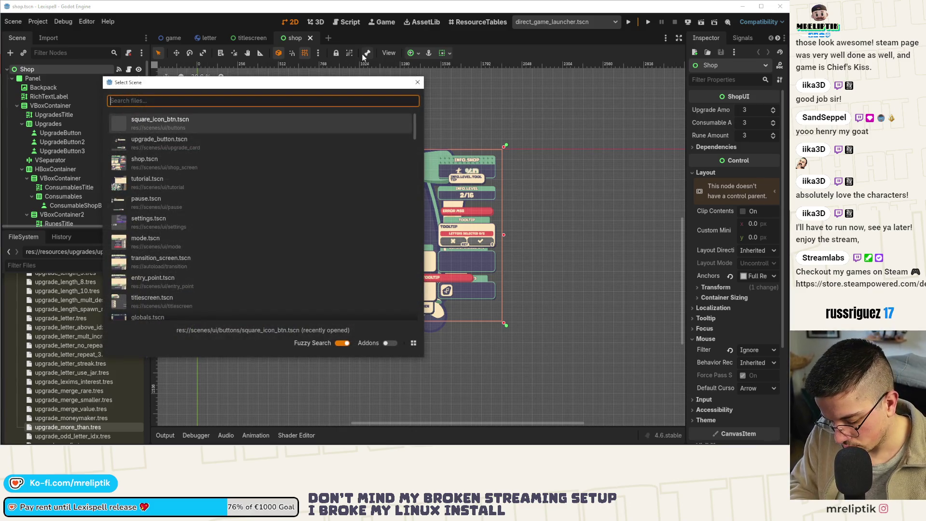
text(win)
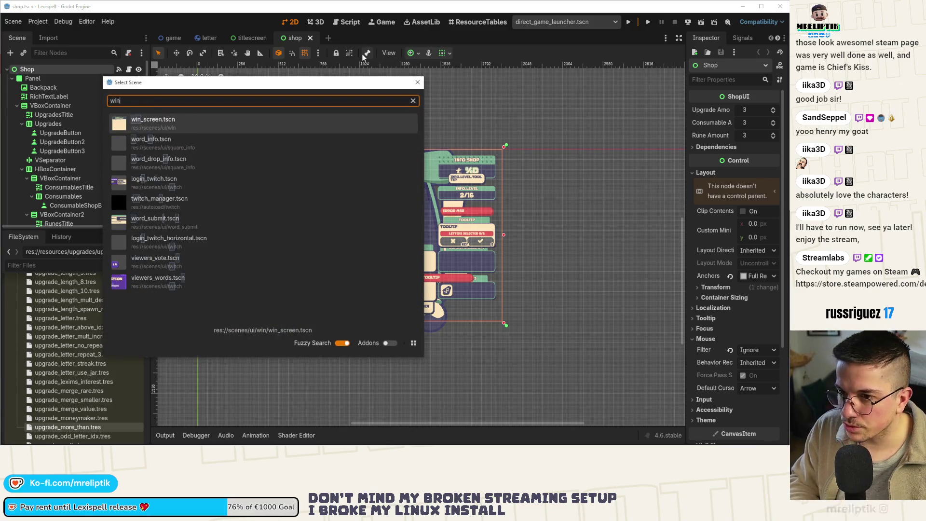
key(Return)
Inspect the win screen's feedback button icon and FeedbackBtn properties
scroll(361, 181, up, 5)
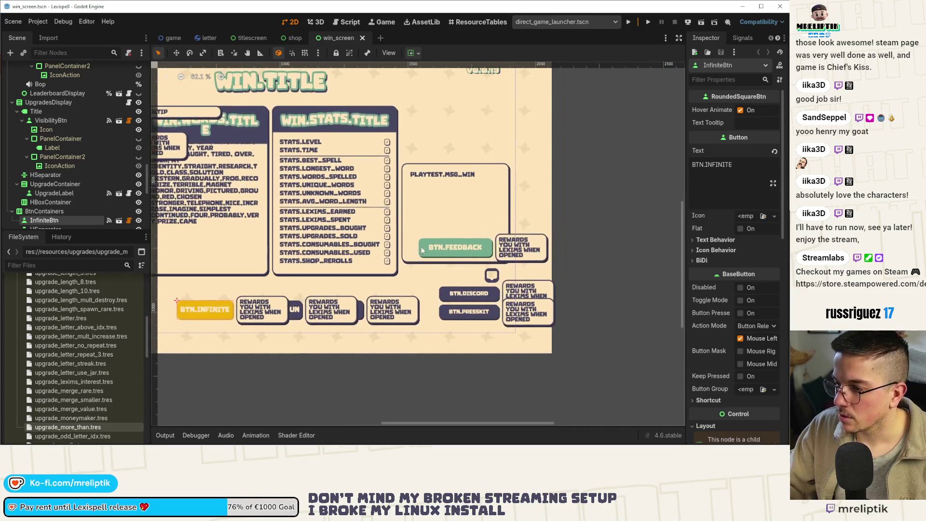
scroll(512, 279, down, 3)
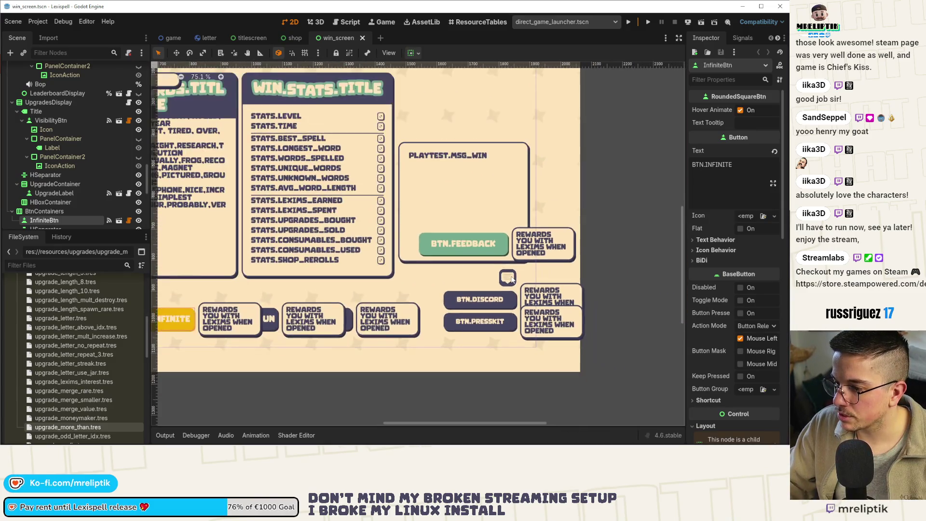
click(508, 278)
scroll(86, 208, down, 3)
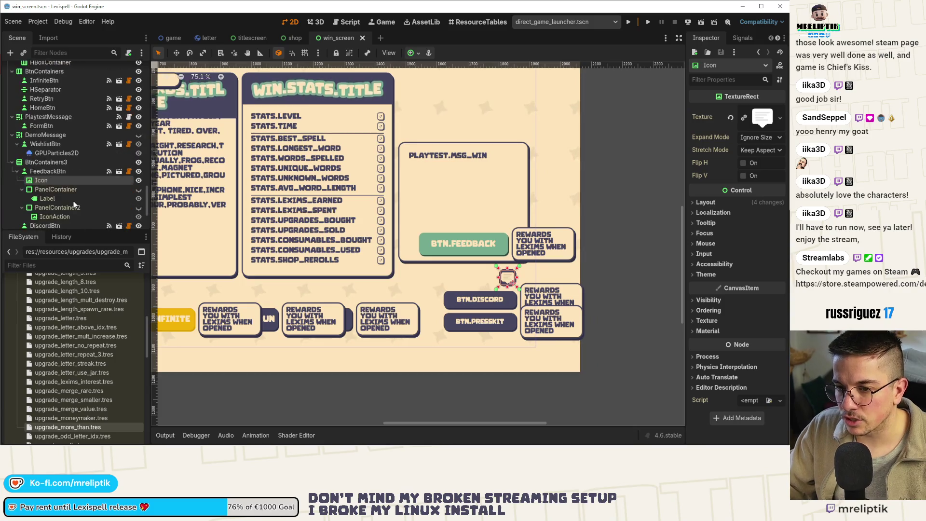
click(17, 132)
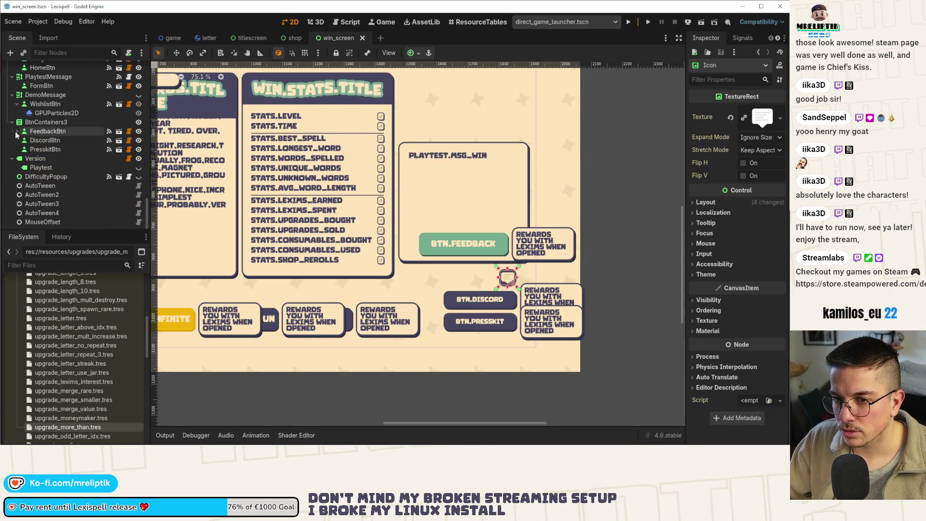
click(44, 132)
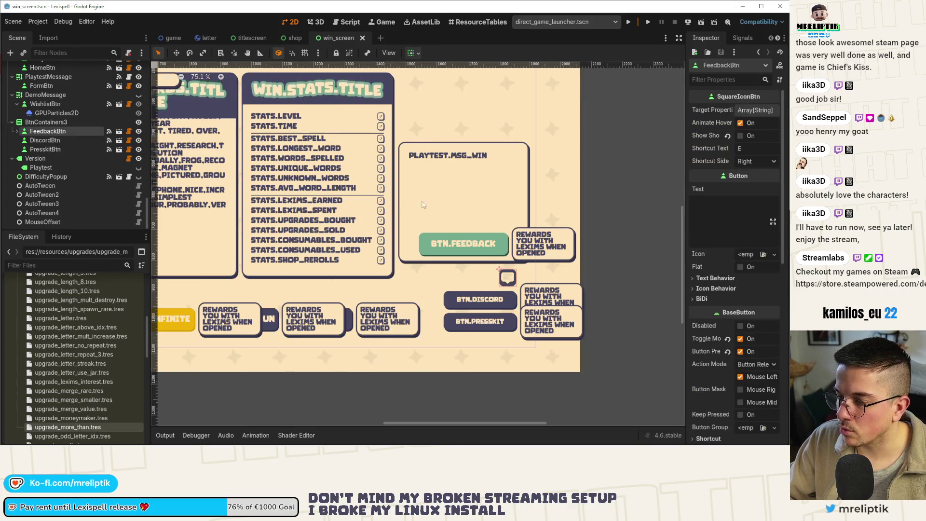
scroll(440, 166, down, 3)
Close win_screen, inspect pause.tscn's tooltip popup, then return via shop to the title screen
click(362, 38)
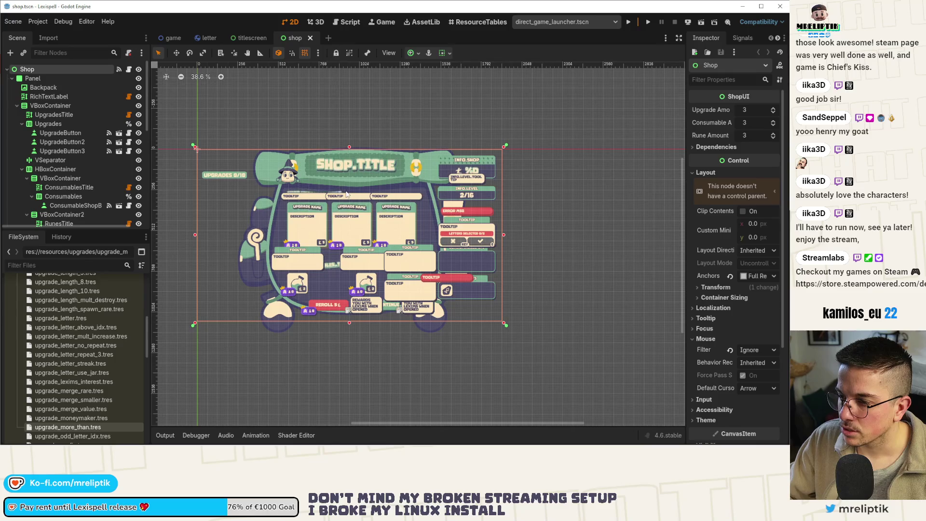
key(ctrl+shift+o)
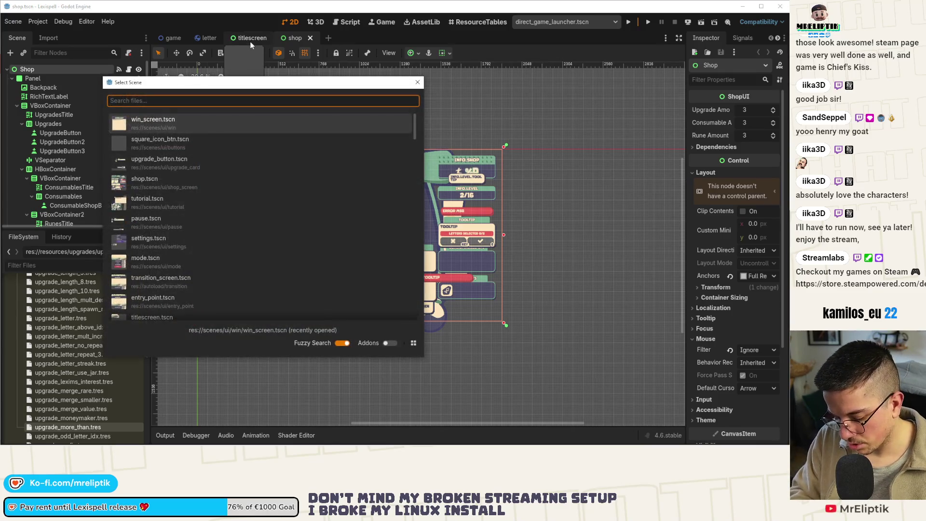
text(pause)
key(Return)
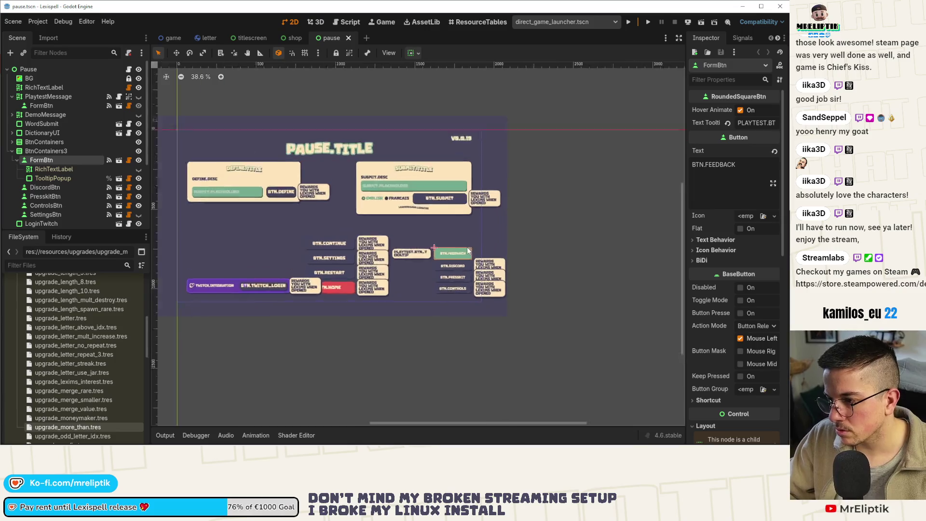
scroll(463, 248, up, 3)
click(361, 261)
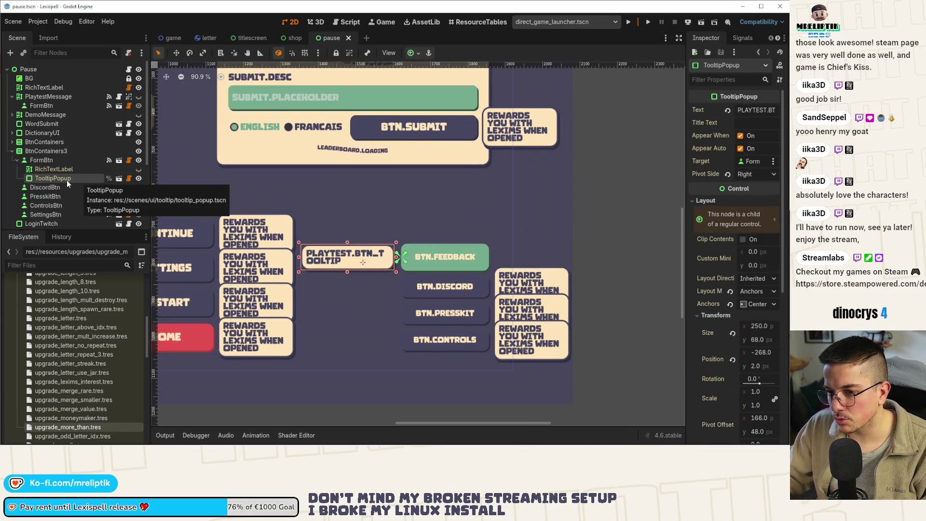
click(295, 38)
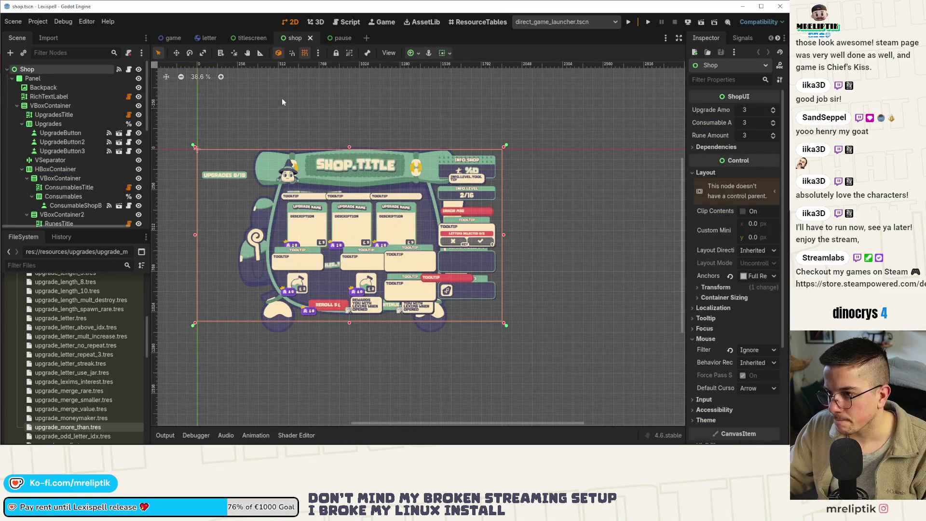
click(251, 37)
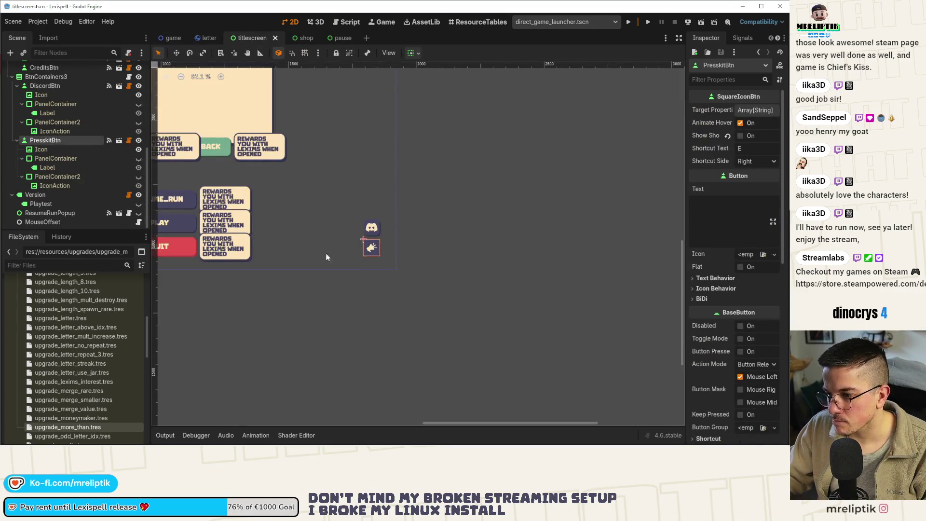
Instance tooltip_popup.tscn as a child of PresskitBtn
right_click(51, 140)
click(98, 167)
text(toolti)
key(Down)
key(Return)
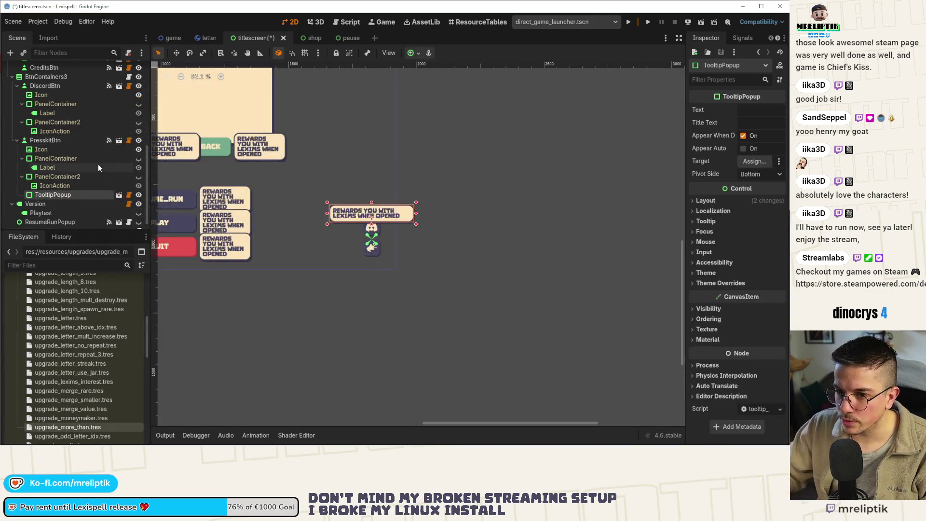
Set the tooltip popup's Pivot Side to Right
scroll(387, 233, up, 2)
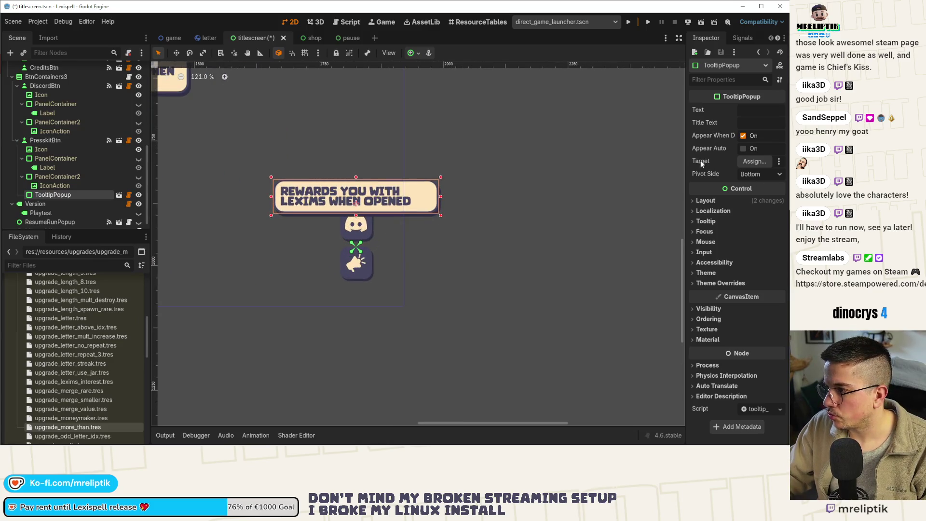
drag(685, 163, 590, 164)
click(734, 175)
click(680, 224)
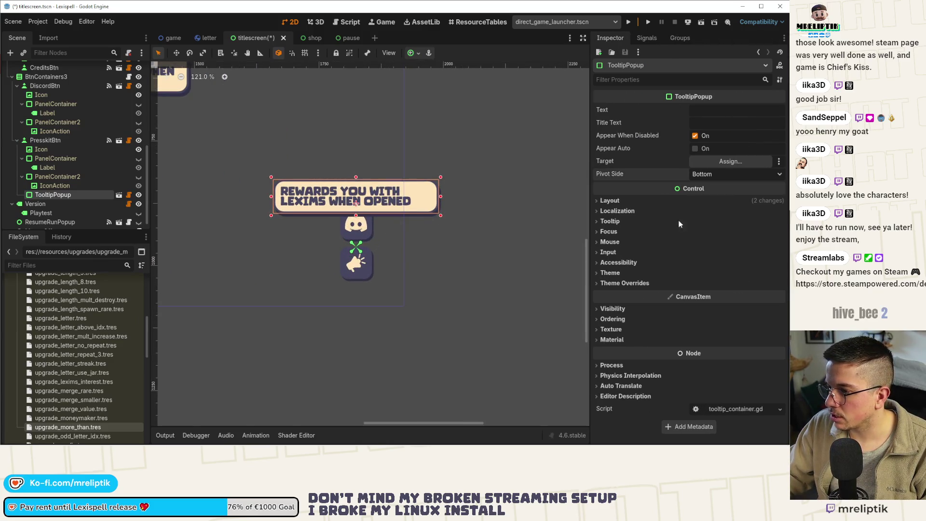
click(737, 181)
click(709, 219)
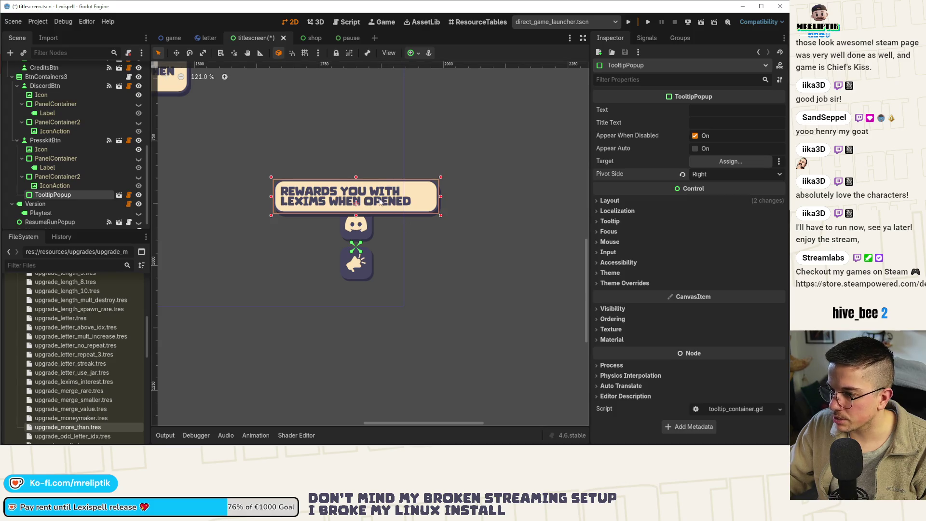
Anchor the tooltip popup with the center-left preset
click(47, 140)
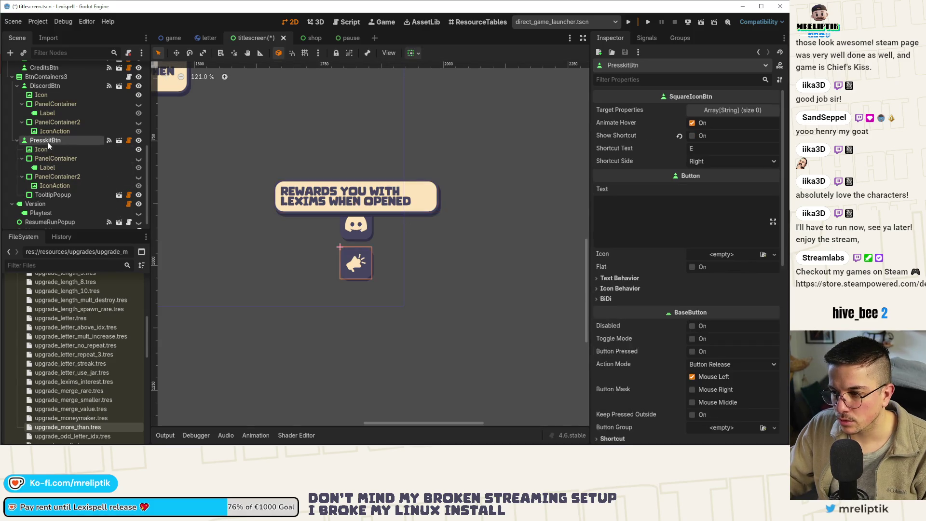
click(51, 194)
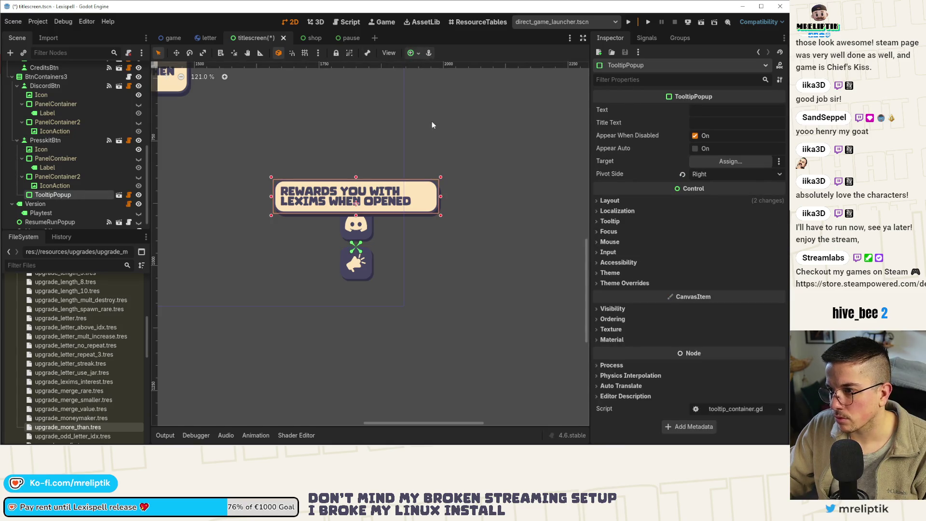
click(413, 53)
click(416, 98)
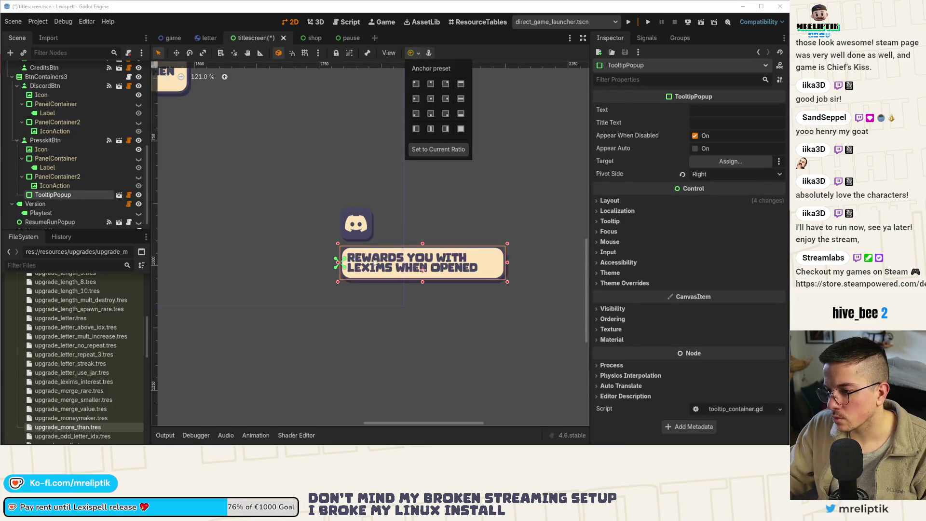
click(449, 265)
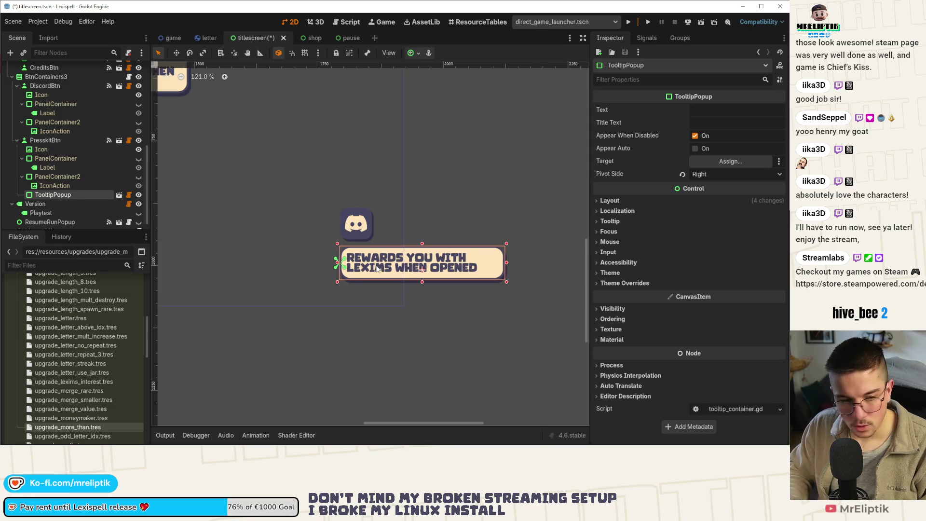
Move the tooltip left beside the press kit icon and narrow it so its text wraps
key(Left)
key(Left)
key(Left)
key(Left)
key(Left)
key(Left)
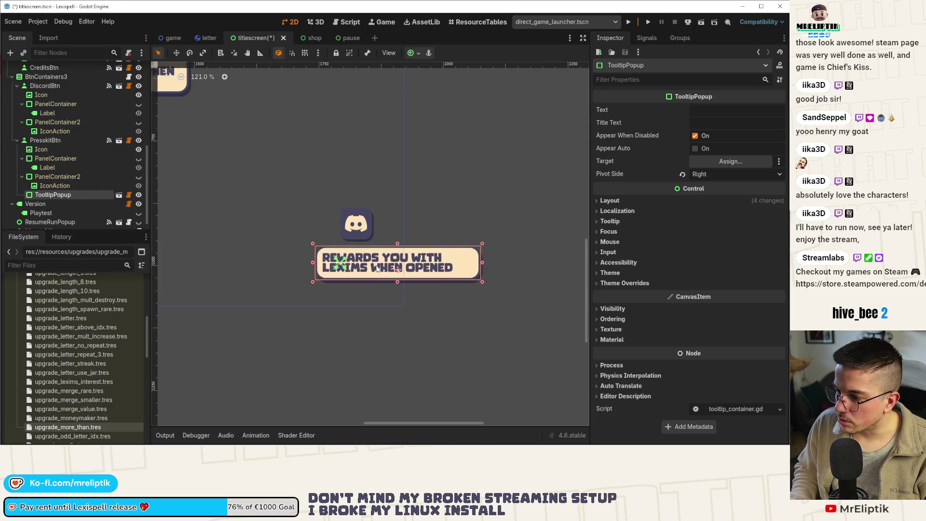
key(Left)
key(Left)
key(Left)
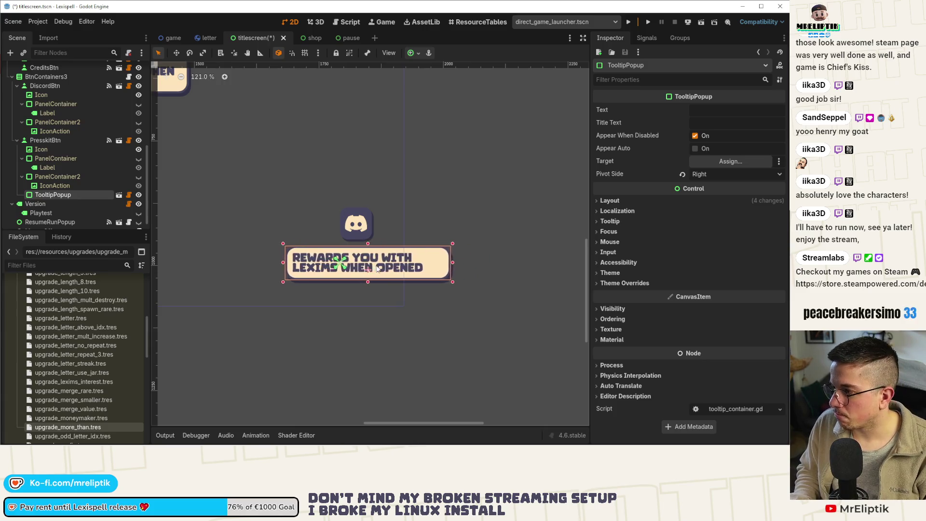
key(Left)
key(Left)
key(Left)
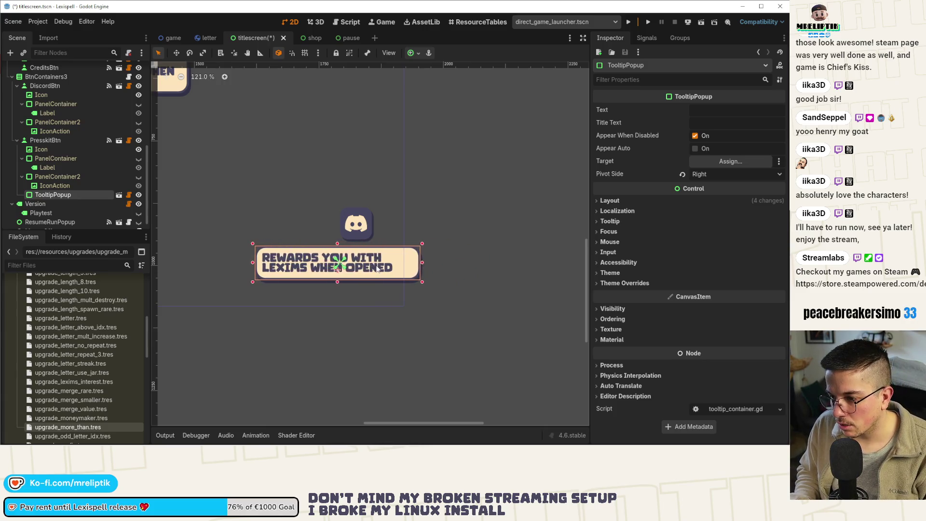
key(Left)
key(Left)
key(Left)
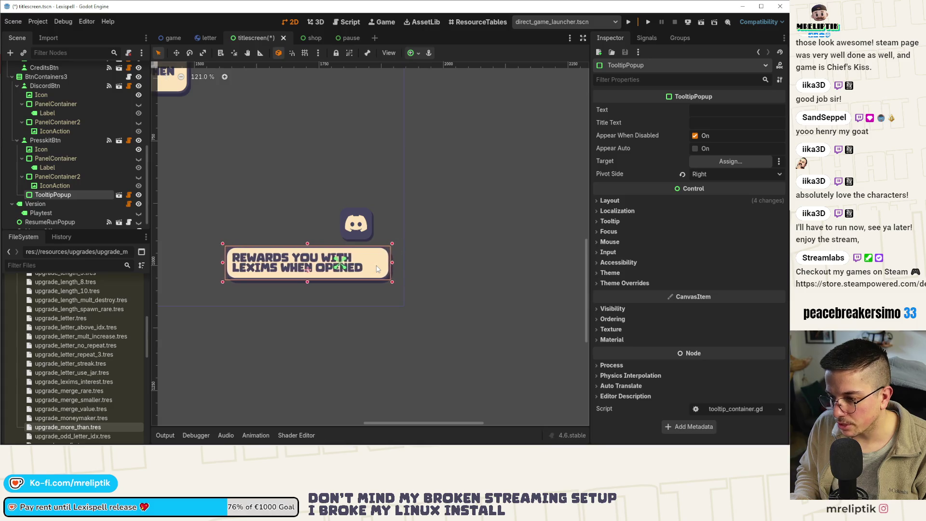
key(Left)
key(Left)
key(Left)
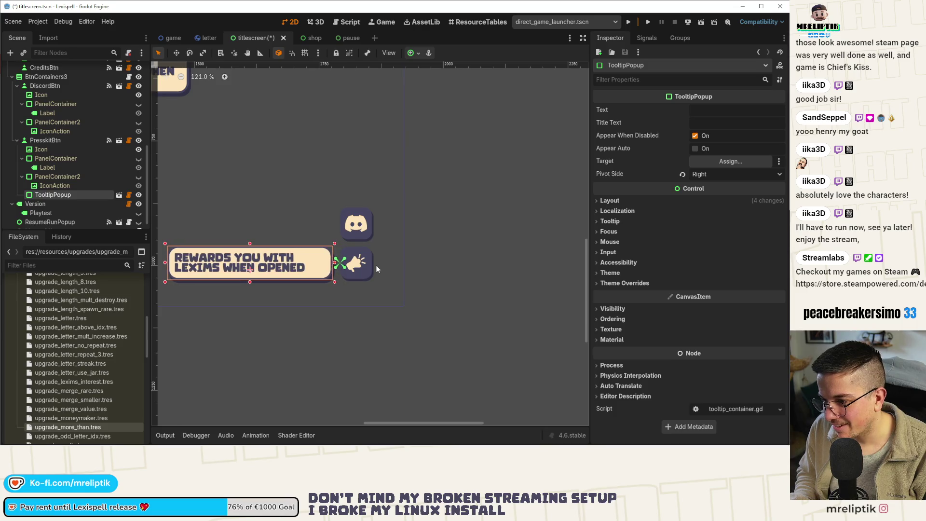
scroll(377, 248, down, 5)
scroll(311, 280, up, 1)
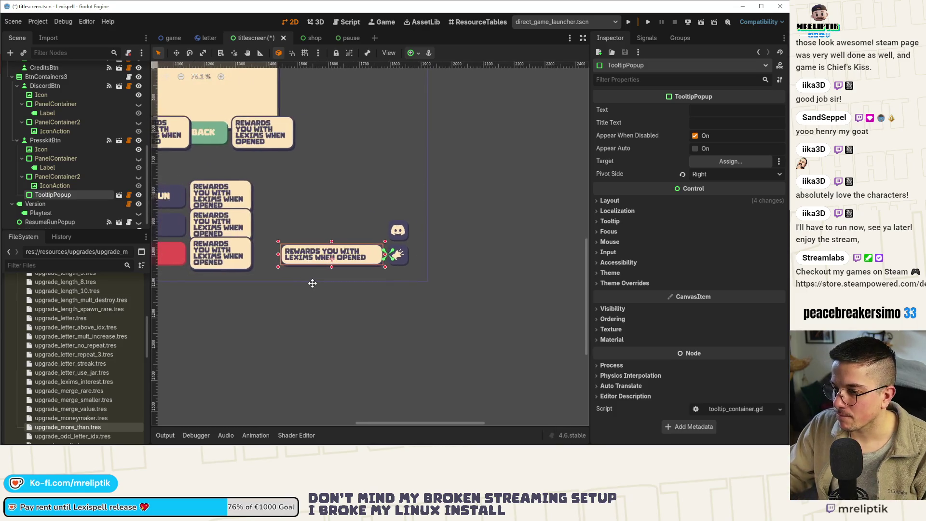
scroll(323, 267, up, 3)
mouse_move(260, 250)
mouse_down()
mouse_move(346, 251)
mouse_move(284, 251)
mouse_up()
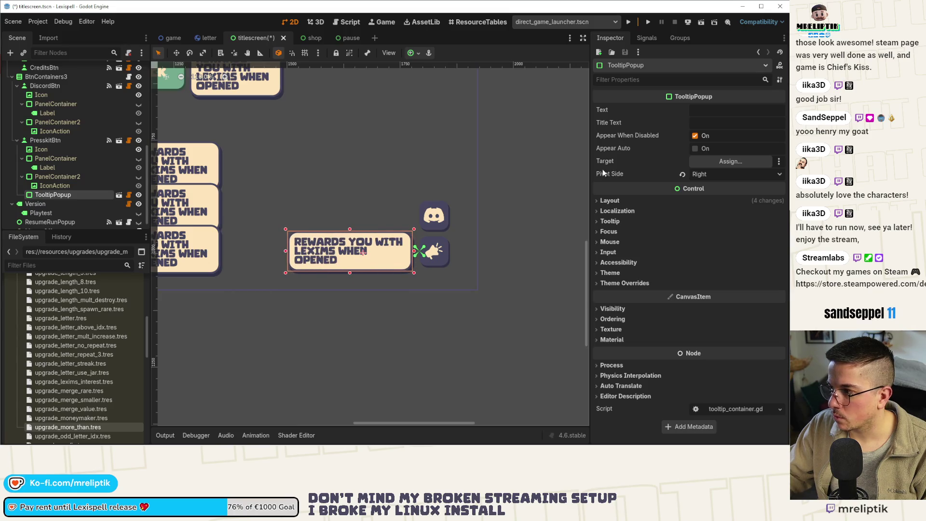
Target the tooltip at PresskitBtn, enable Appear Auto, and save the title screen
click(713, 112)
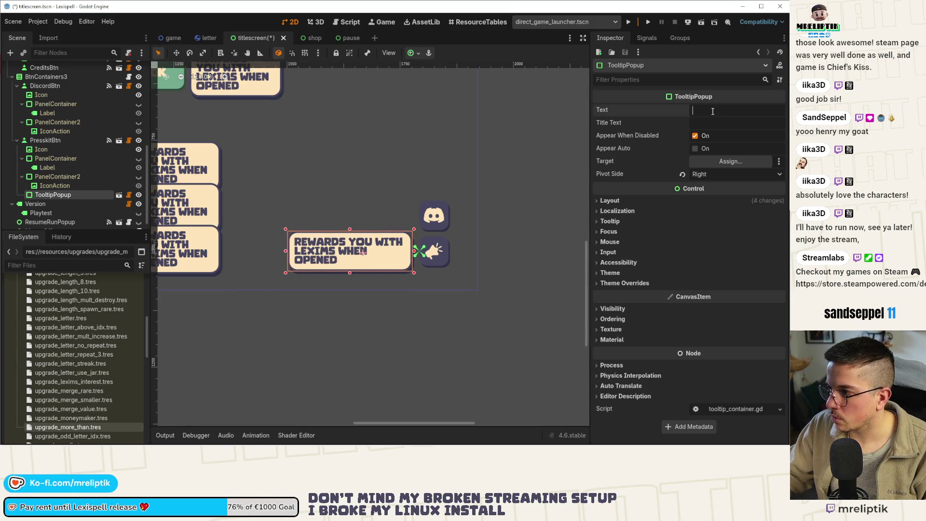
click(719, 163)
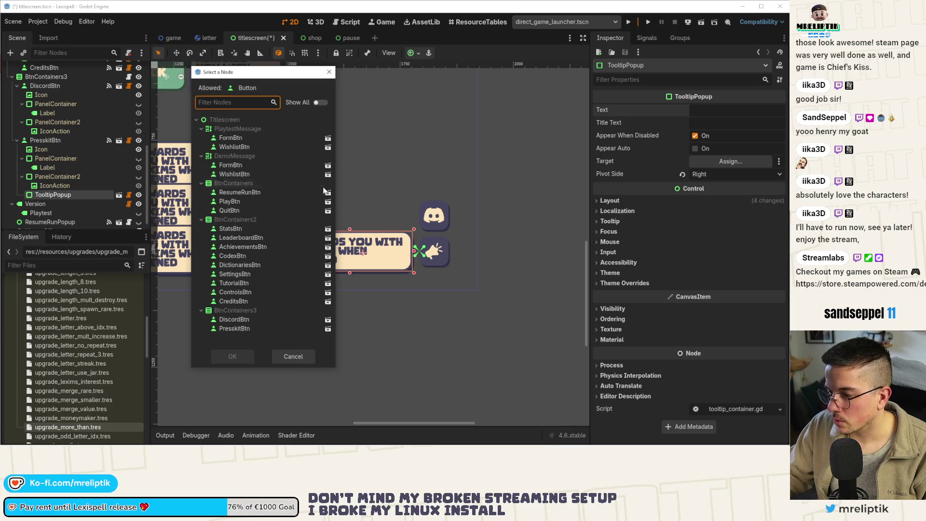
double_click(239, 329)
click(696, 149)
key(ctrl+s)
click(715, 110)
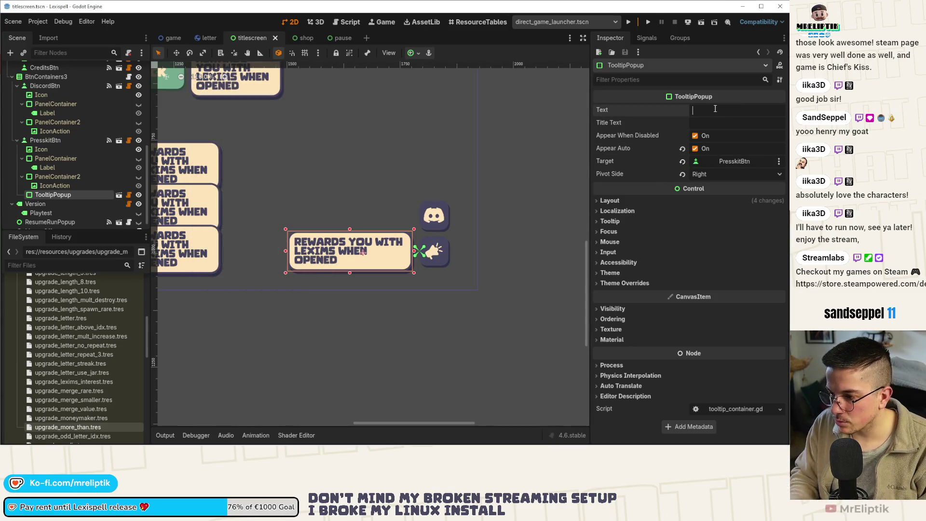
key(ctrl+s)
click(295, 38)
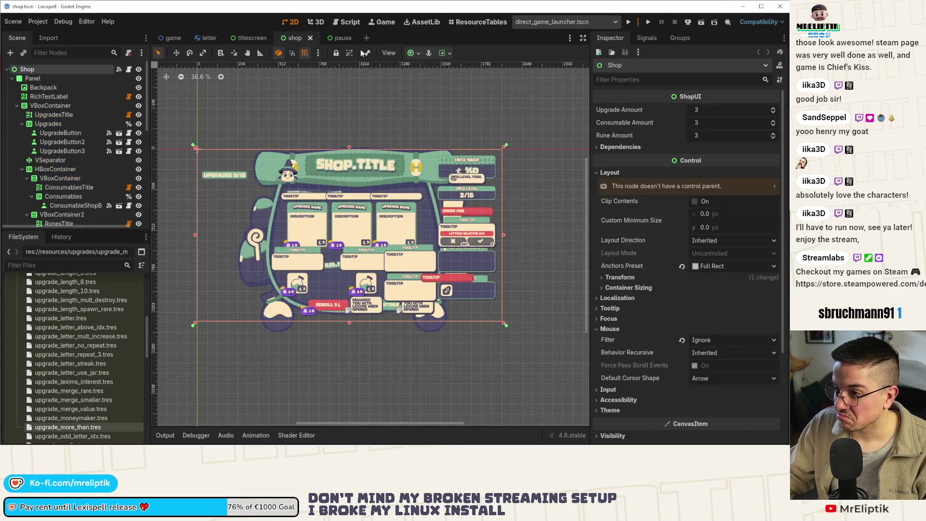
Enter PRESSKIT.BTN_TOOLTIP as the Text of the title screen's press kit tooltip
click(336, 38)
click(757, 108)
click(295, 38)
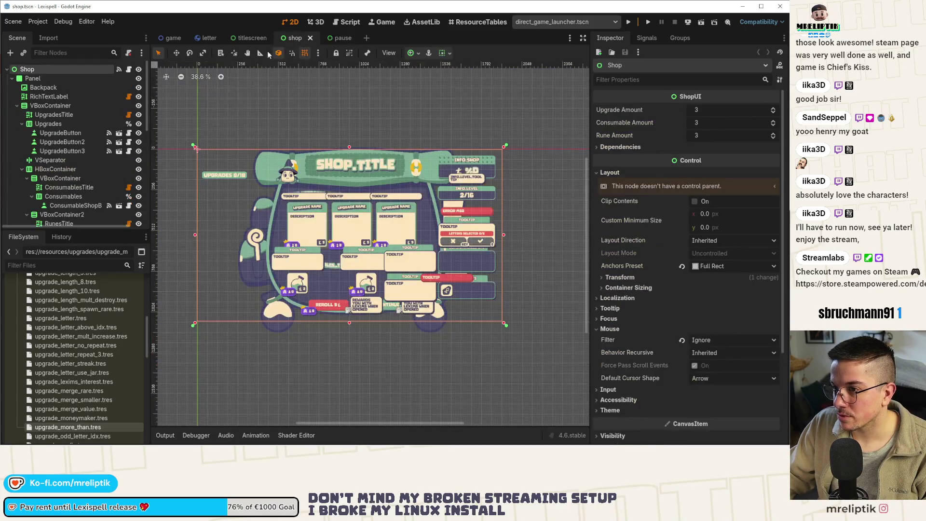
click(256, 39)
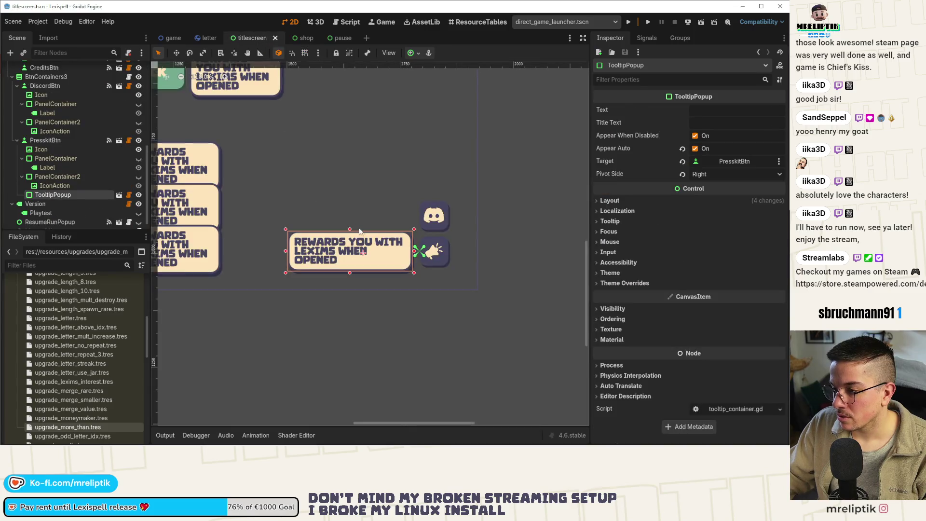
click(713, 105)
text(PRESSKIT.BTN_TOOLTIP)
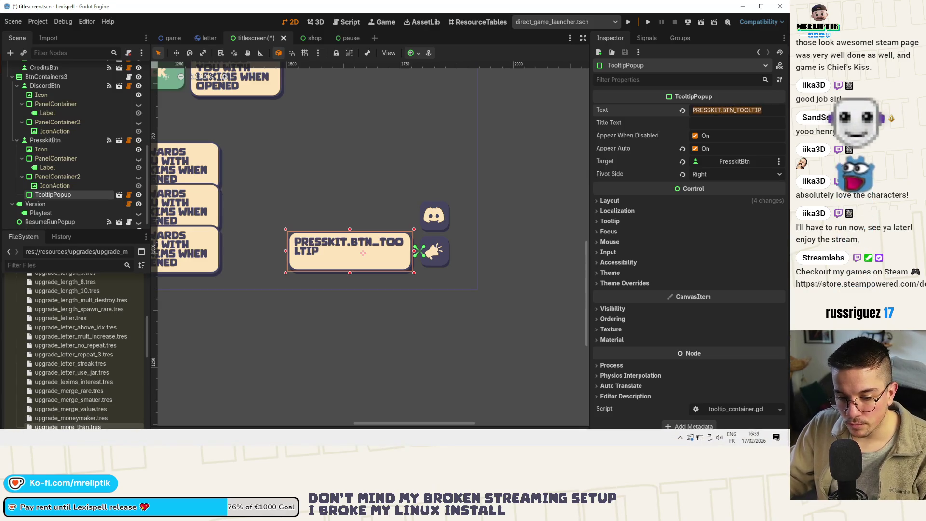
key(alt+Tab)
scroll(149, 272, up, 5)
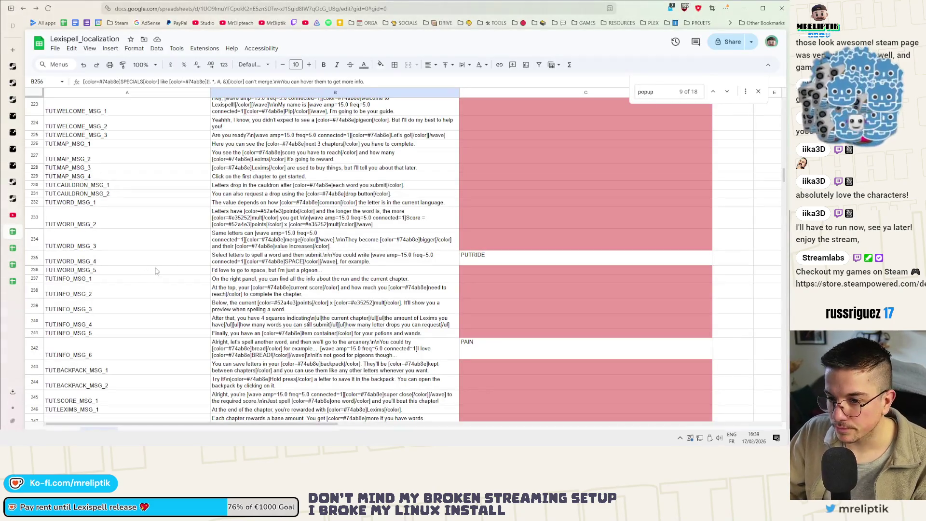
Search the localization sheet for 'tooltip' to find the existing tooltip keys
click(317, 288)
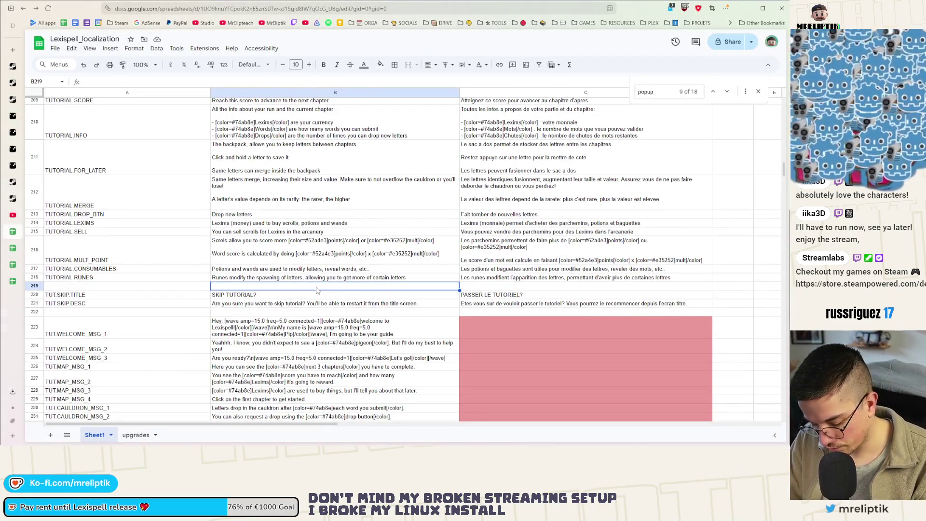
key(ctrl+f)
text(tooltip)
scroll(712, 113, down, 4)
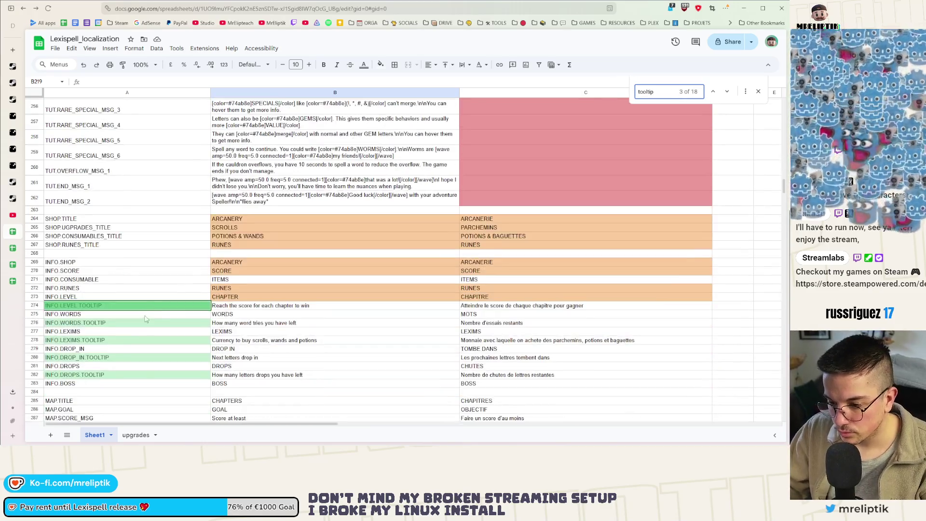
click(714, 92)
scroll(256, 230, up, 5)
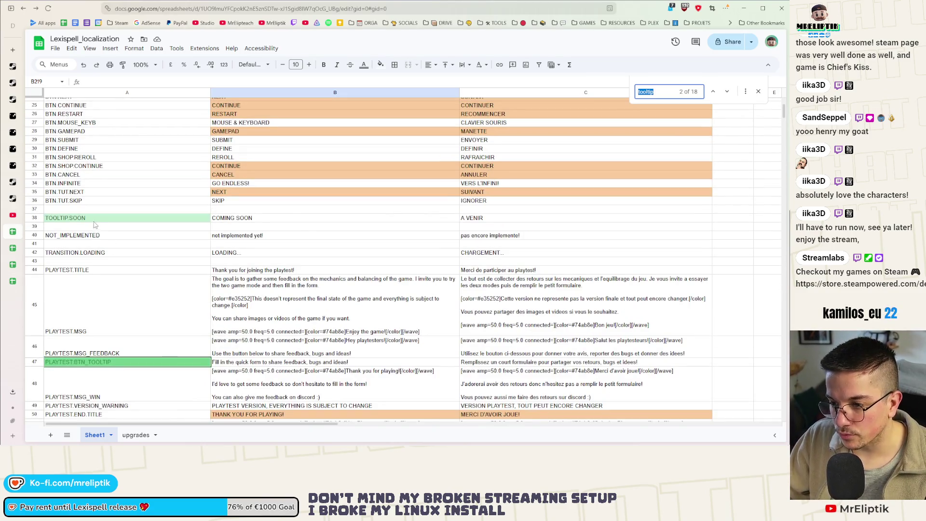
Insert rows above NOT_IMPLEMENTED and enter the key PRESSKIT.BTN_TOOLTIP in A40
right_click(94, 225)
click(111, 187)
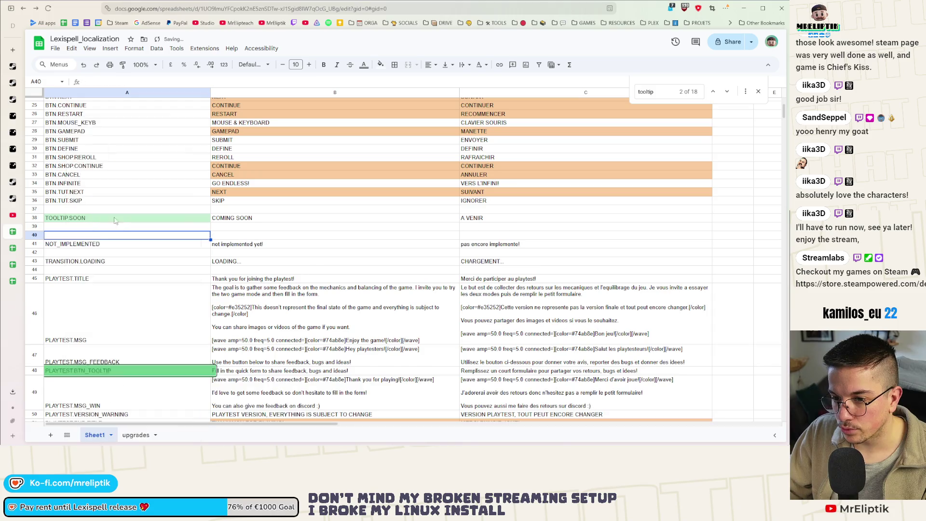
right_click(74, 233)
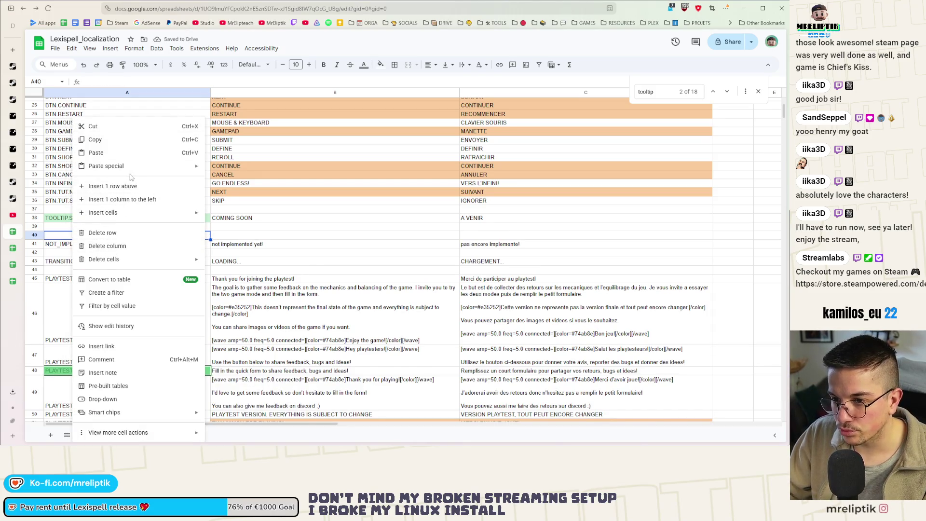
click(125, 195)
text(PRESSKIT.BTN_TOOLTIP)
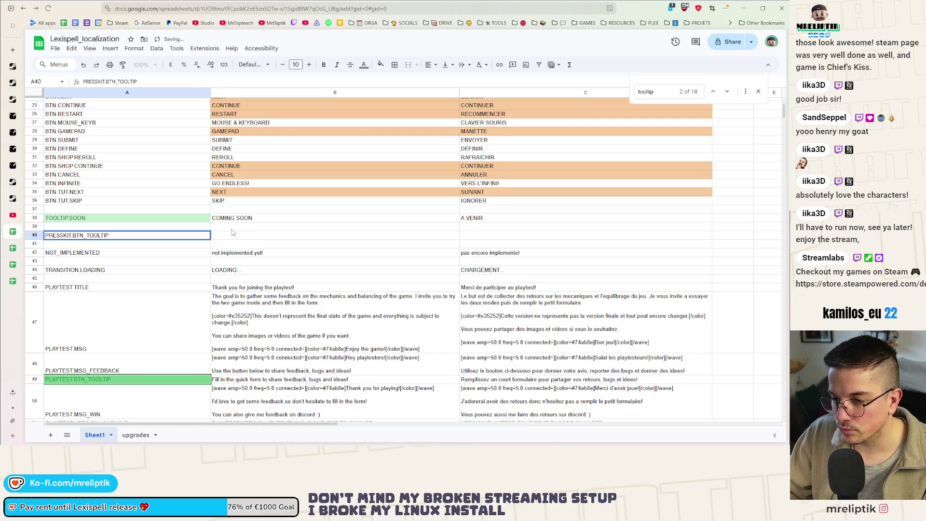
click(232, 233)
Fill in 'GET THE PRESSKIT!' in English and 'ACCEDER AU KIT DE PRESSE!' in French
double_click(229, 235)
text(GET THE PRESSKIT!)
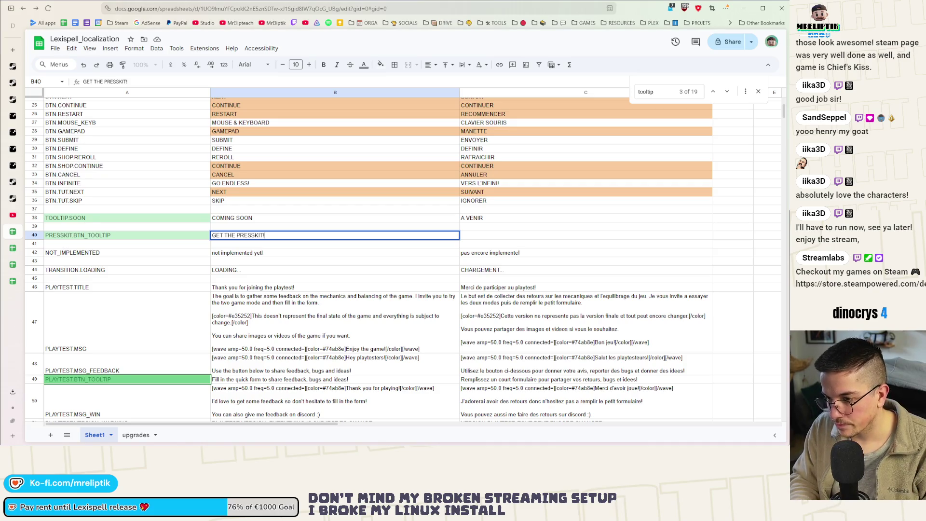
click(472, 239)
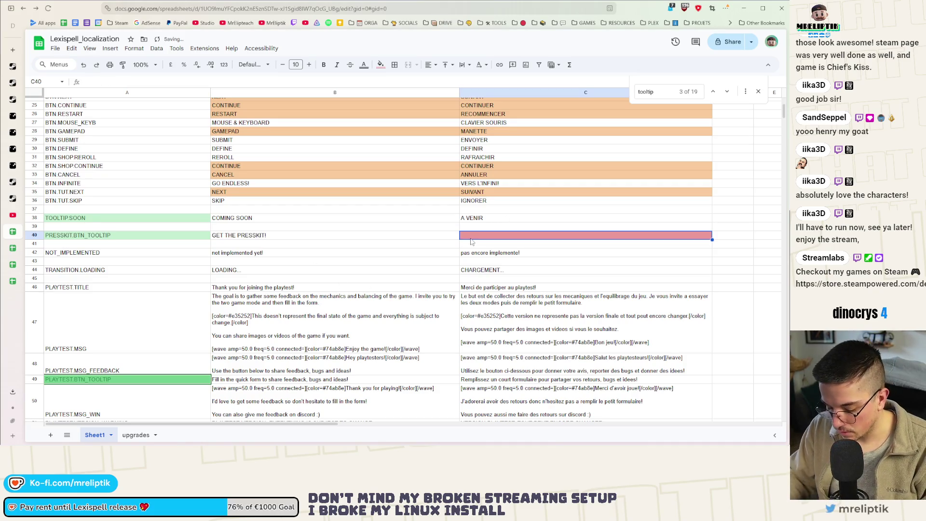
text(ACCEDER AU K)
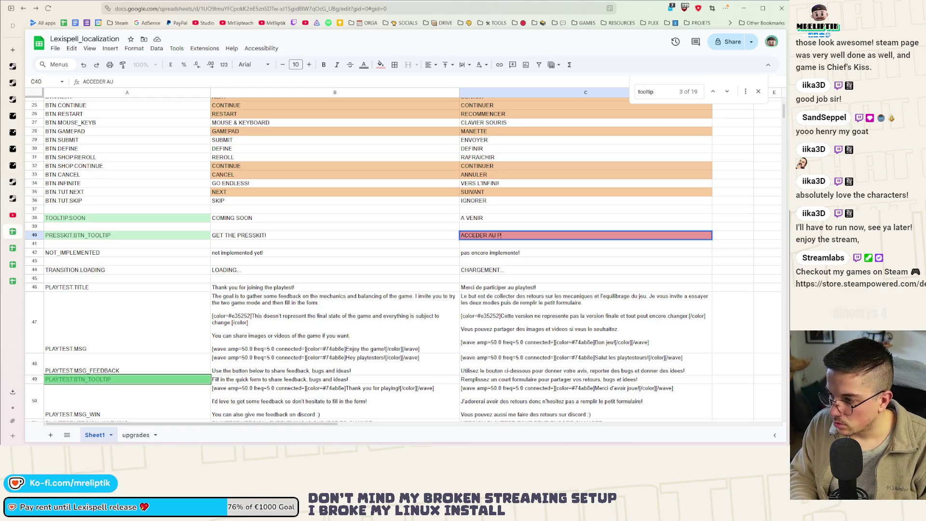
text(SE)
key(Return)
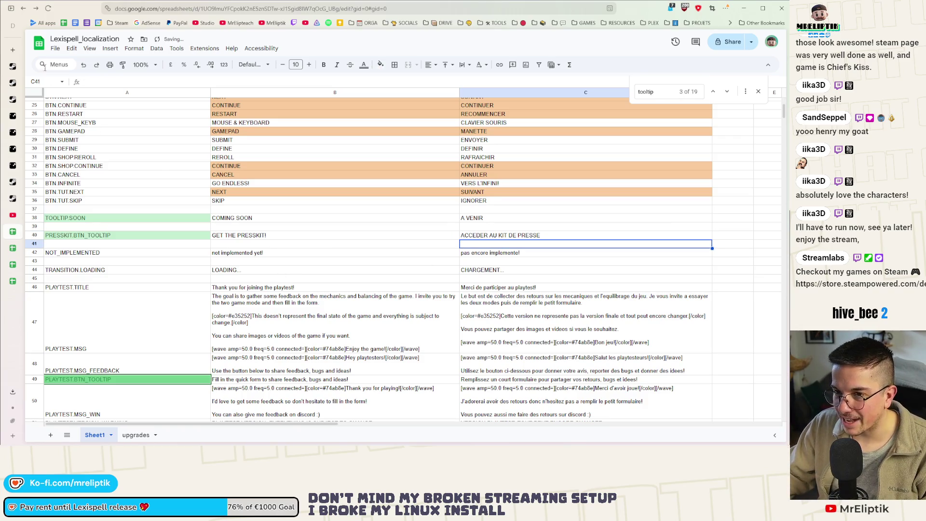
double_click(556, 237)
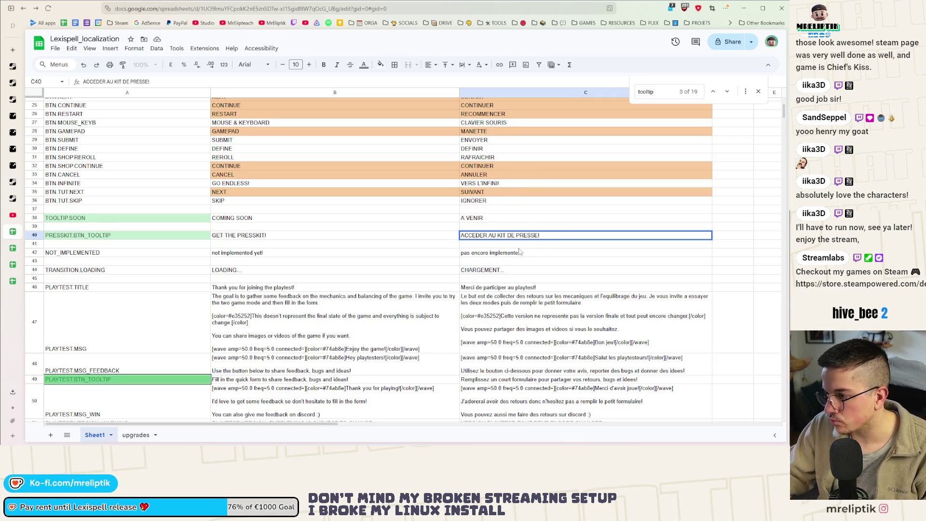
text(!)
key(Return)
Download the localization sheet as an export file and return to Godot
click(55, 49)
mouse_move(77, 149)
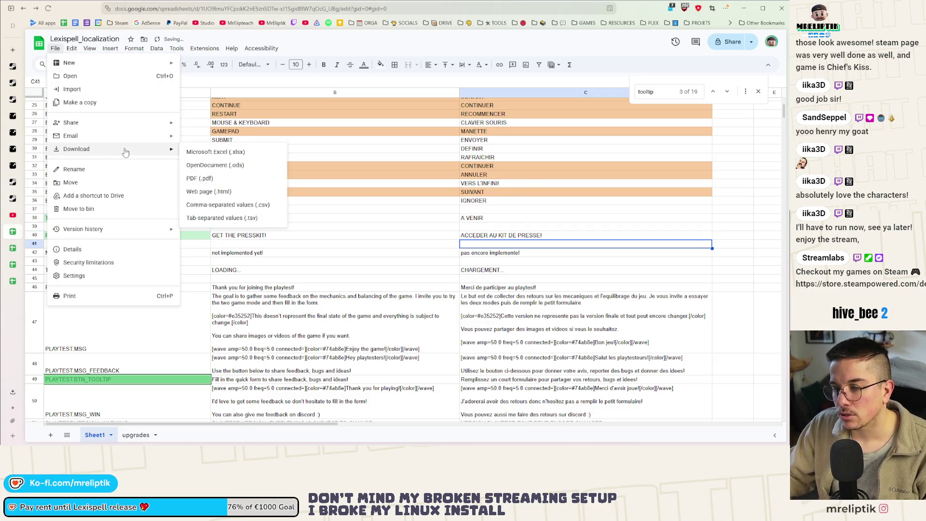
click(212, 201)
click(744, 8)
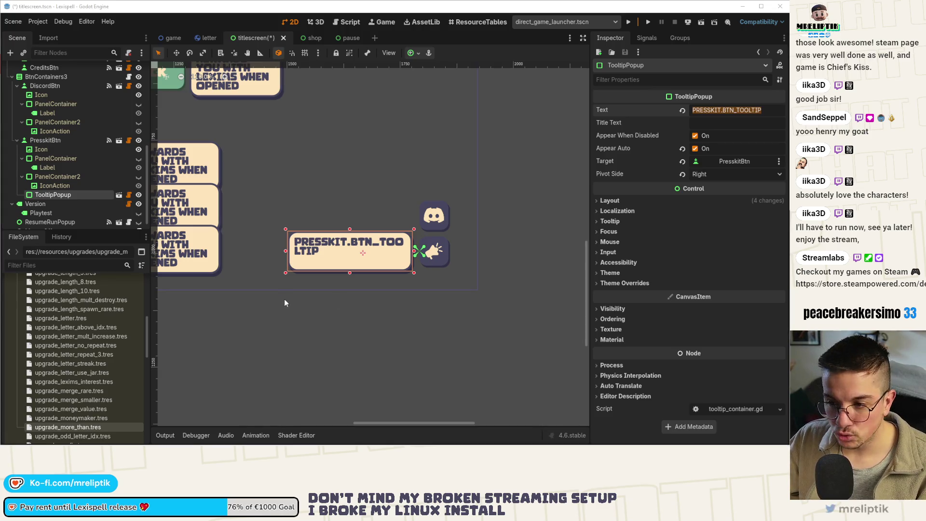
Save and run the title screen scene to check the press kit tooltip in game
scroll(270, 314, down, 4)
key(ctrl+s)
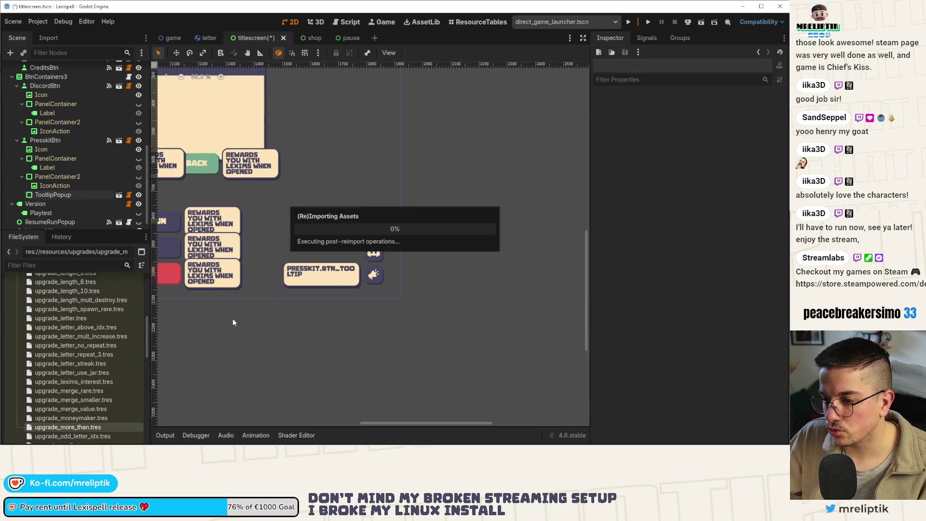
scroll(307, 236, down, 5)
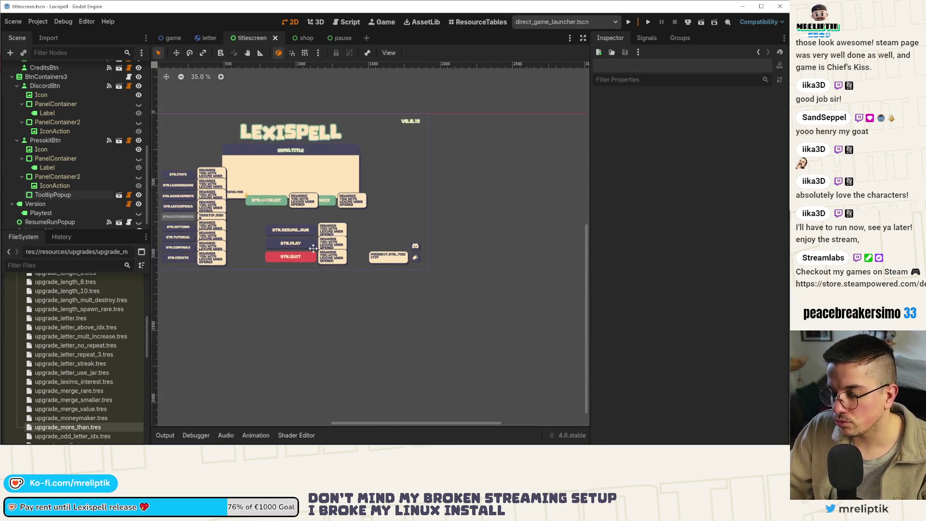
click(648, 21)
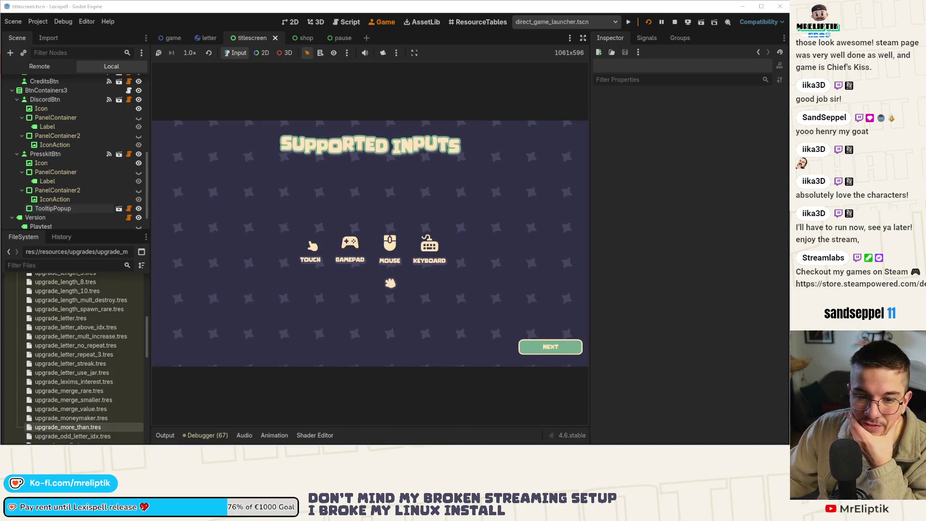
click(536, 352)
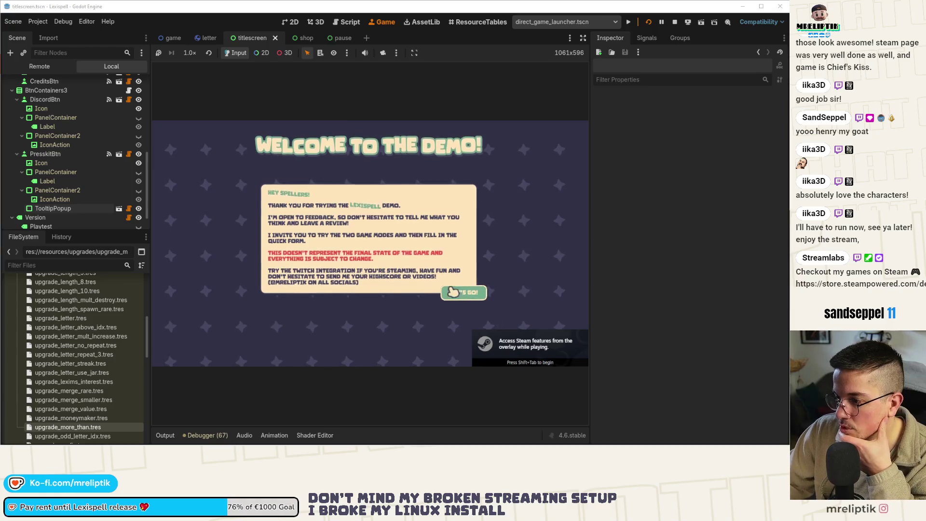
click(454, 292)
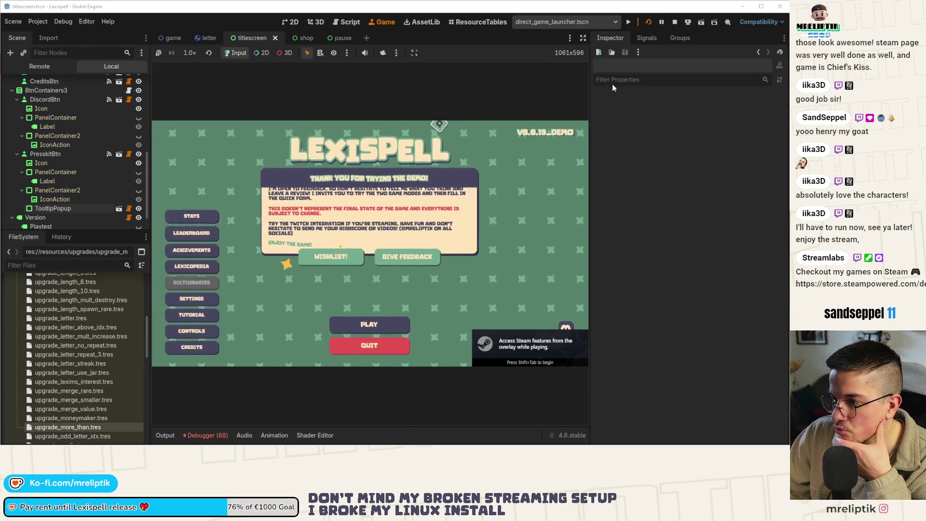
key(ctrl+shift+F11)
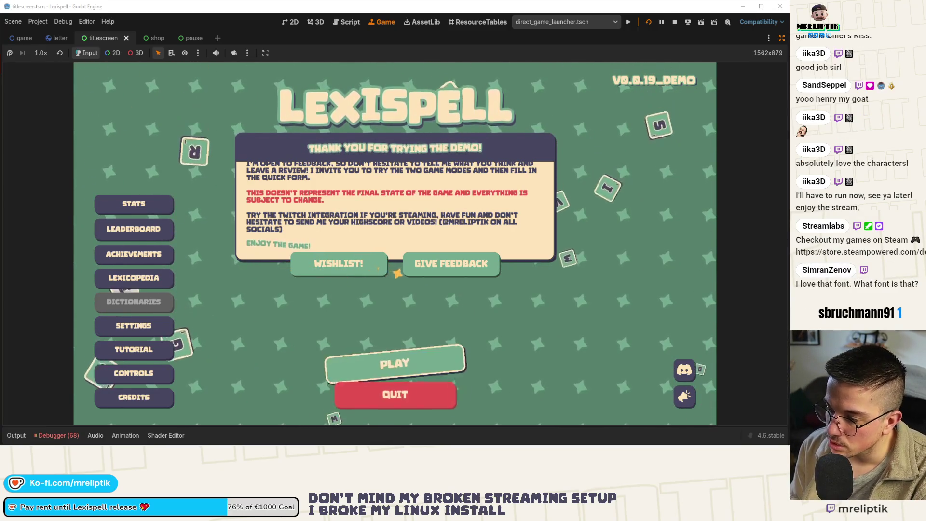
key(Down)
key(Up)
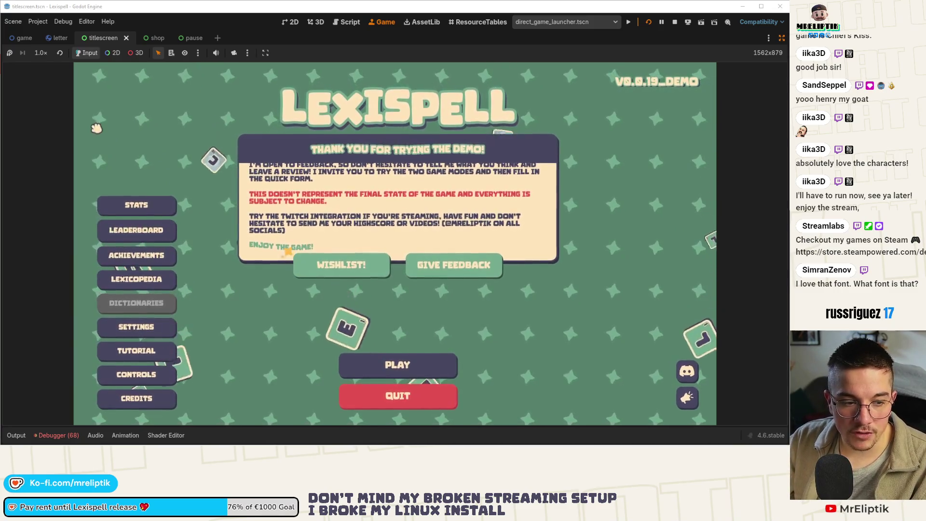
Lower the tooltip box's top edge to shorten it, save, and recheck the running game
click(290, 21)
scroll(282, 300, up, 4)
click(283, 301)
scroll(298, 301, up, 5)
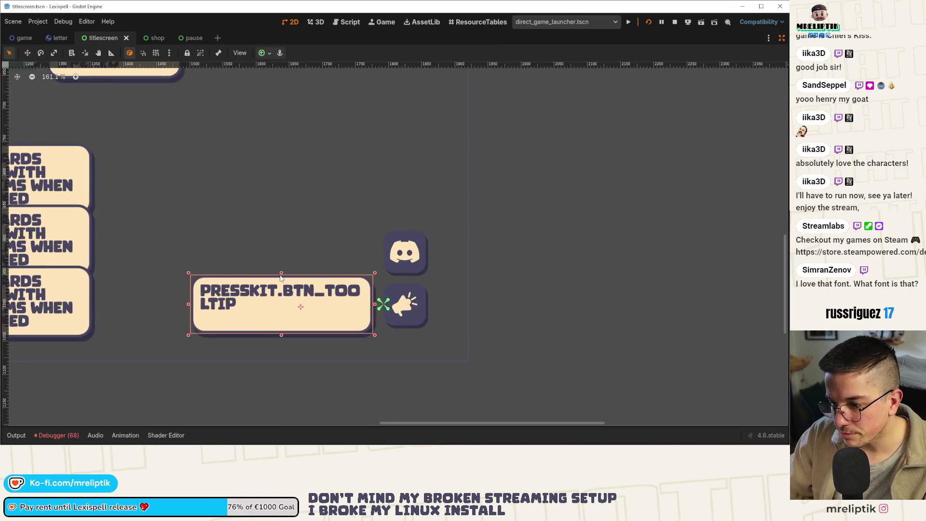
drag(283, 274, 283, 285)
key(ctrl+s)
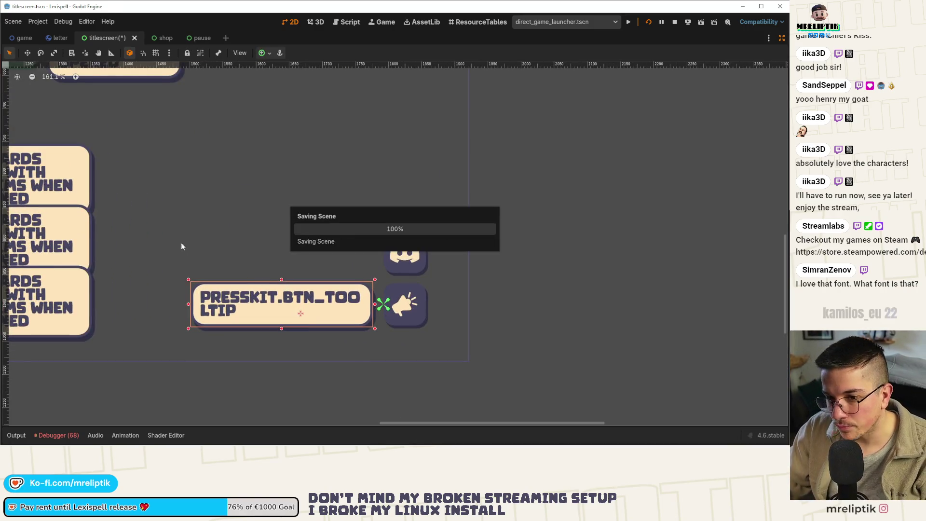
click(385, 22)
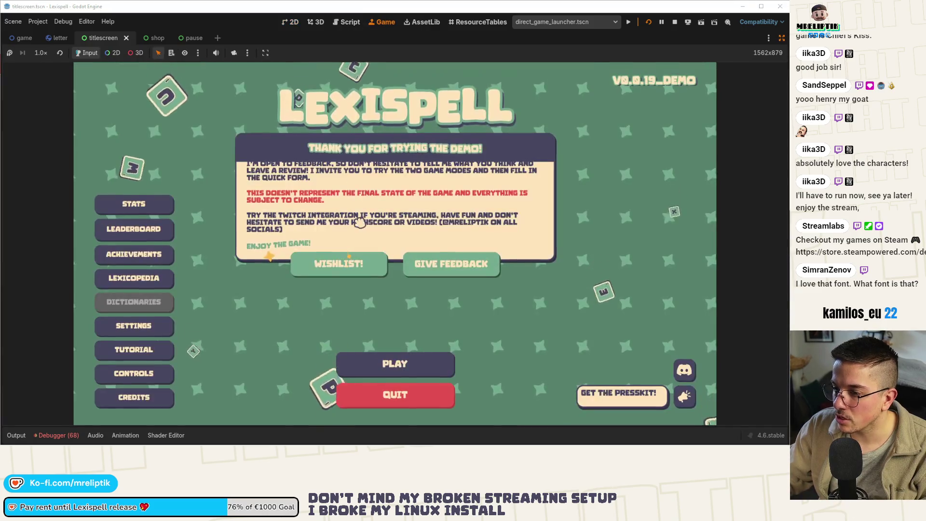
click(295, 22)
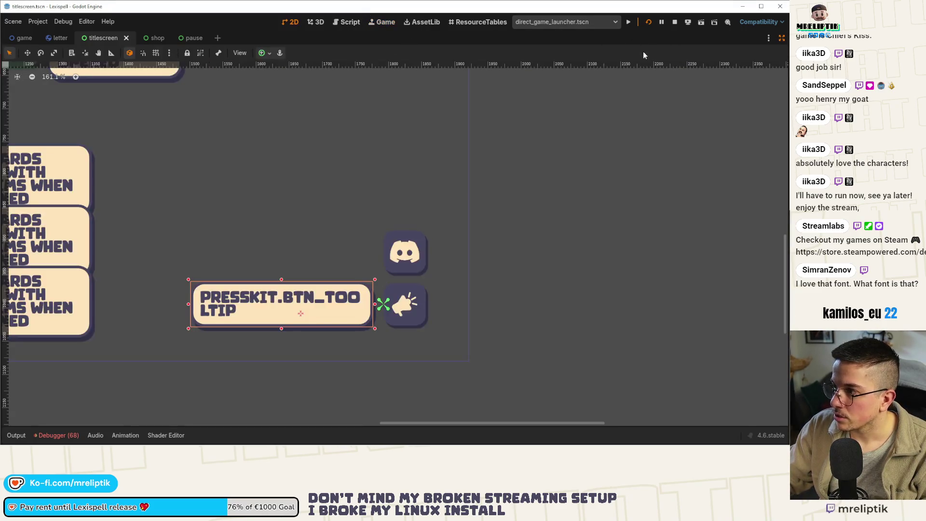
Restore the editor panels, undo an accidental tooltip duplicate, and select PresskitBtn
click(782, 37)
scroll(365, 231, down, 4)
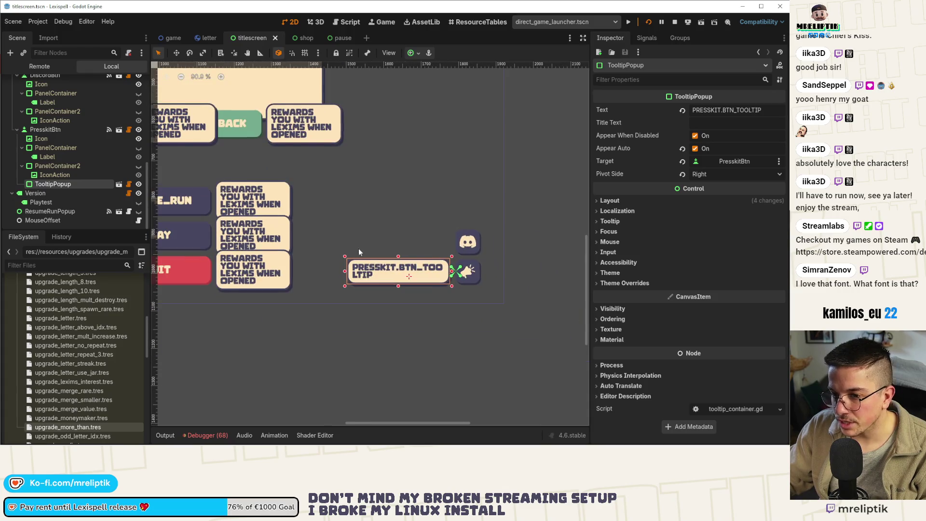
drag(84, 187, 72, 152)
key(ctrl+z)
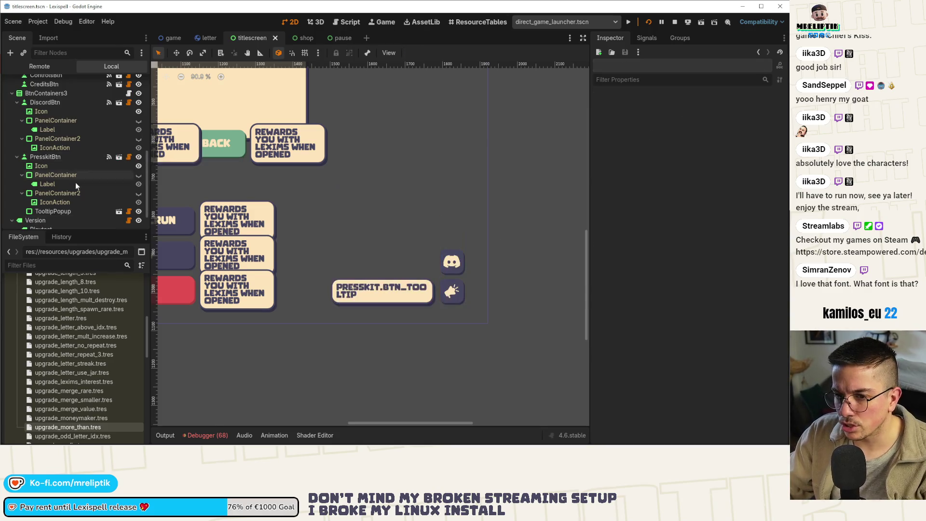
click(45, 157)
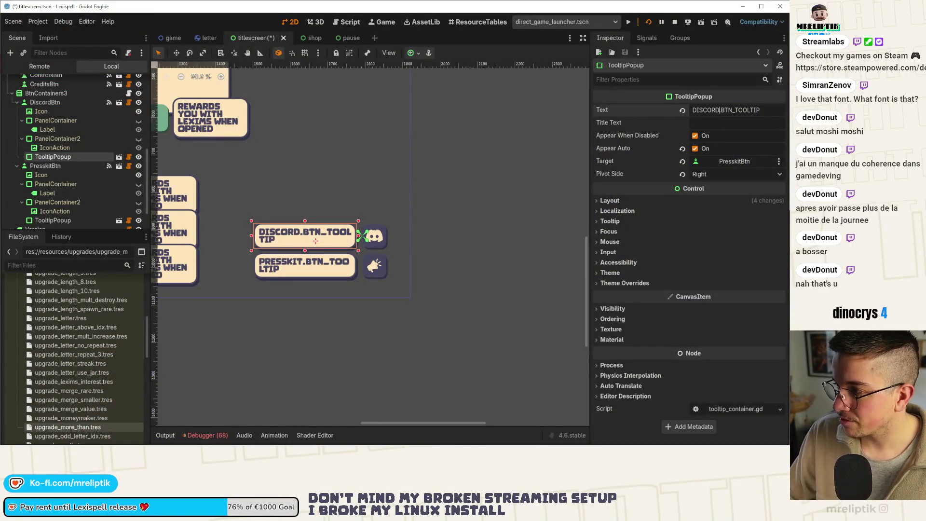
Copy the DISCORD.BTN_TOOLTIP text and switch away from Godot
click(753, 110)
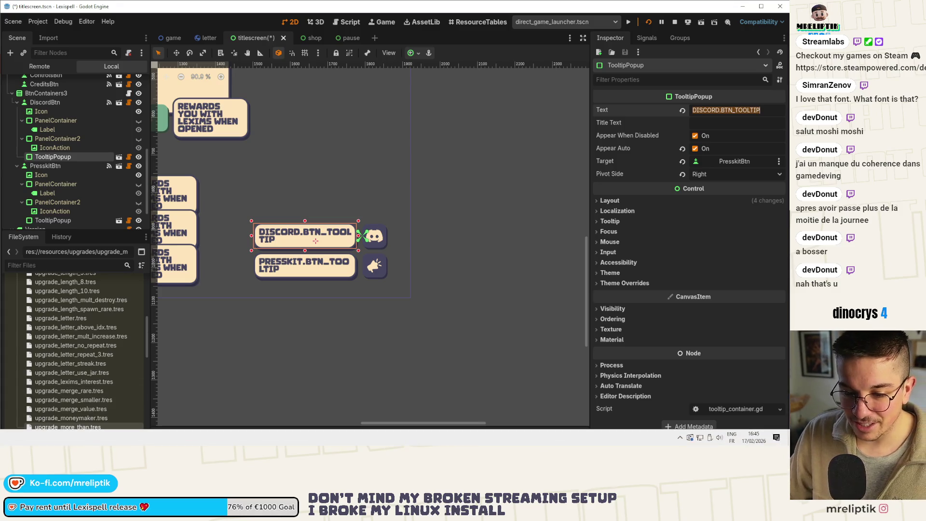
key(alt+Tab)
key(alt+Tab)
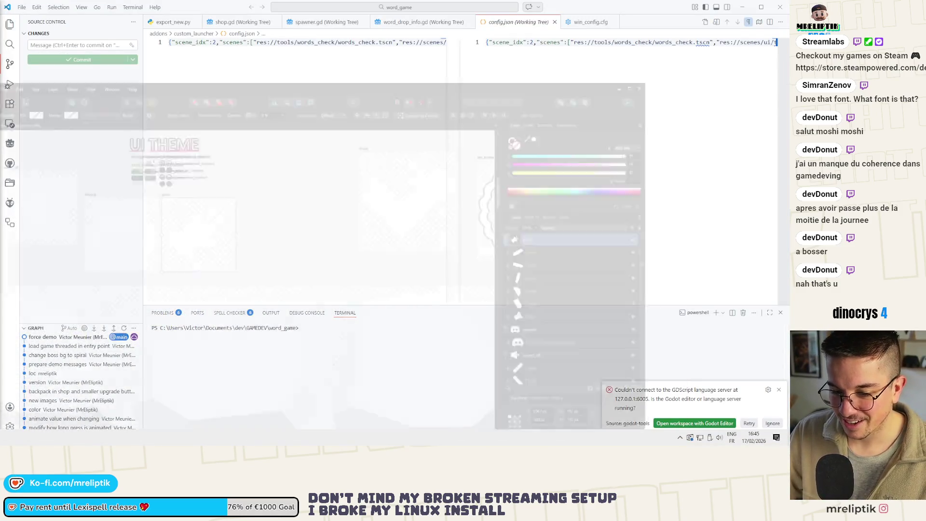
key(alt+Tab)
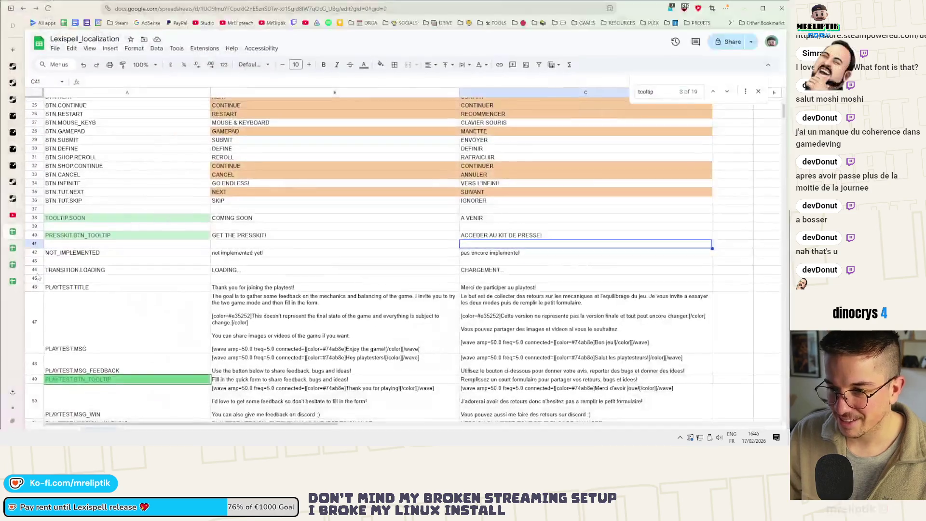
Insert row 41 and paste the key DISCORD.BTN_TOOLTIP into A41
right_click(75, 239)
click(77, 244)
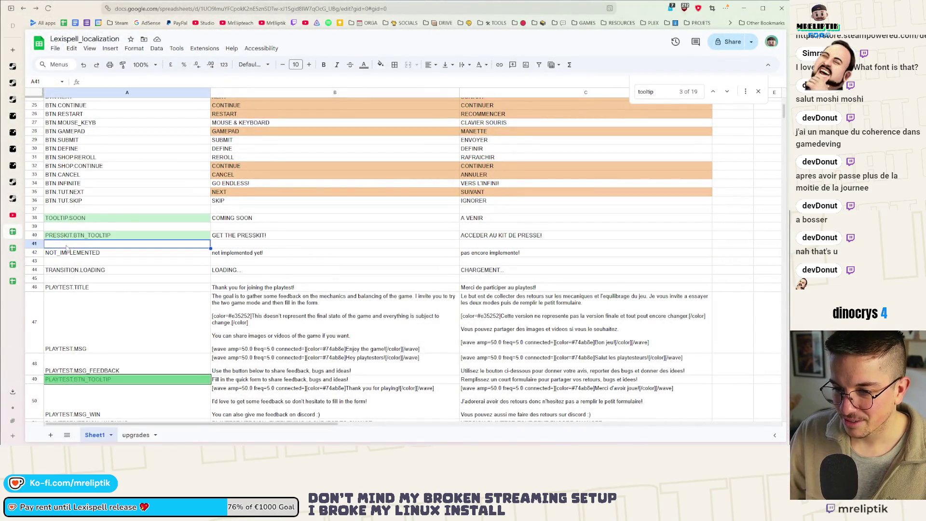
right_click(79, 243)
click(115, 199)
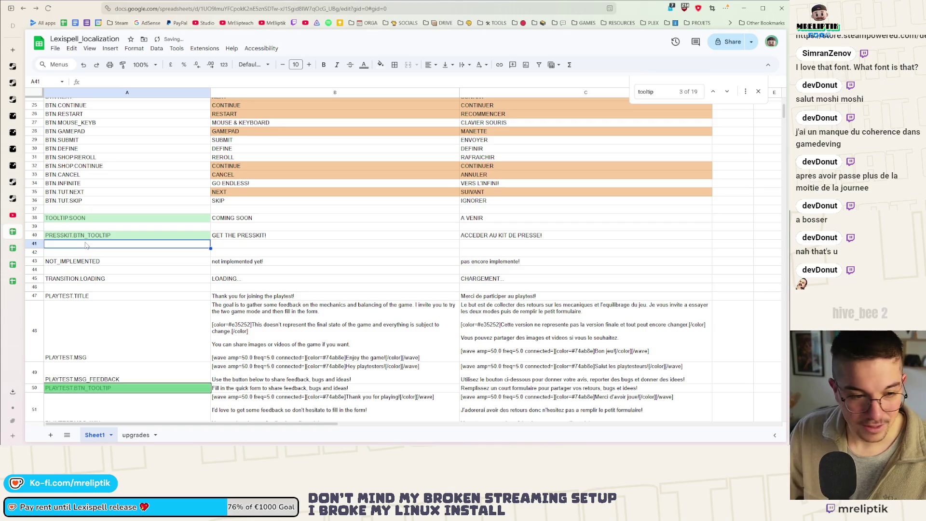
text(DISCORD.BTN_TOOLTIP)
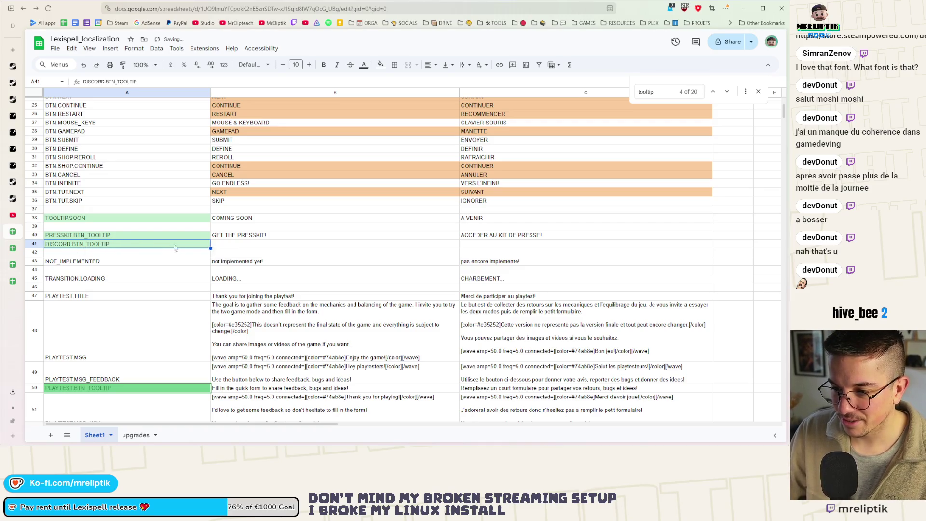
Enter 'JOIN THE DISCORD!' in English and 'REJOIGNEZ LE DISCORD!' in French
click(223, 246)
text(JOIN THE DISCORD!)
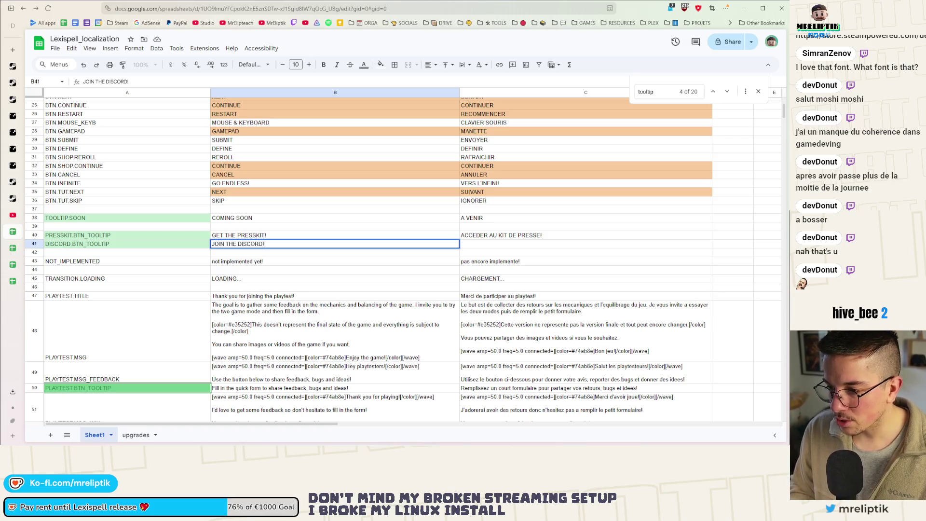
key(ctrl+a)
click(493, 247)
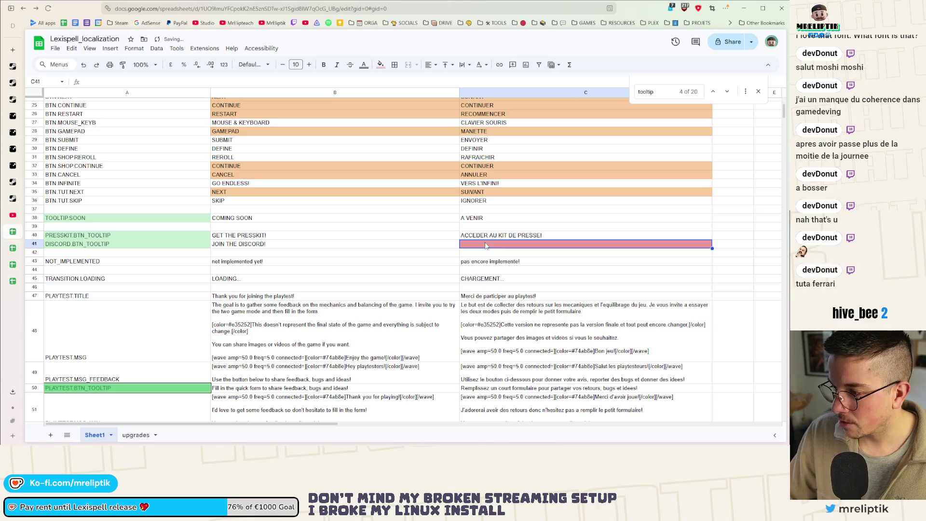
text(REJOIGNEZ LE DISCORD!)
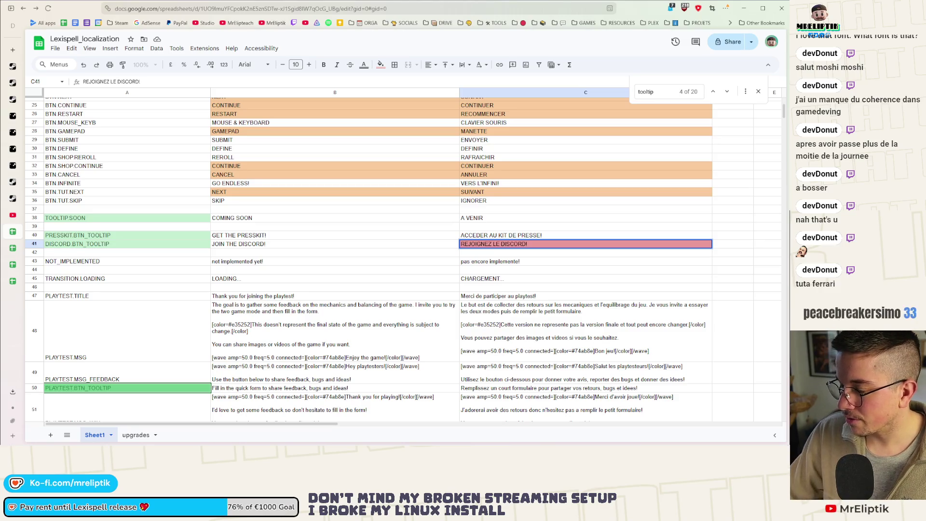
Shorten the French press kit text in C40 to 'KIT DE PRESSE!'
double_click(487, 235)
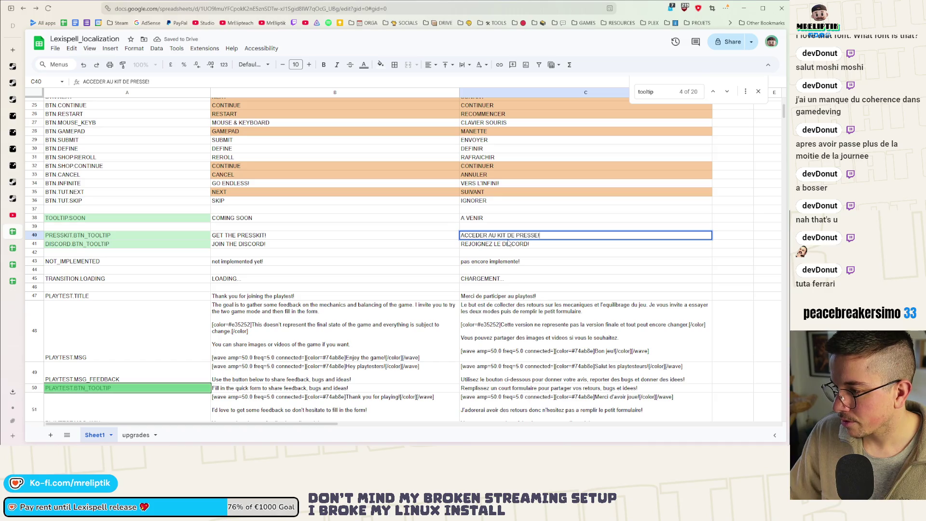
drag(498, 235, 425, 240)
key(BackSpace)
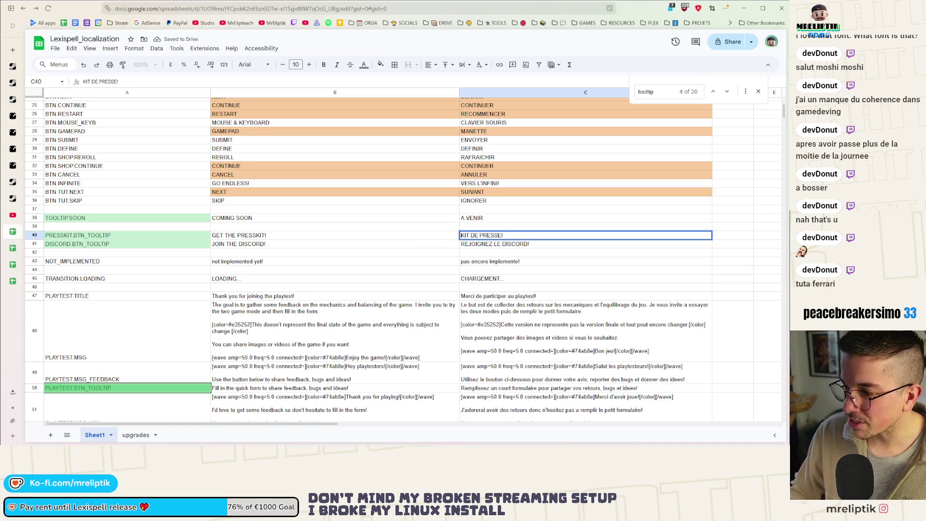
click(392, 251)
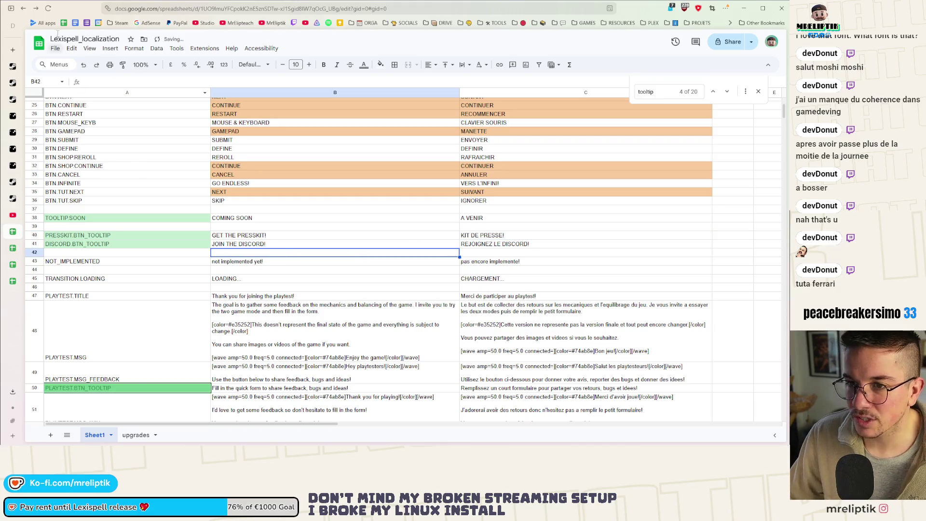
Download the localization sheet as a CSV file
click(56, 48)
mouse_move(97, 149)
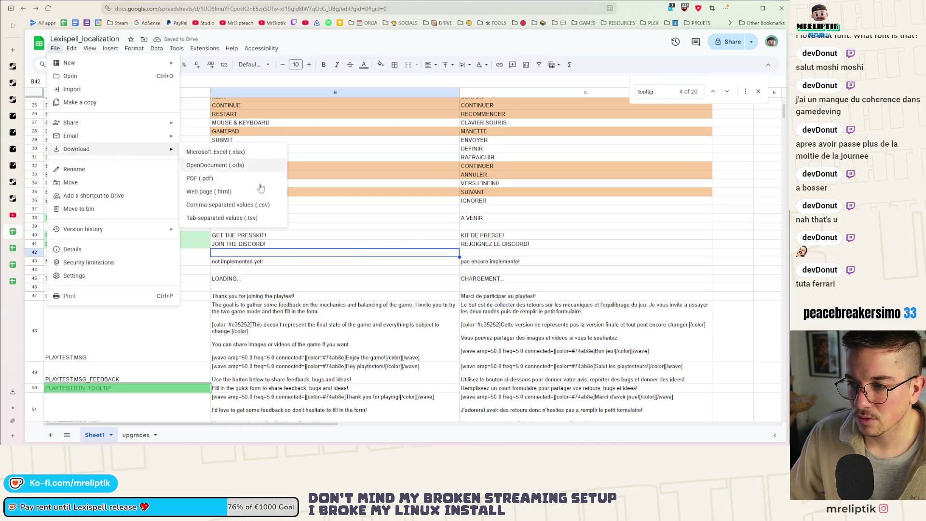
click(236, 205)
key(alt+Tab)
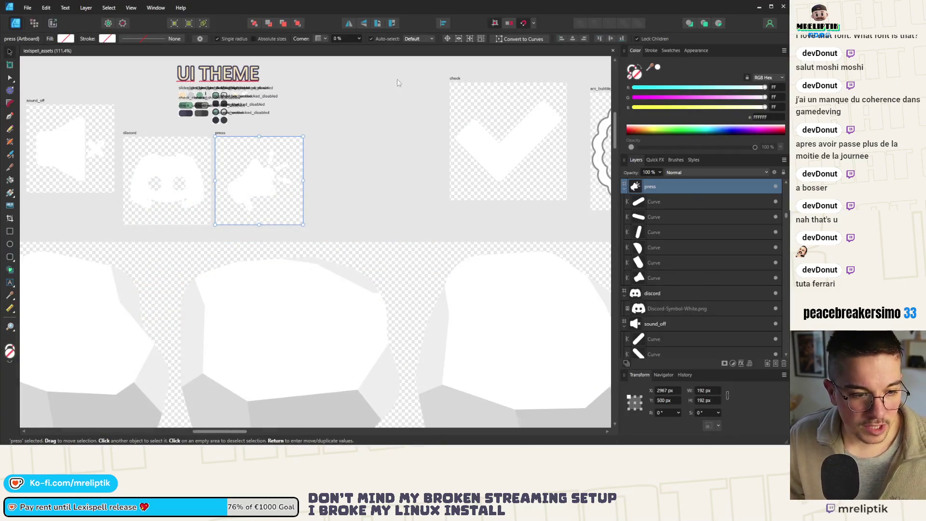
Deselect the press icon artboard in Affinity Designer and go back to Godot
mouse_move(75, 445)
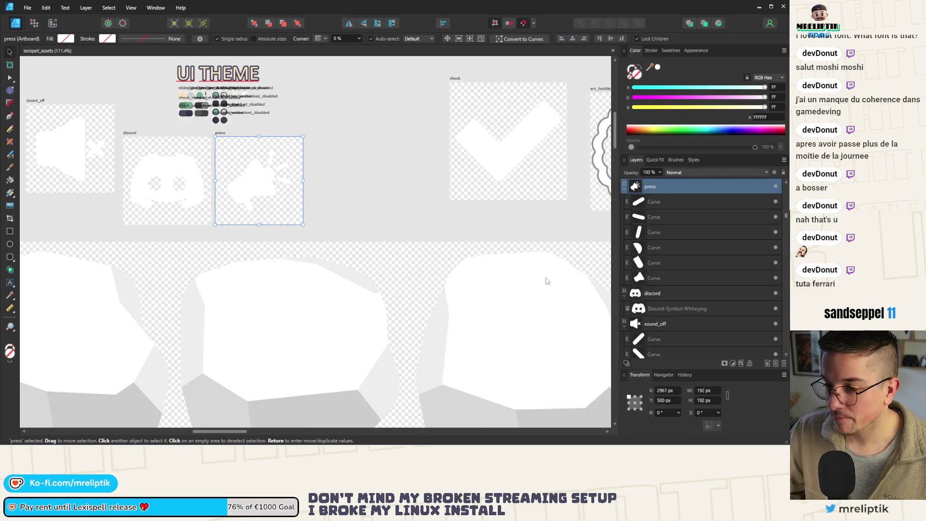
click(398, 190)
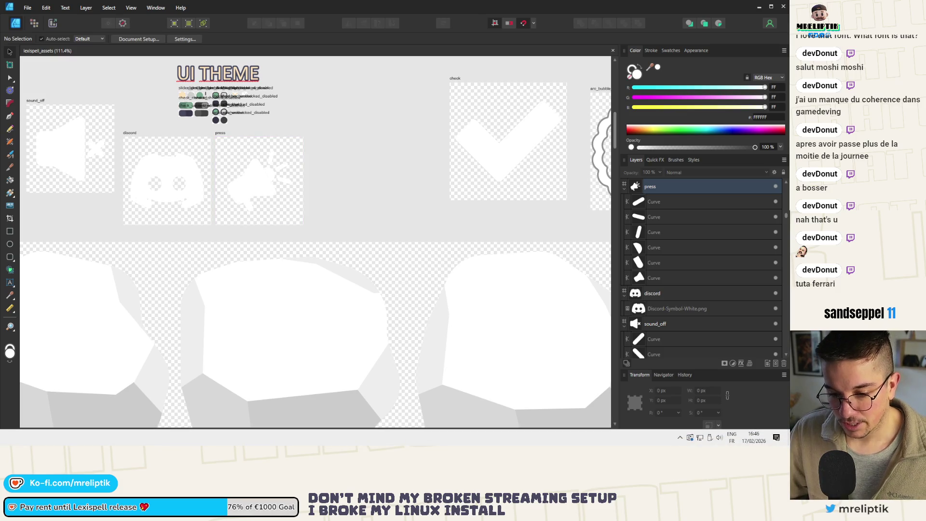
key(alt+Tab)
scroll(325, 213, down, 5)
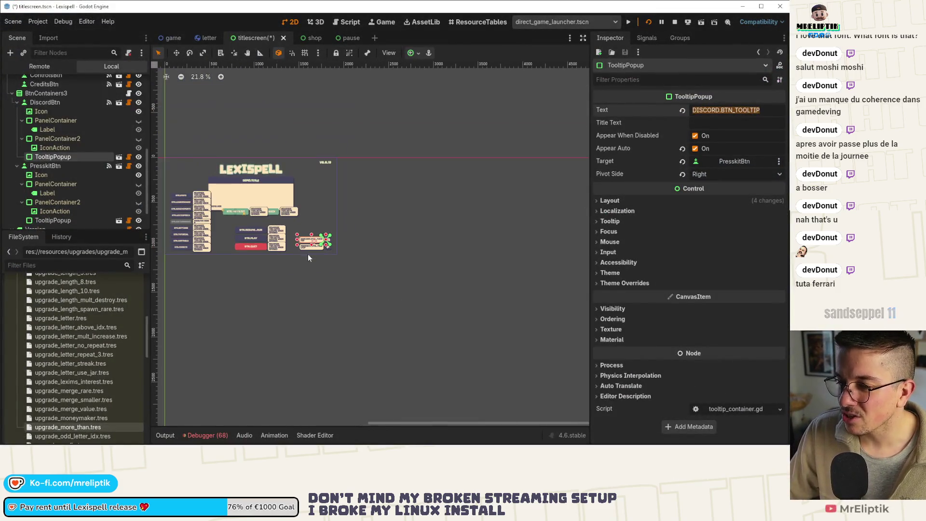
Stop the running game, collapse the button groups, and expand BtnContainers2
scroll(279, 259, up, 5)
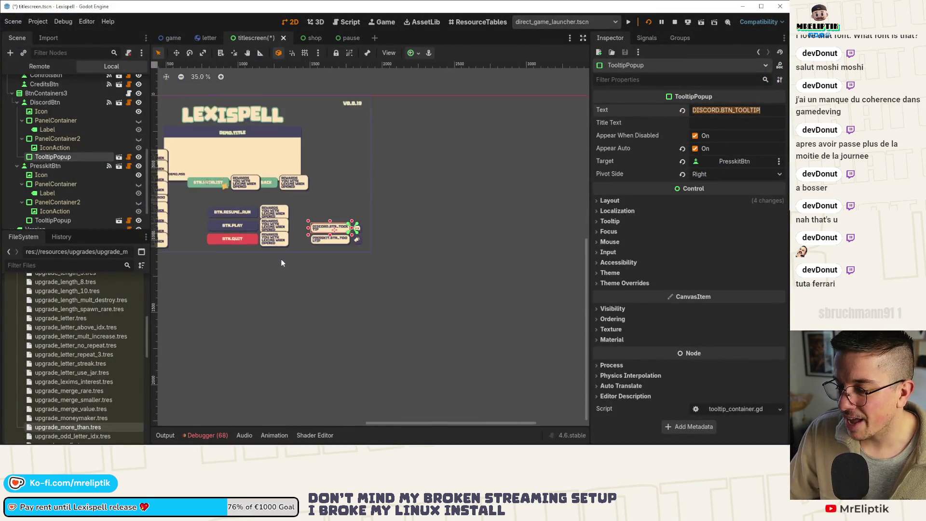
click(674, 22)
scroll(439, 207, down, 1)
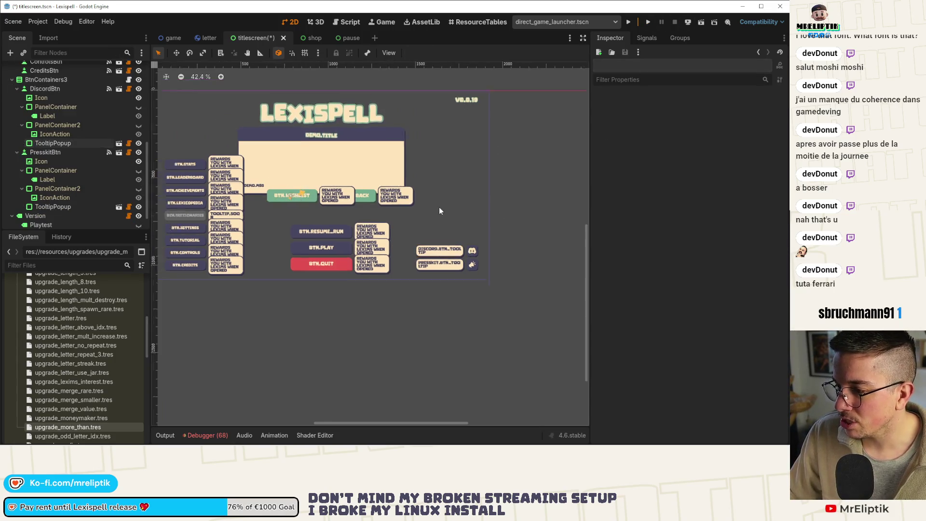
scroll(208, 280, up, 1)
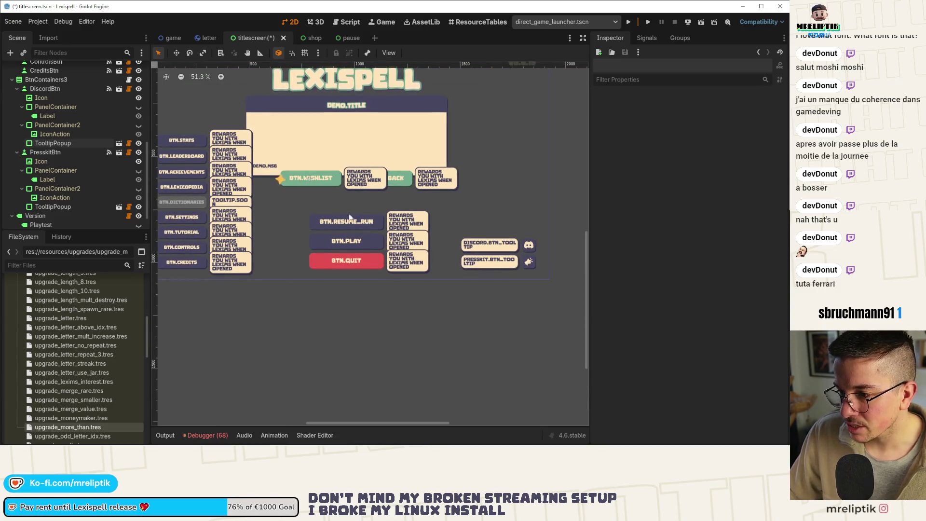
drag(274, 264, 317, 270)
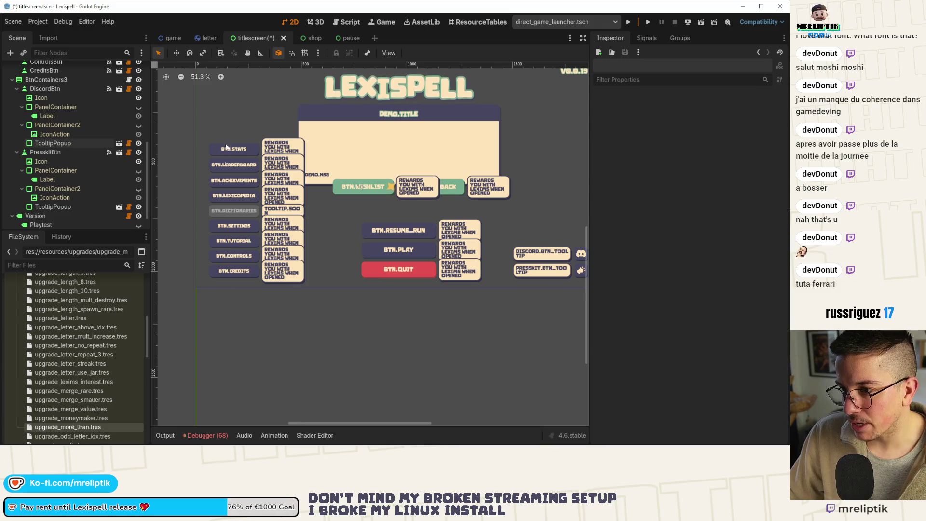
click(13, 80)
click(12, 115)
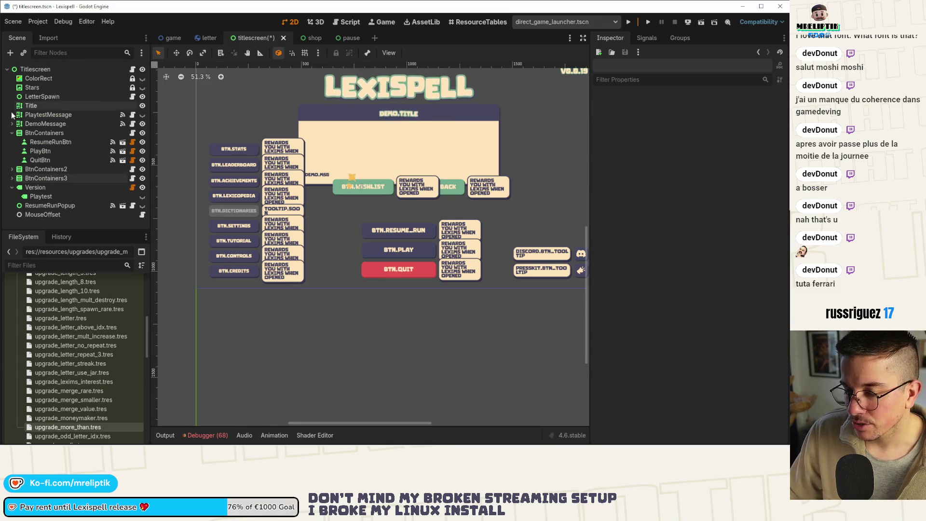
click(12, 170)
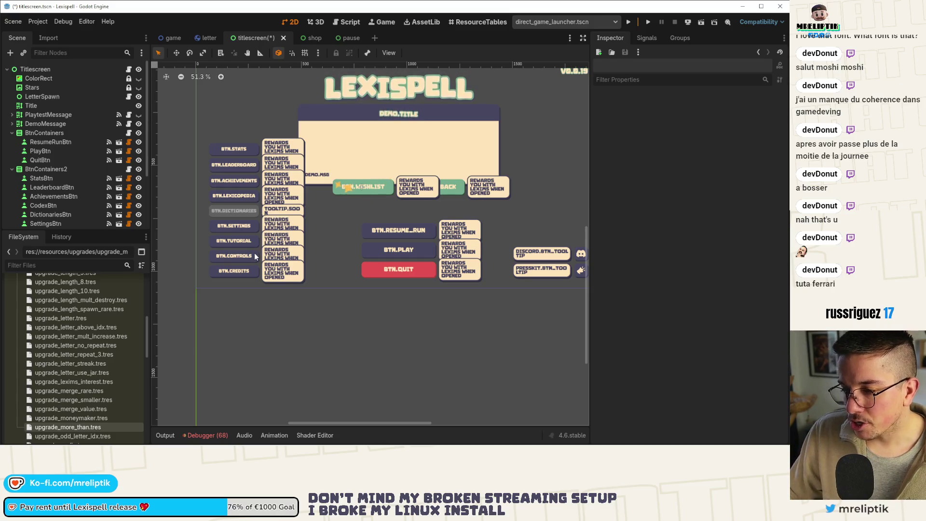
Remove LeaderboardBtn from the left button column and save the title screen
drag(335, 247, 284, 248)
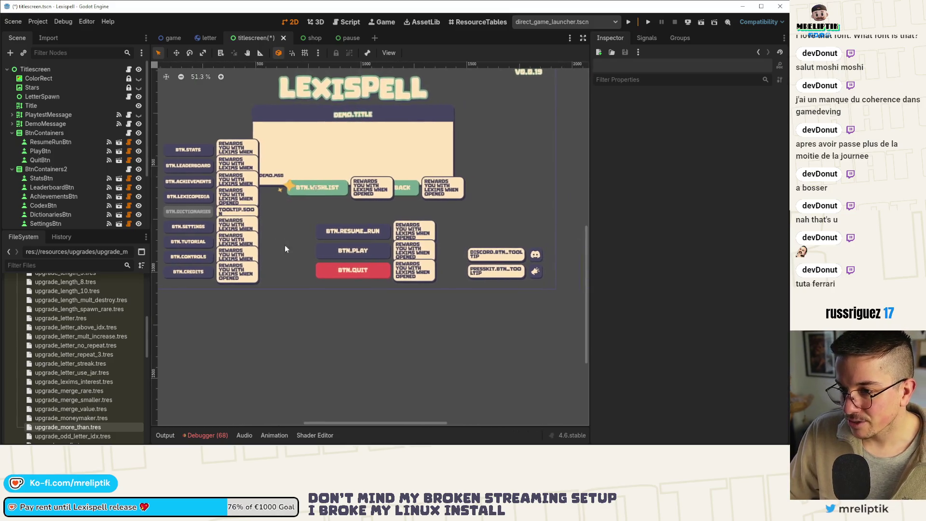
click(188, 182)
drag(189, 181, 250, 219)
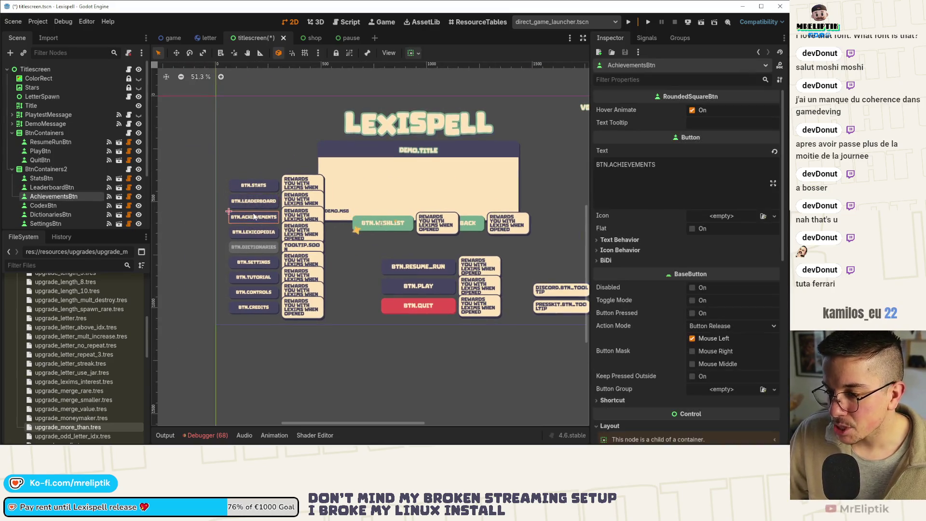
click(254, 203)
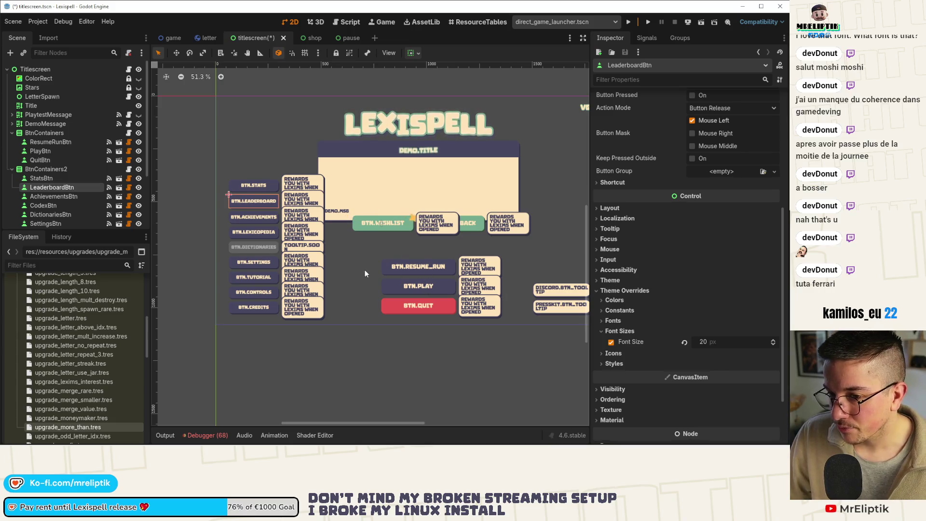
click(55, 187)
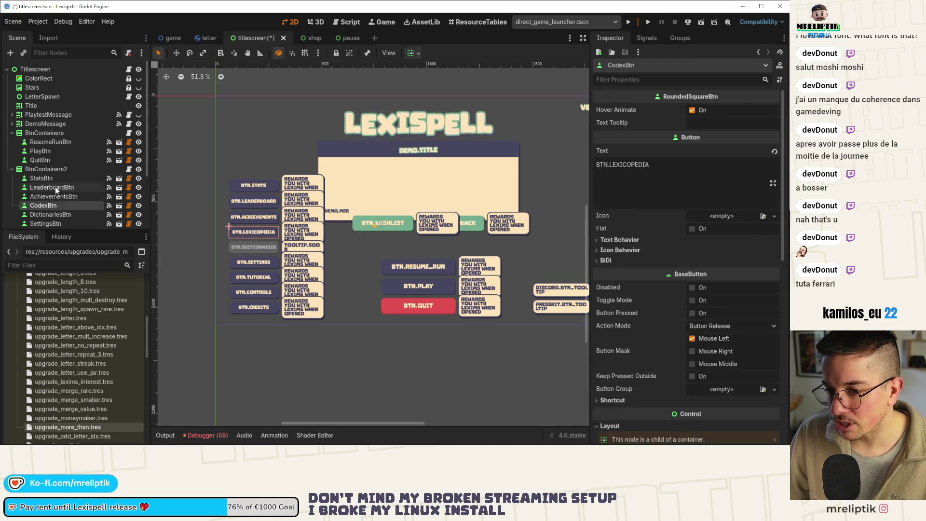
key(Delete)
key(ctrl+s)
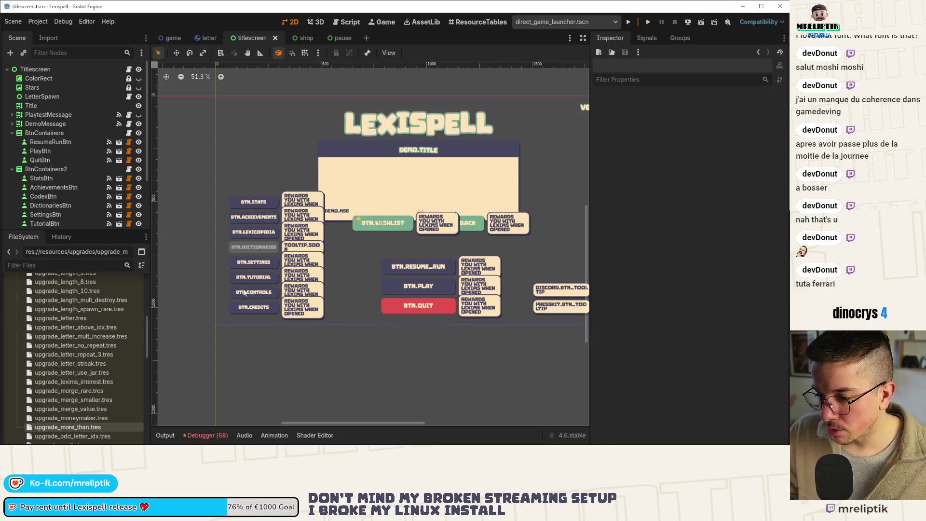
click(63, 169)
Paste LeaderboardBtn into BtnContainers and move it above QuitBtn
key(f)
click(55, 133)
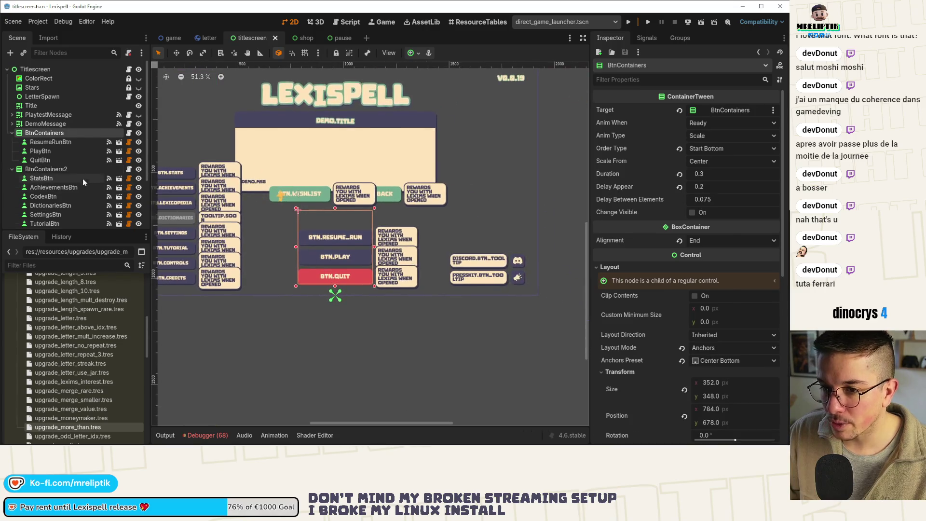
key(ctrl+v)
drag(48, 169, 50, 157)
Check the leaderboard button's font size theme override
scroll(624, 331, down, 5)
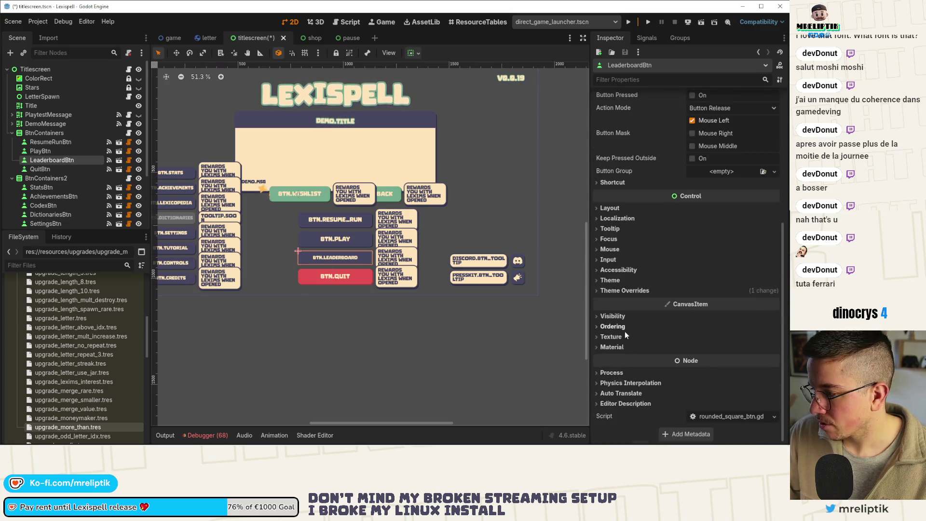
click(615, 281)
click(616, 316)
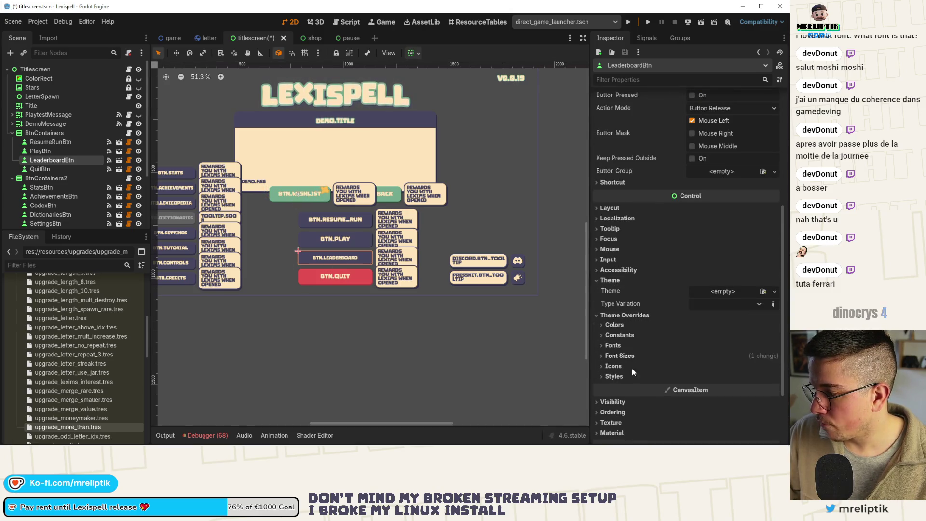
click(613, 346)
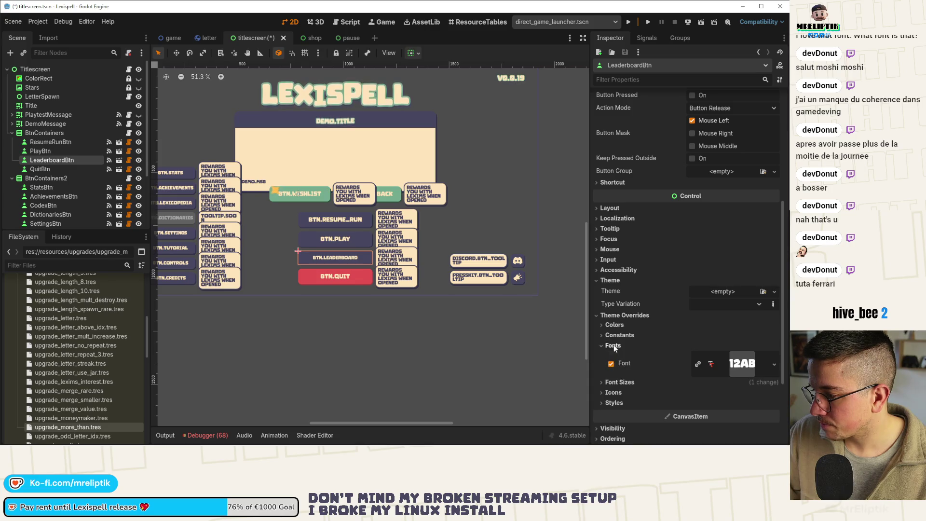
click(613, 346)
click(623, 356)
scroll(690, 369, up, 6)
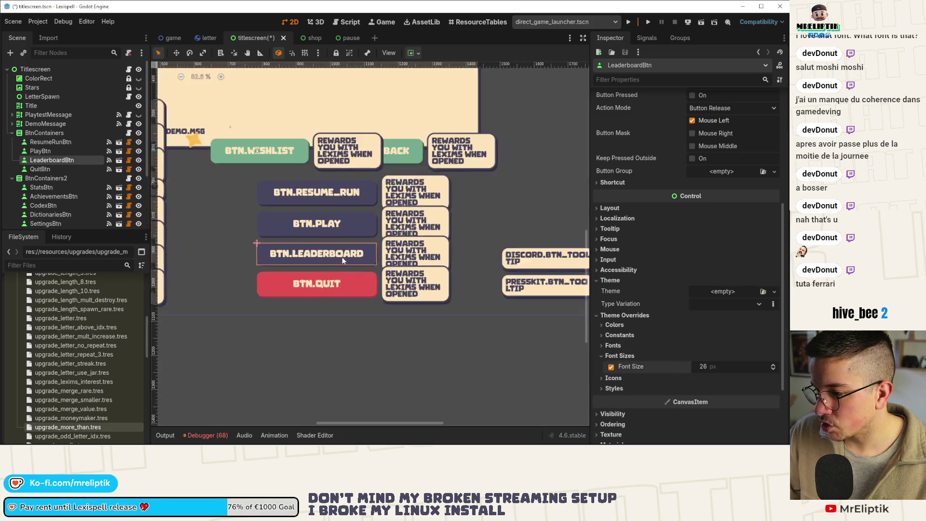
scroll(342, 256, up, 8)
Copy PlayBtn's 64×72 custom minimum size onto LeaderboardBtn
click(305, 216)
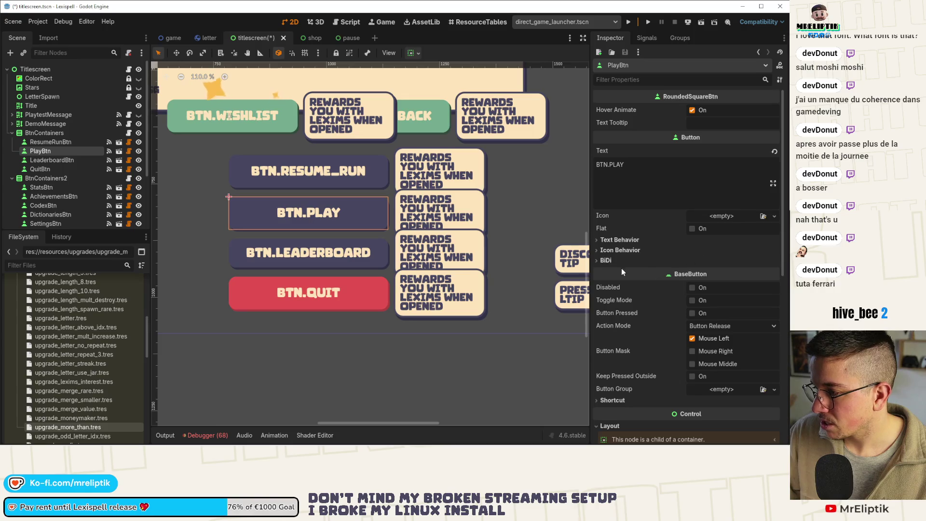
scroll(629, 235, down, 4)
right_click(625, 302)
click(657, 308)
click(351, 258)
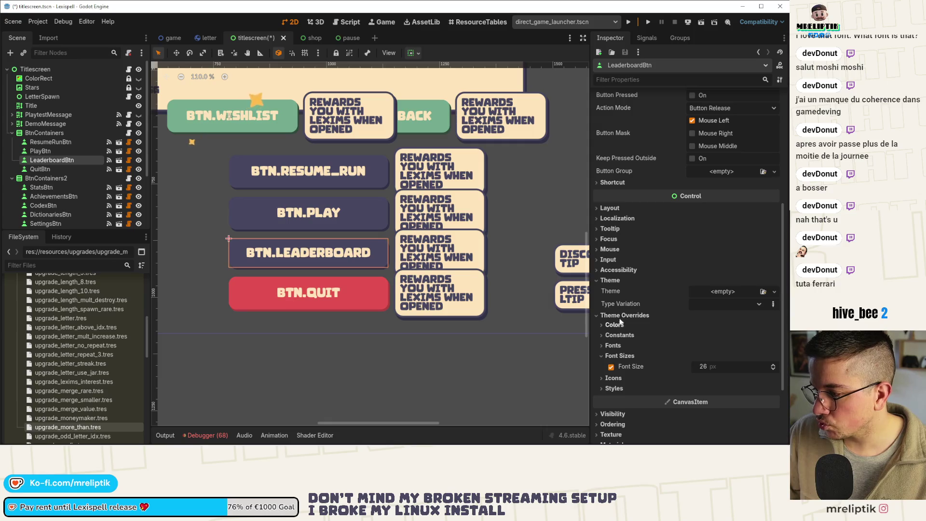
click(608, 239)
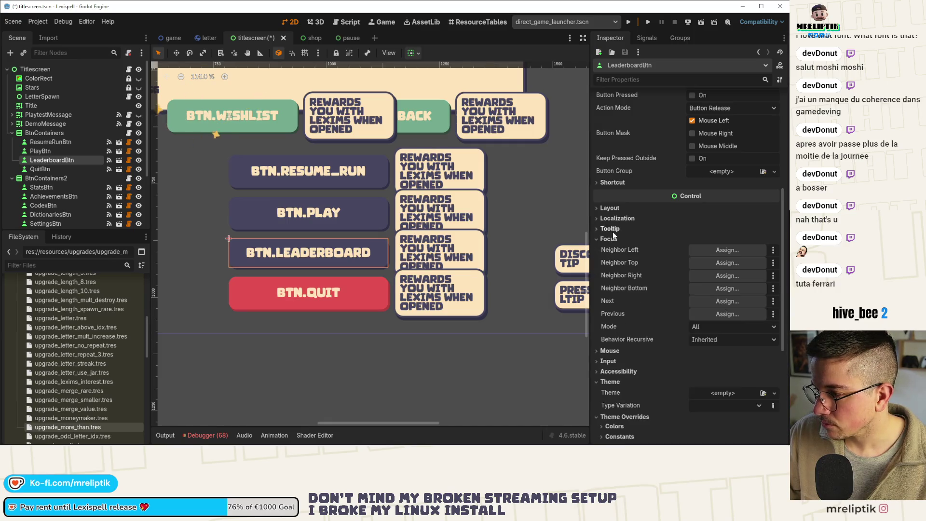
click(609, 239)
click(610, 211)
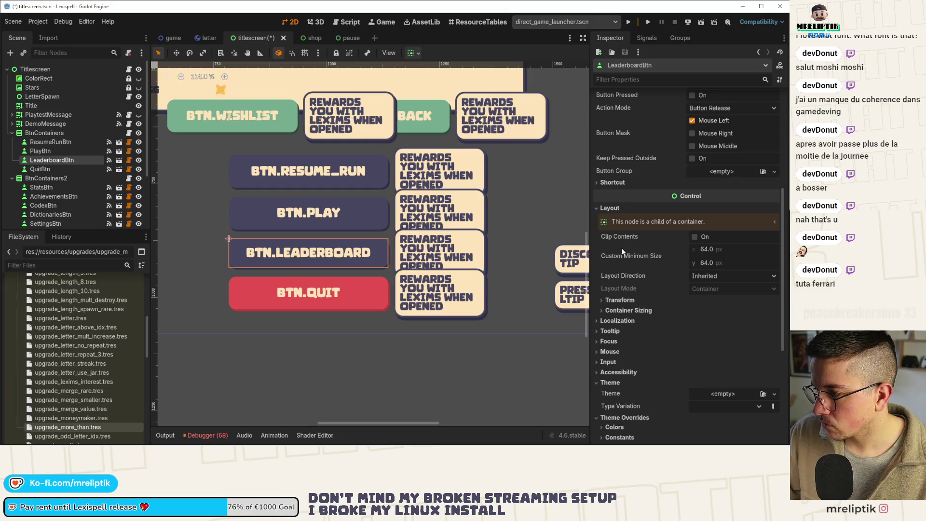
right_click(618, 256)
click(653, 270)
Save the title screen scene and run it to test
scroll(275, 268, down, 3)
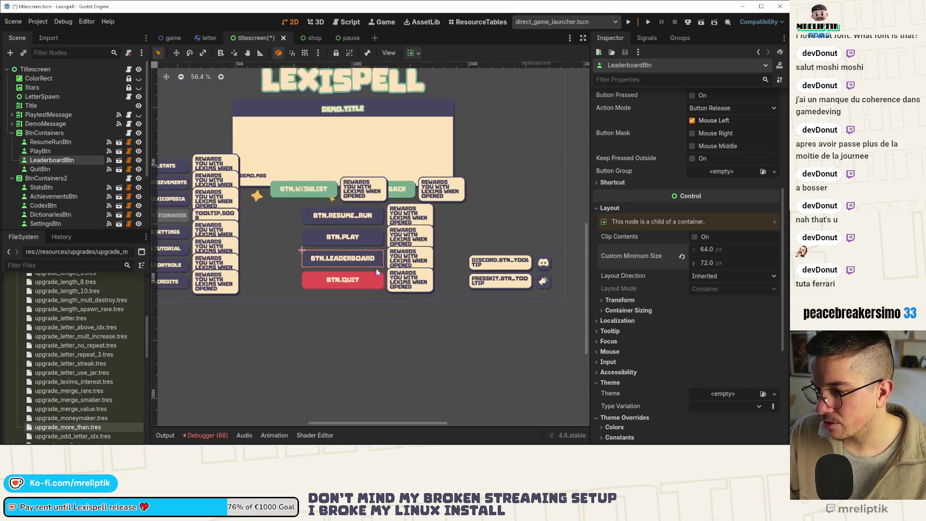
key(ctrl+s)
scroll(309, 275, down, 5)
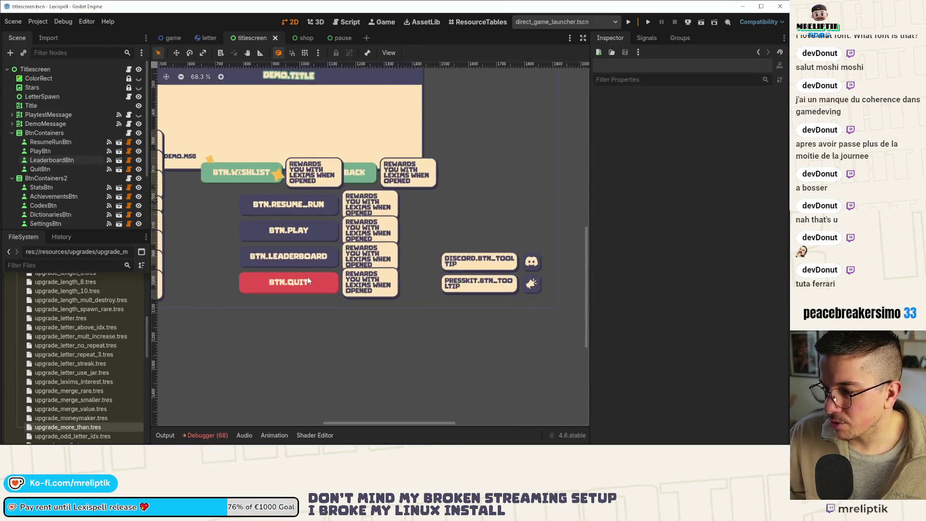
click(649, 24)
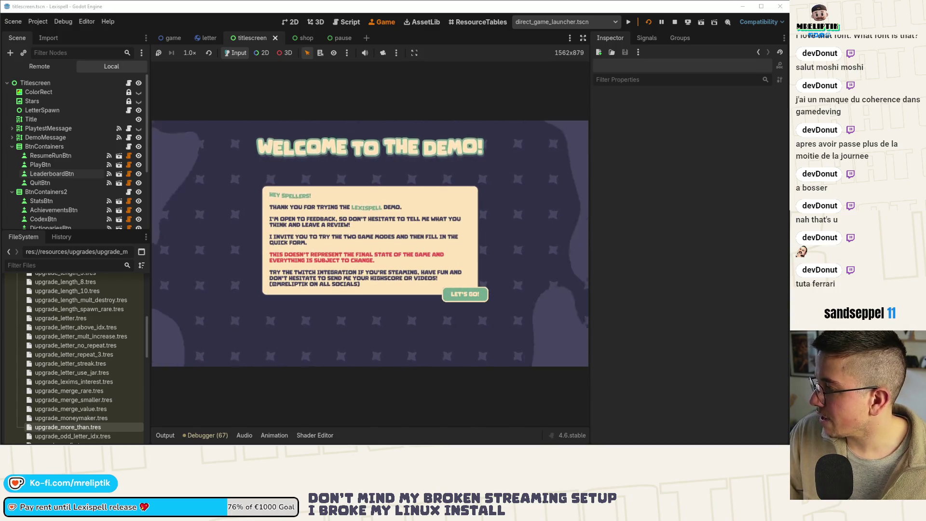
key(Return)
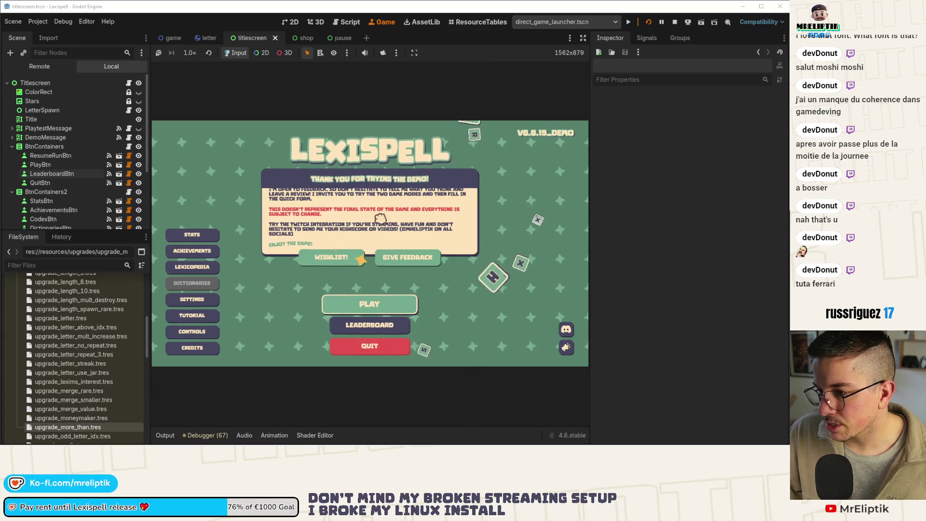
key(ctrl+F1)
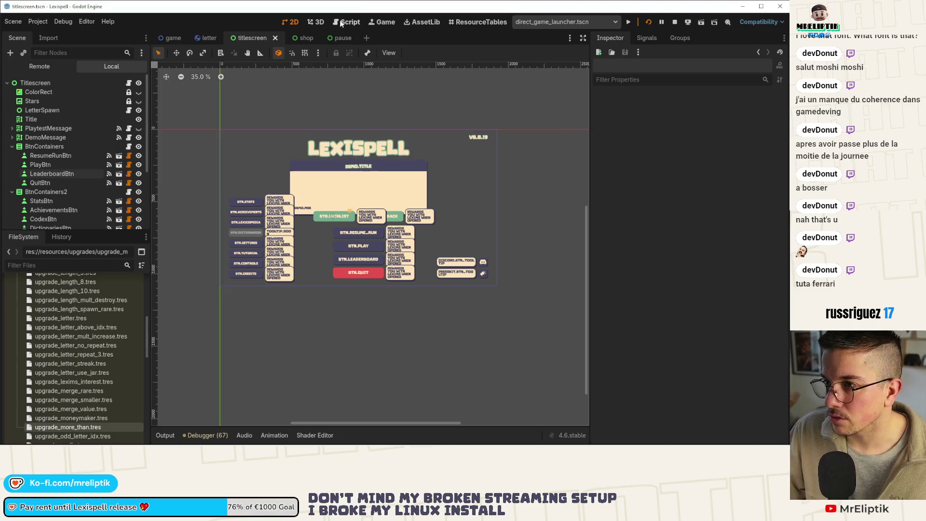
click(383, 22)
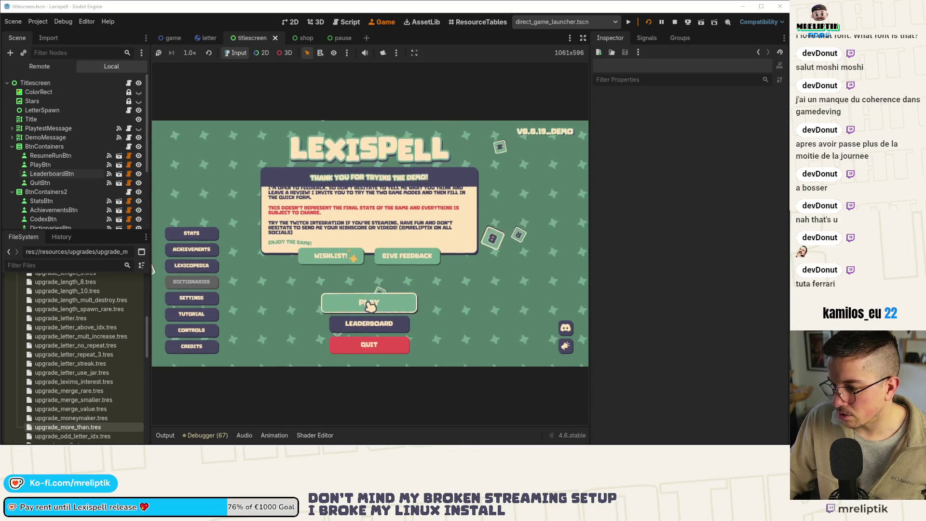
click(45, 137)
click(291, 22)
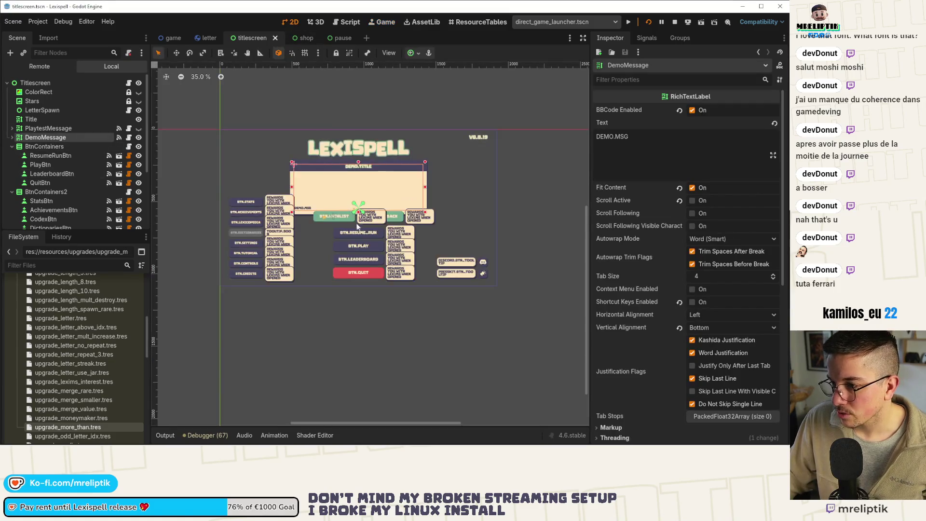
scroll(358, 226, up, 6)
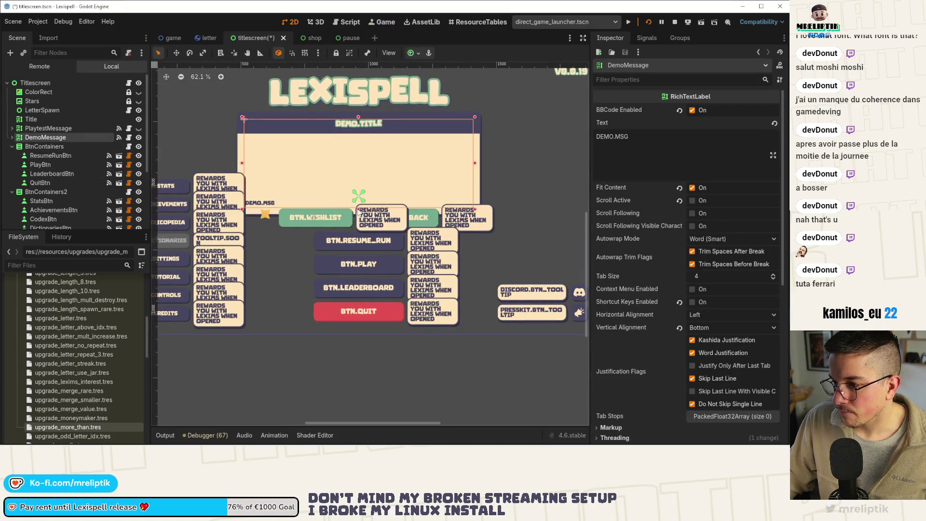
key(ctrl+s)
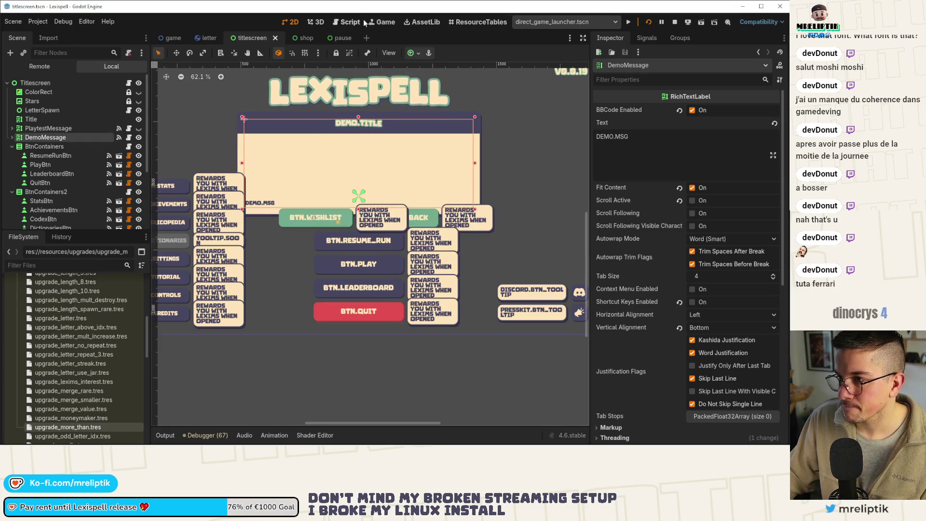
click(382, 22)
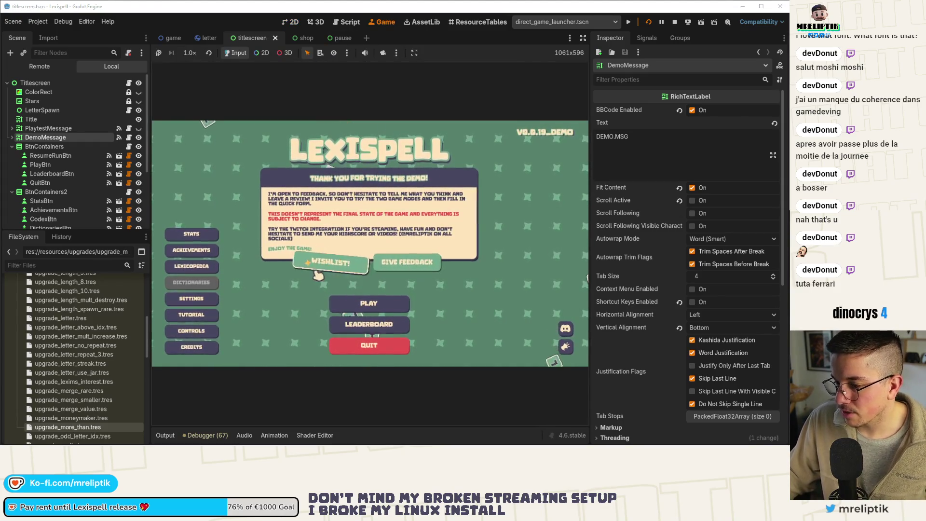
click(345, 309)
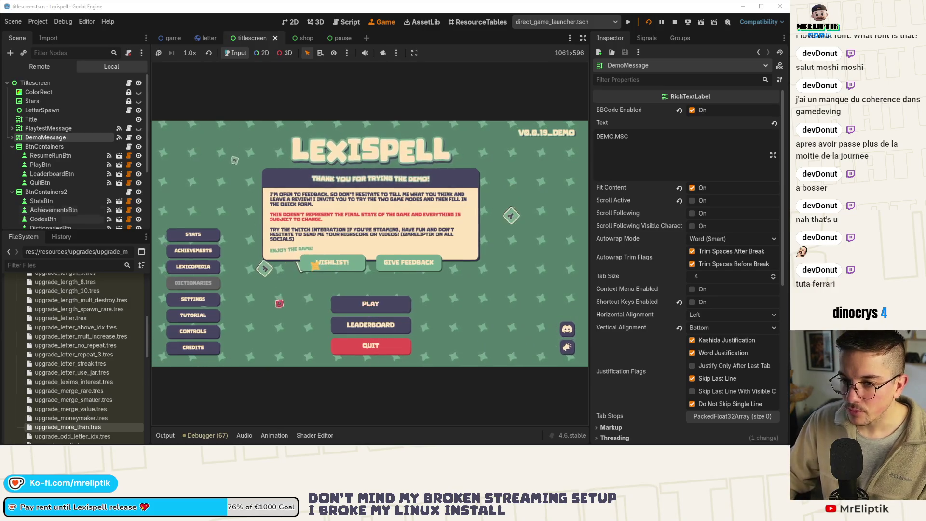
scroll(60, 214, down, 4)
scroll(60, 213, up, 4)
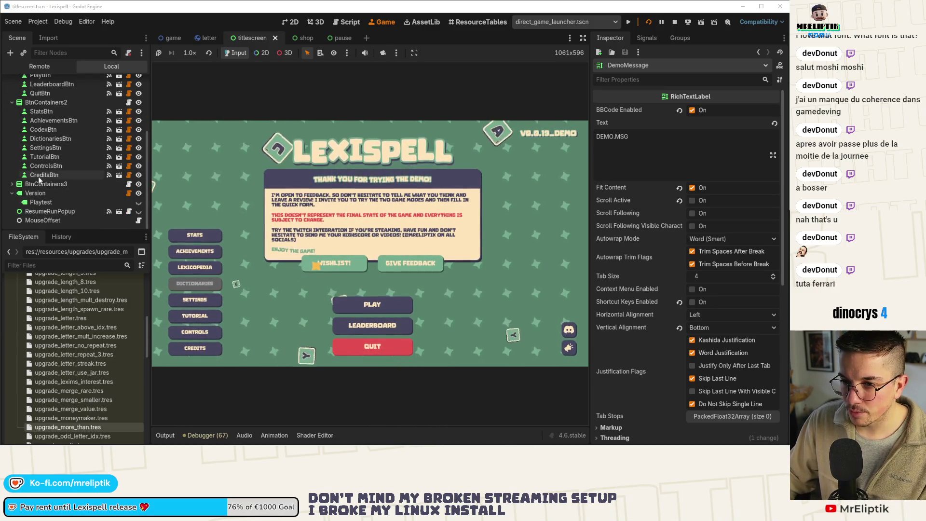
scroll(13, 90, up, 3)
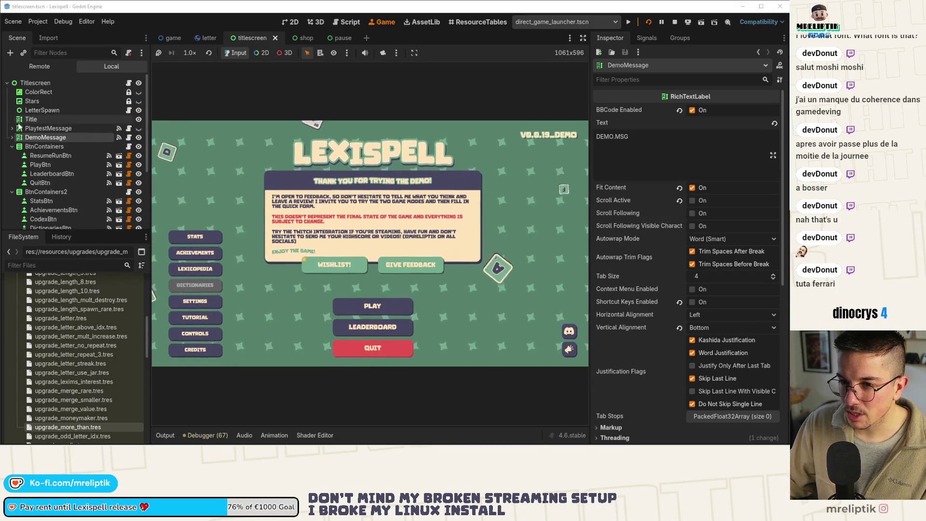
key(ctrl+F1)
scroll(363, 199, right, 5)
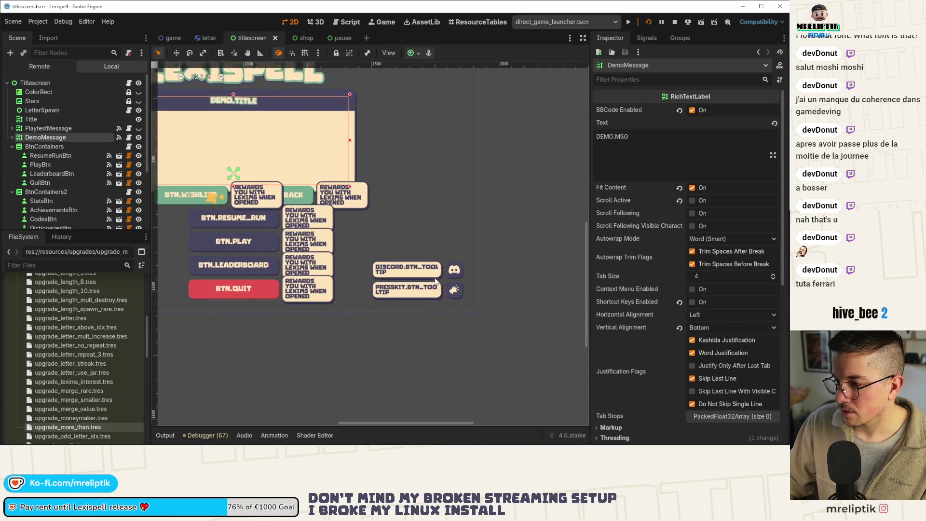
Set the Discord TooltipPopup's Target to DiscordBtn and save the scene
click(407, 269)
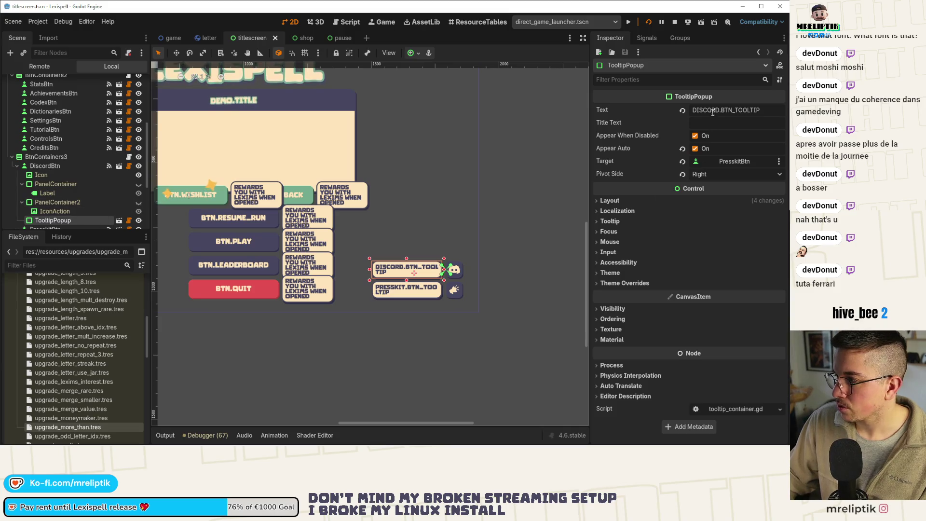
click(730, 162)
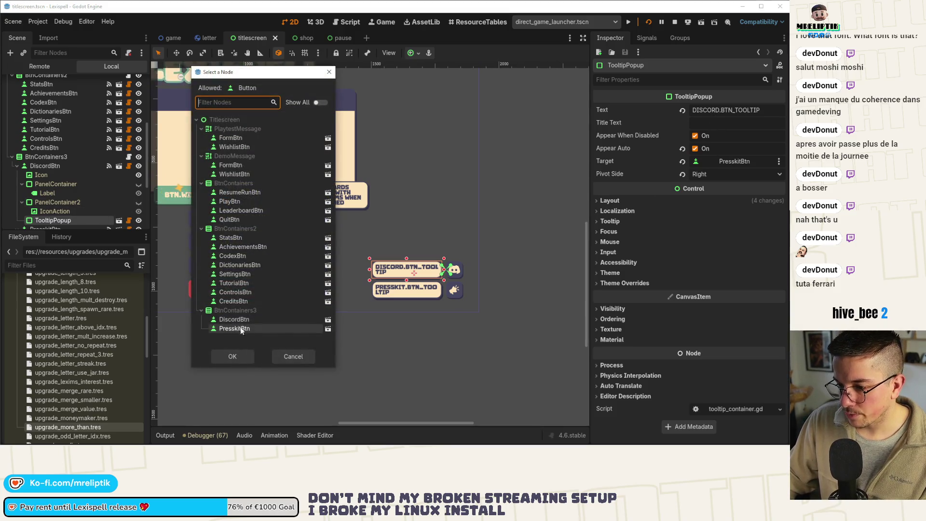
double_click(234, 319)
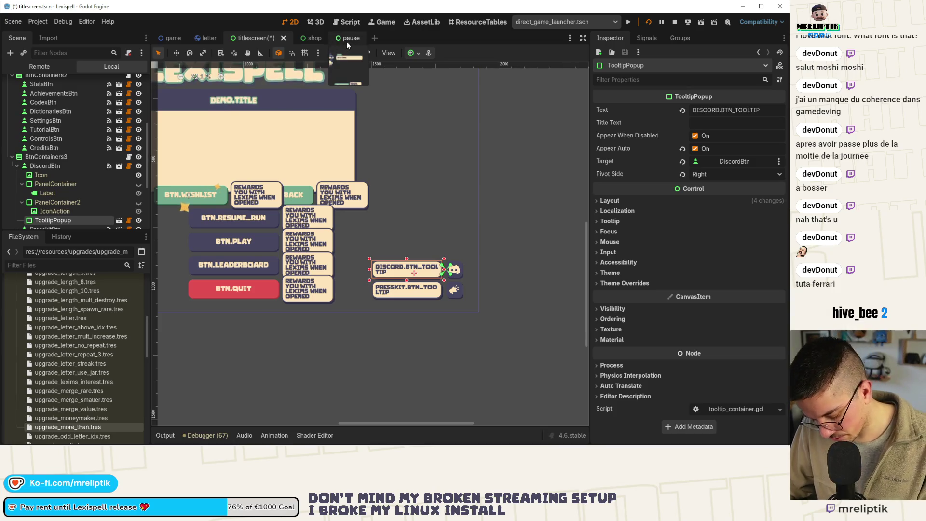
key(ctrl+s)
Stop the running game and relaunch the title screen scene
click(675, 23)
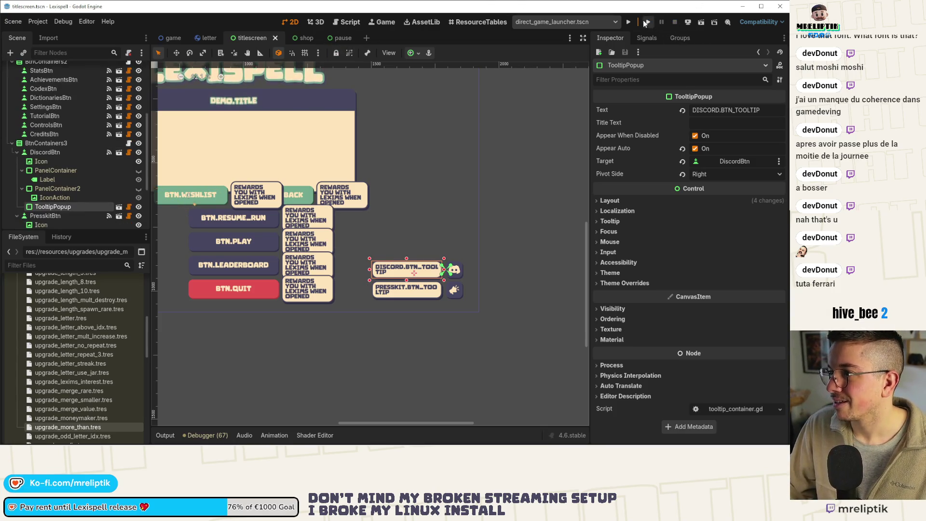
click(645, 22)
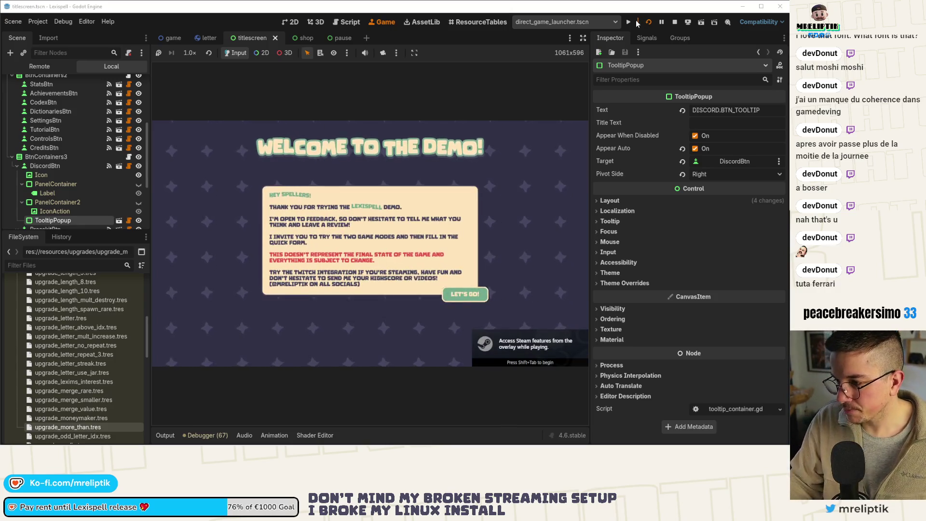
click(637, 23)
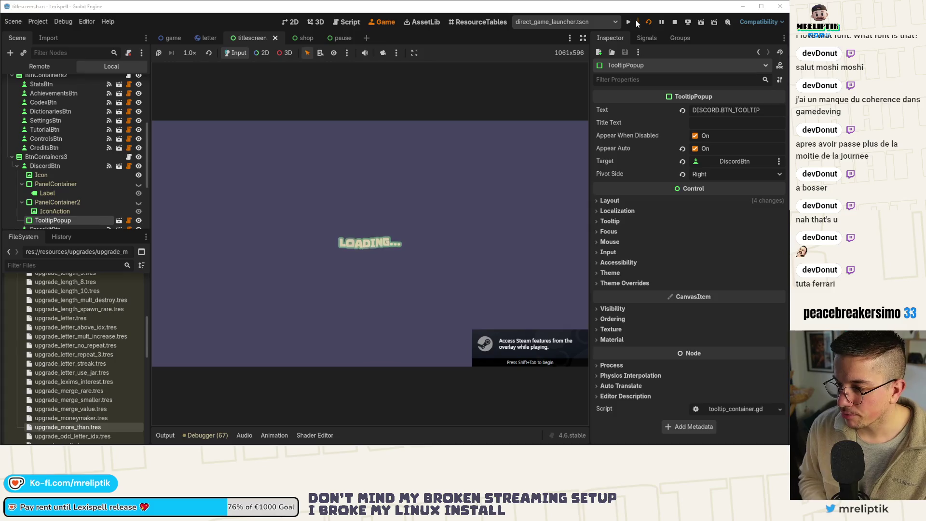
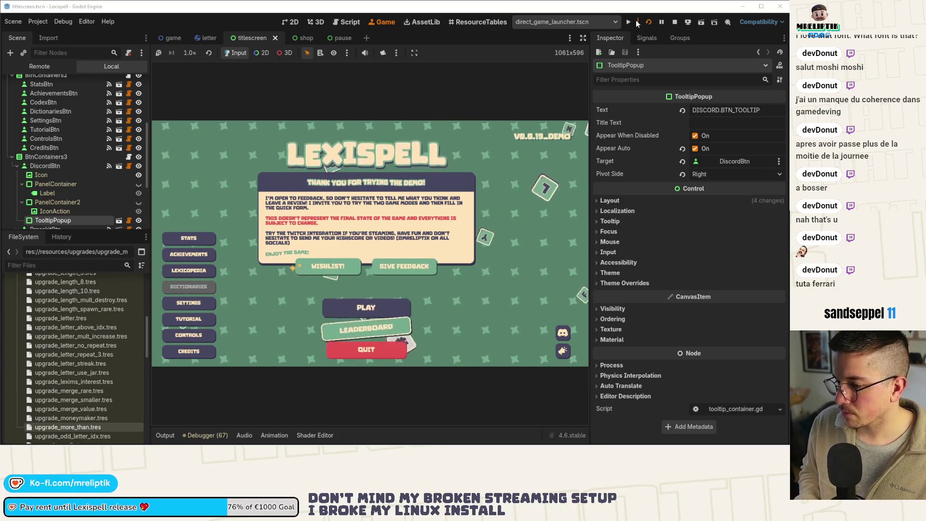
Quit the running game and bring up the pause scene in the editor
key(Return)
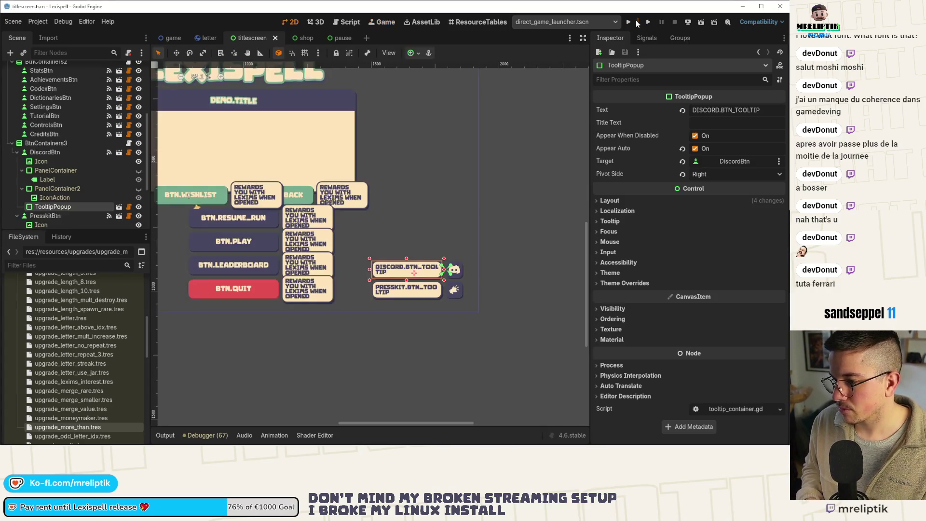
click(342, 39)
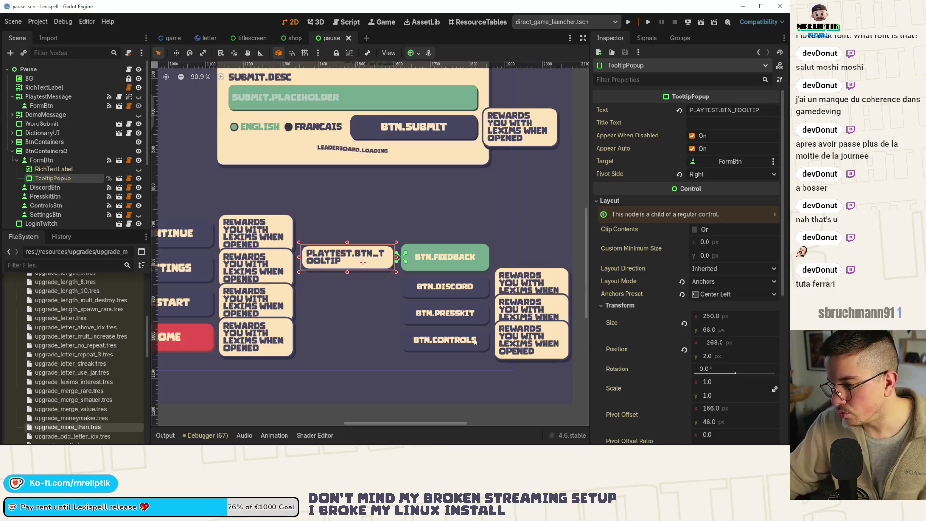
scroll(463, 308, down, 5)
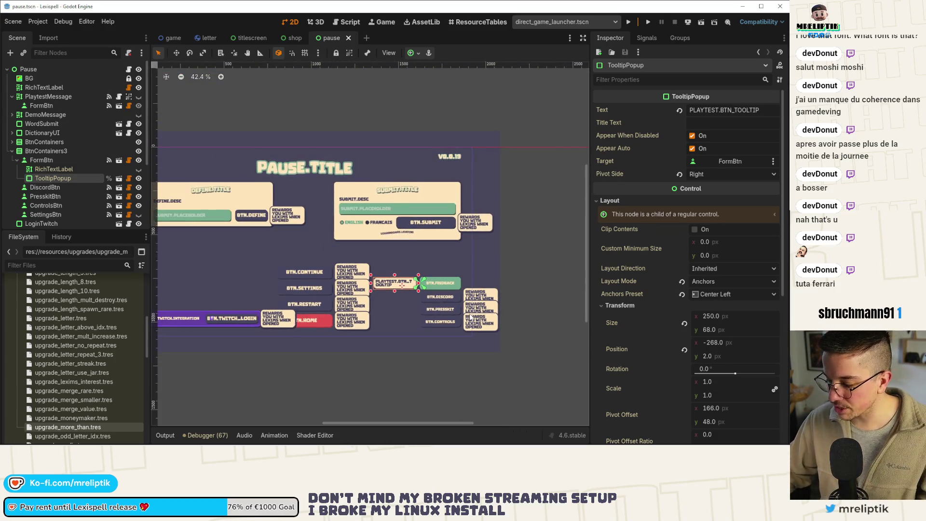
scroll(323, 234, down, 2)
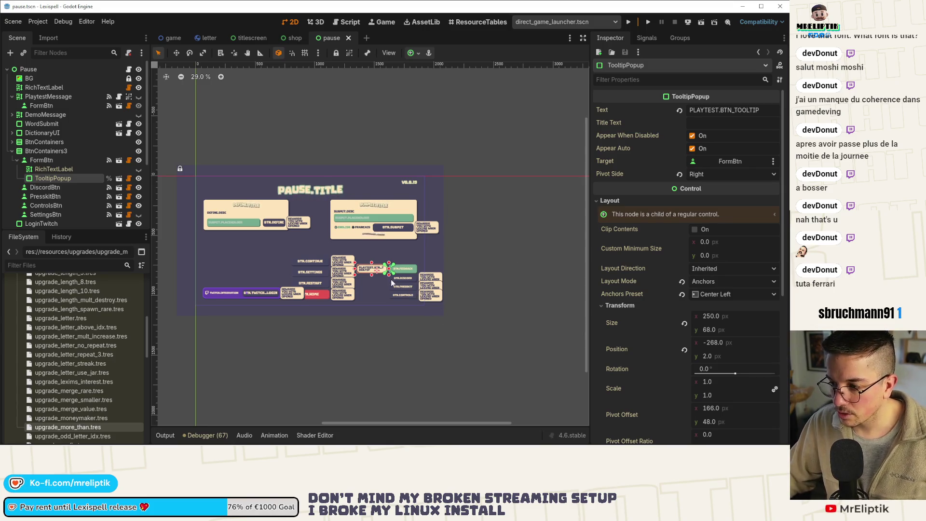
Move FormBtn (feedback) below PresskitBtn in the pause menu's Scene tree
click(398, 295)
scroll(412, 299, up, 3)
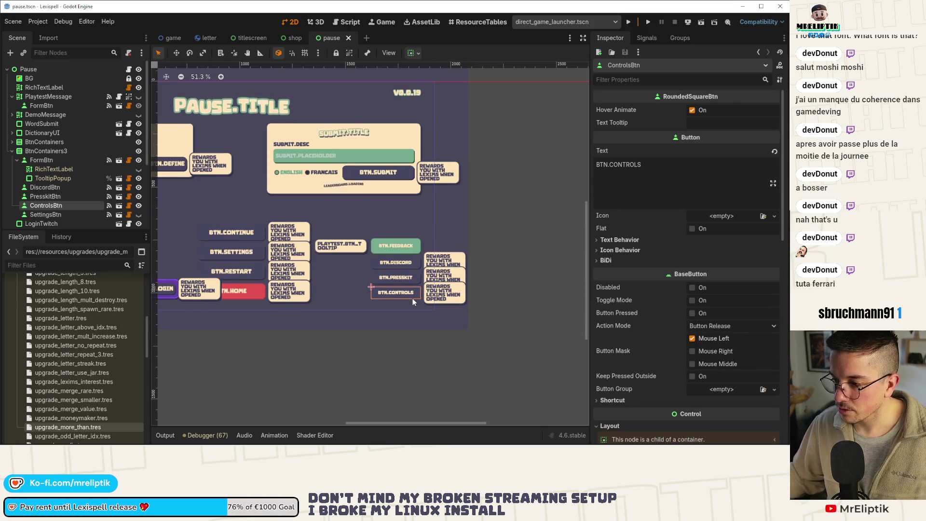
click(391, 250)
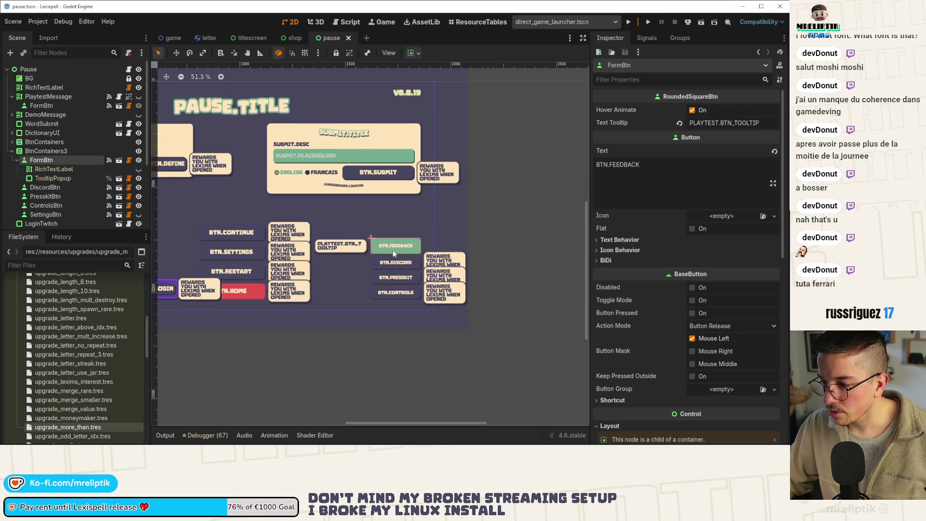
scroll(393, 250, up, 2)
drag(41, 160, 76, 195)
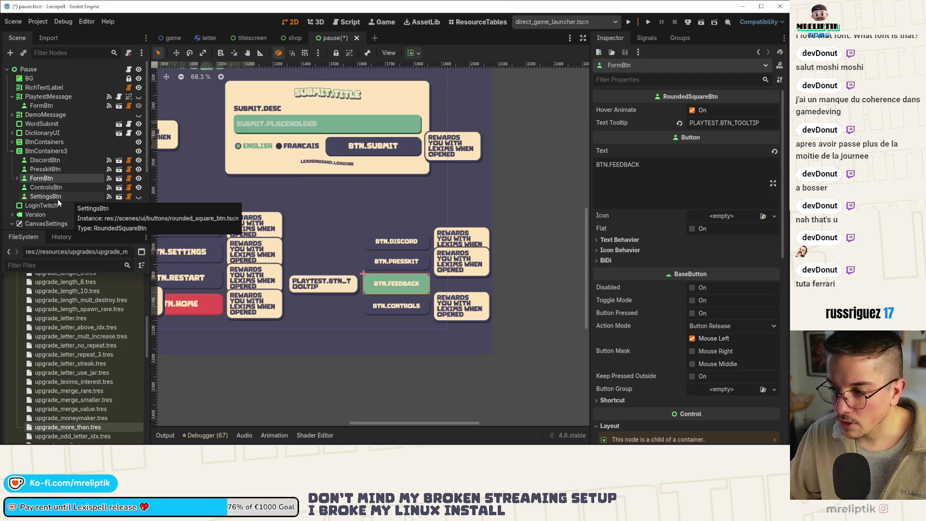
right_click(58, 200)
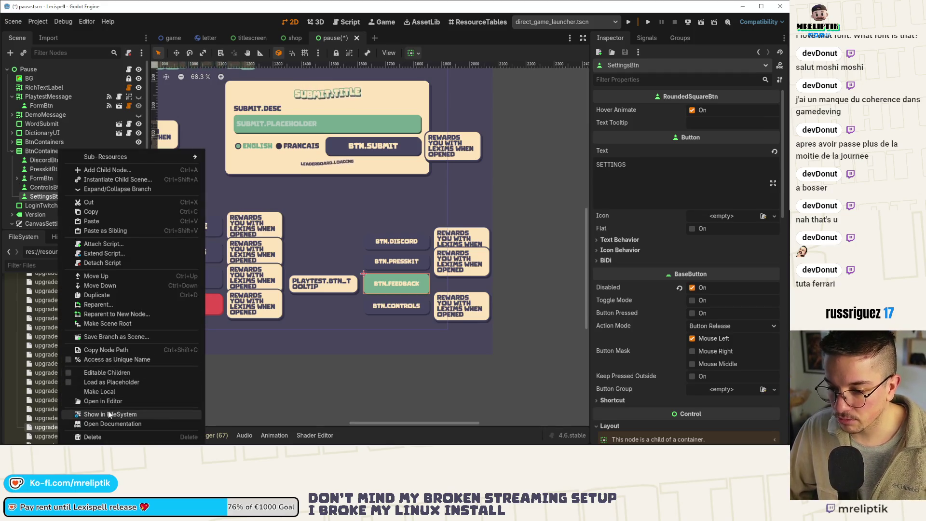
Delete the SettingsBtn node from the pause menu
click(111, 437)
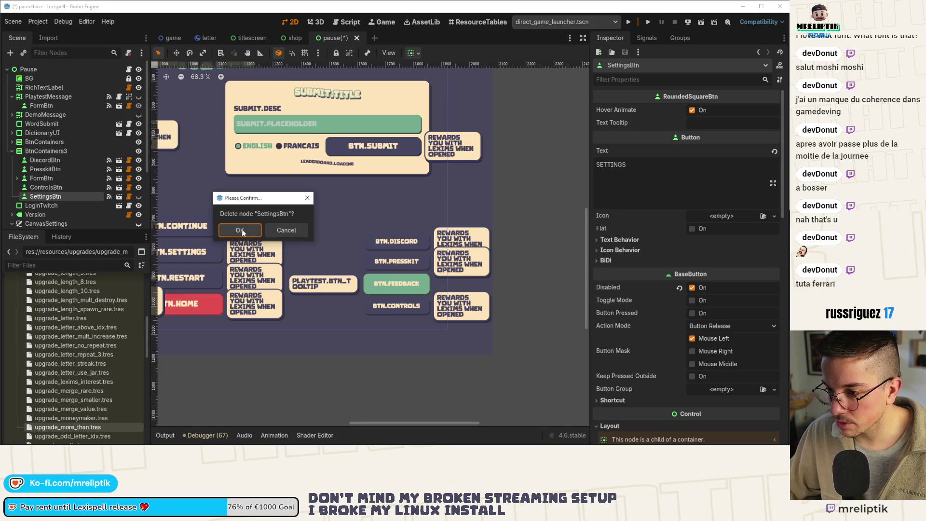
click(240, 230)
scroll(442, 277, down, 5)
scroll(330, 206, up, 4)
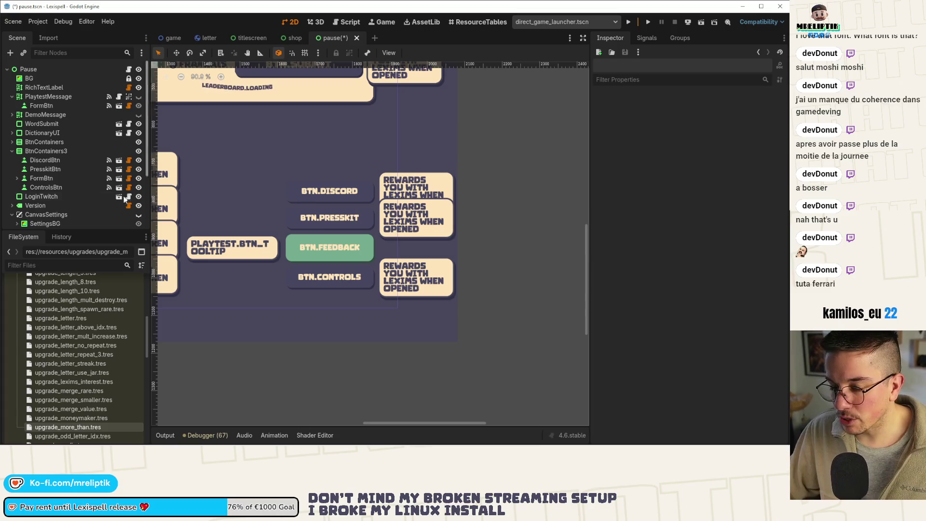
Delete DiscordBtn and PresskitBtn from the pause menu and save the scene
click(50, 159)
shift+click(51, 169)
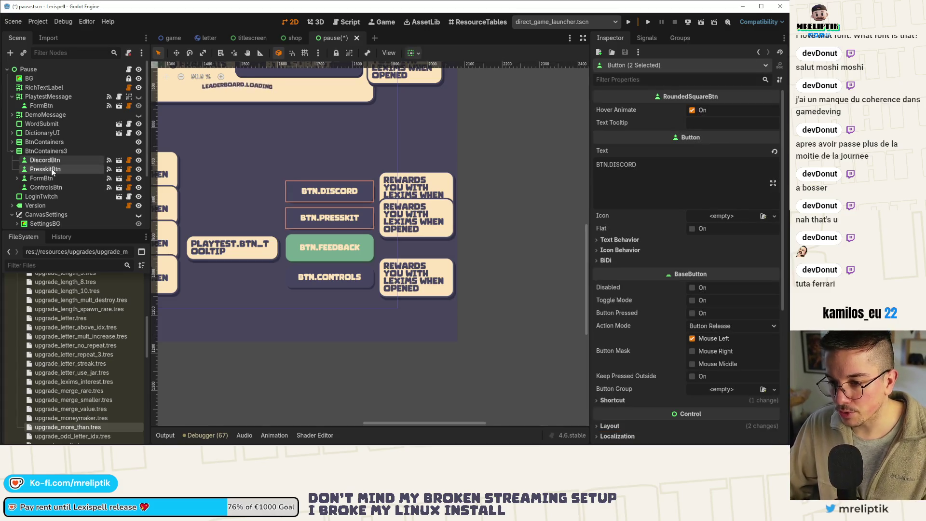
key(Delete)
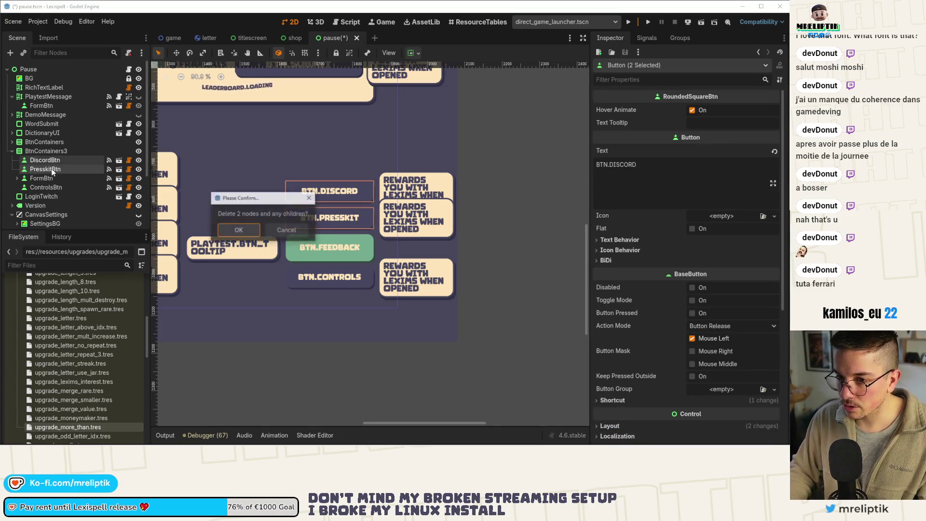
key(Return)
key(ctrl+s)
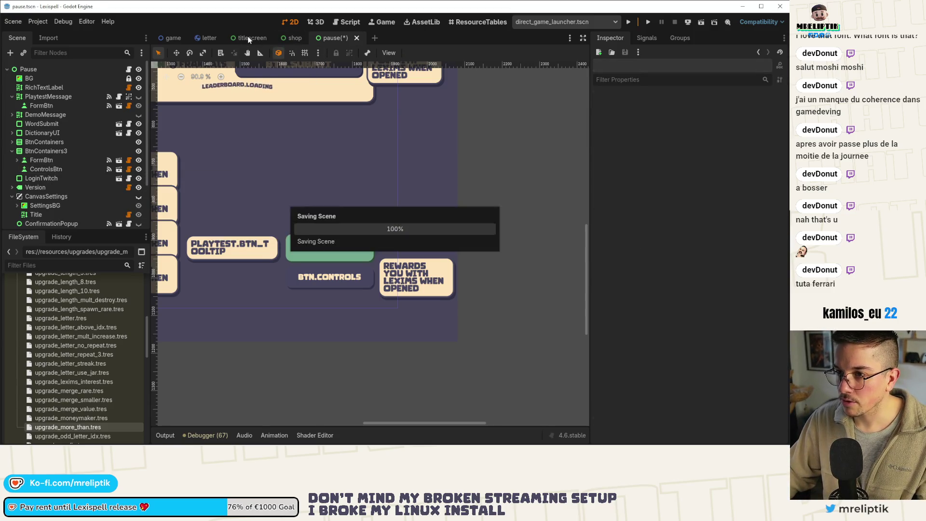
click(251, 38)
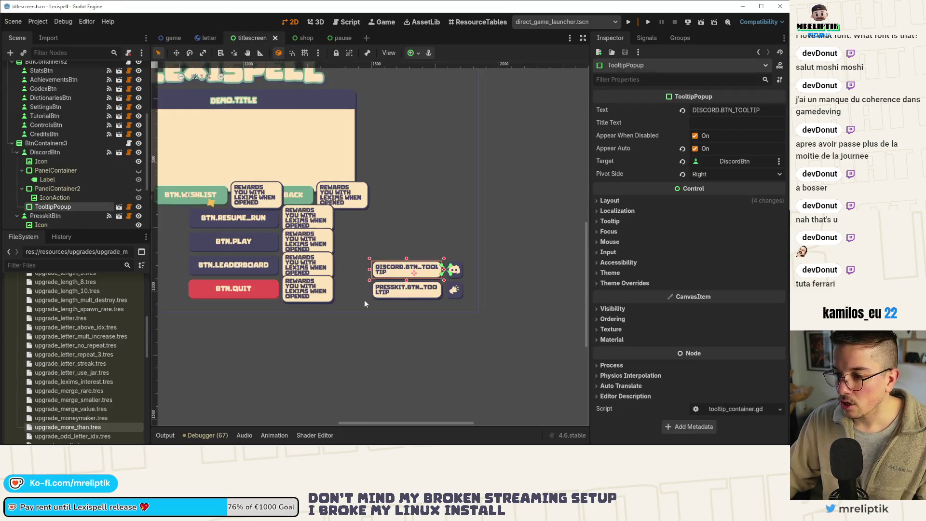
Connect the title screen DiscordBtn's pressed signal to _on_discord_btn_pressed
click(453, 270)
click(45, 152)
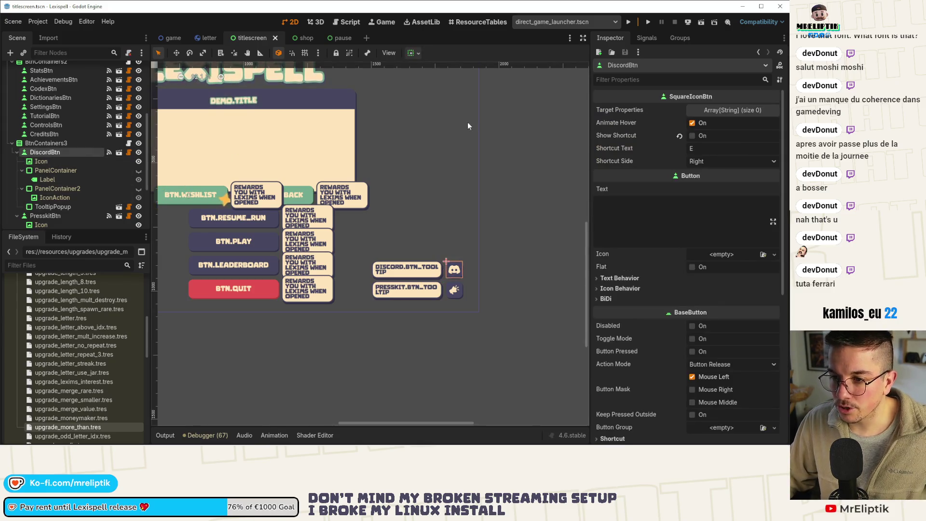
click(636, 39)
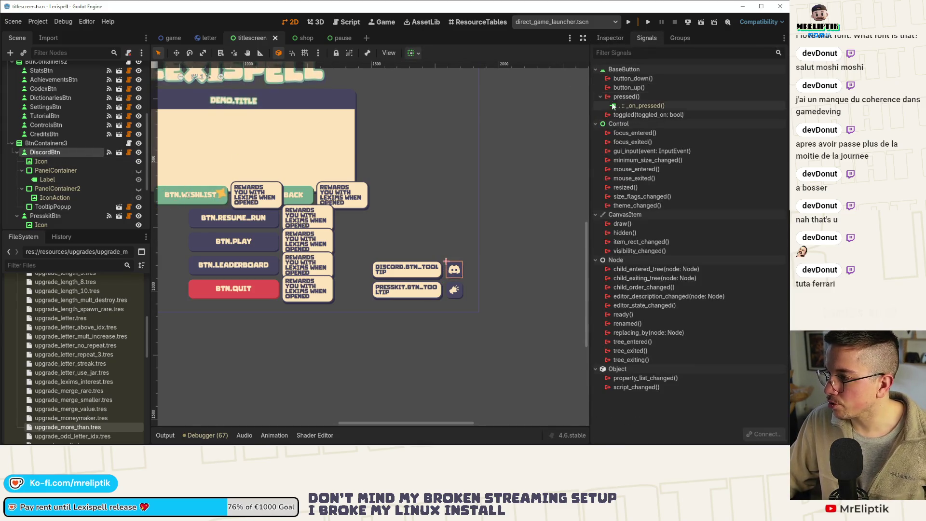
double_click(627, 96)
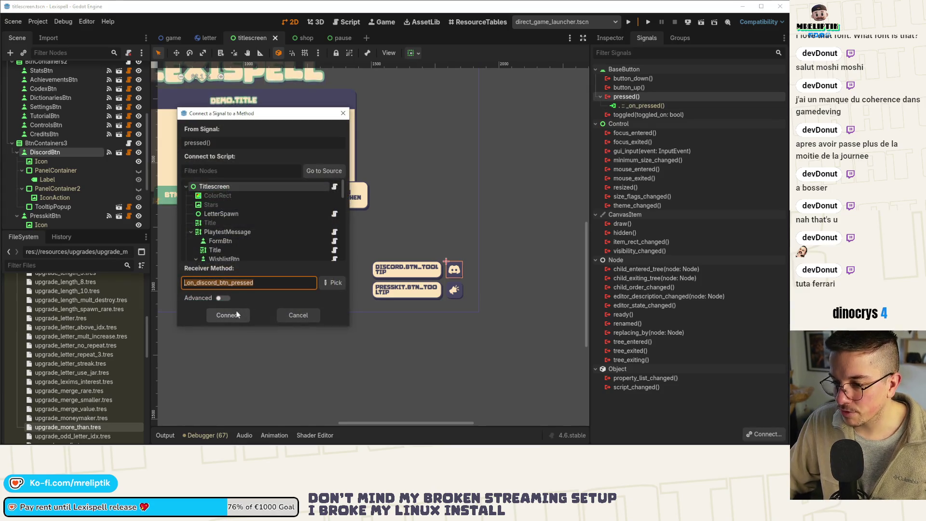
click(227, 316)
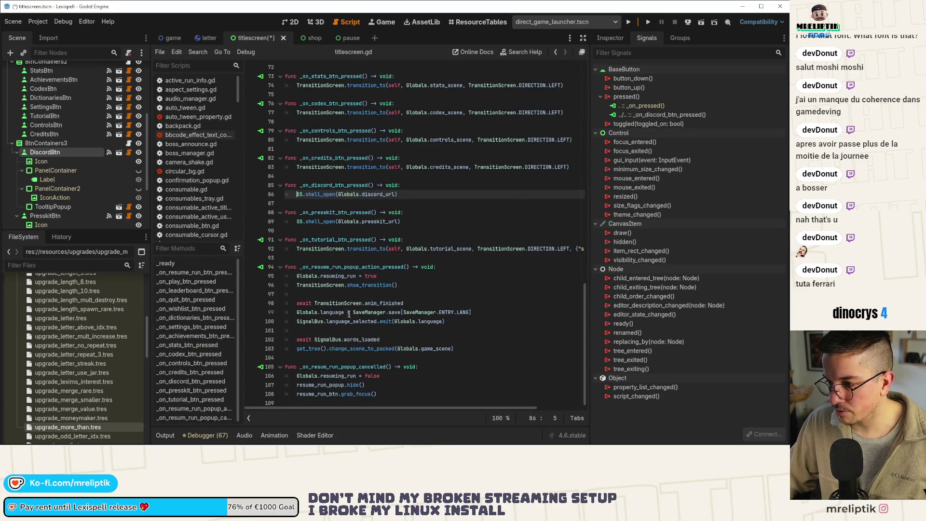
Connect PresskitBtn's pressed signal to _on_presskit_btn_pressed and save the titlescreen scene
click(92, 216)
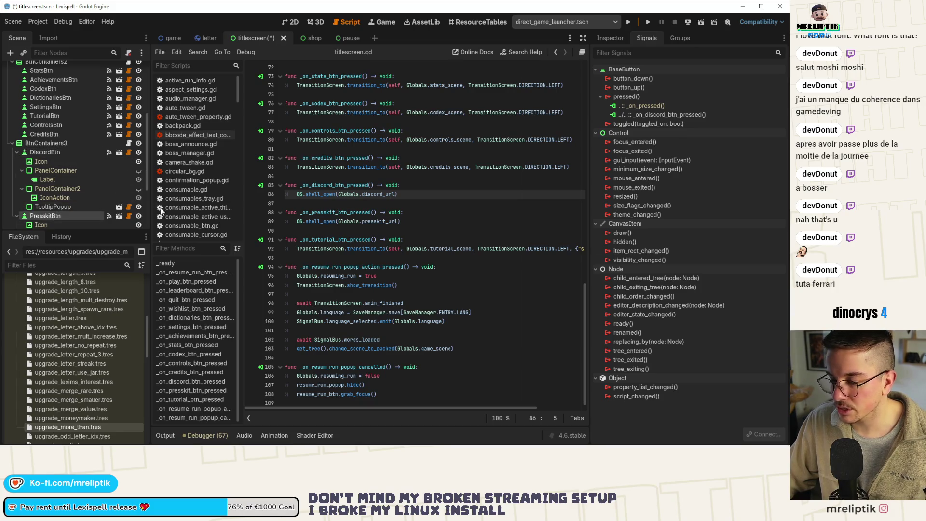
double_click(640, 97)
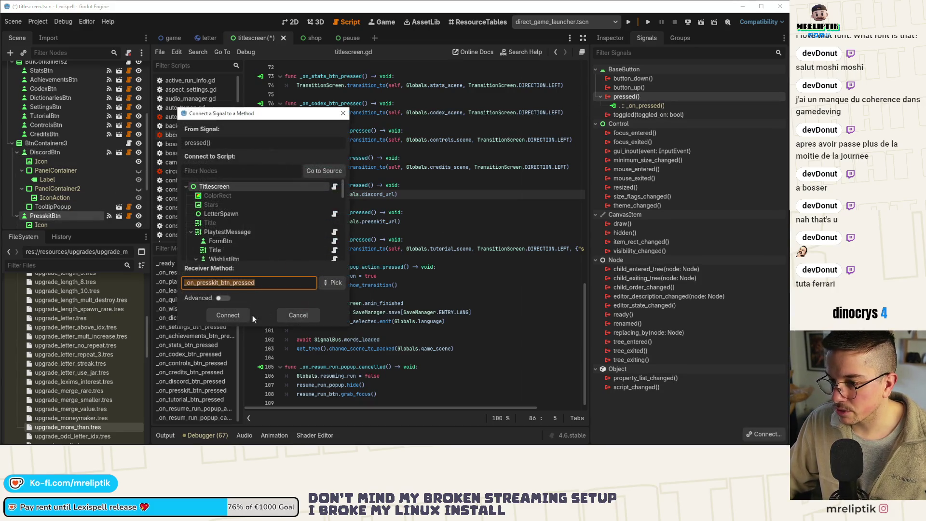
click(227, 314)
click(288, 22)
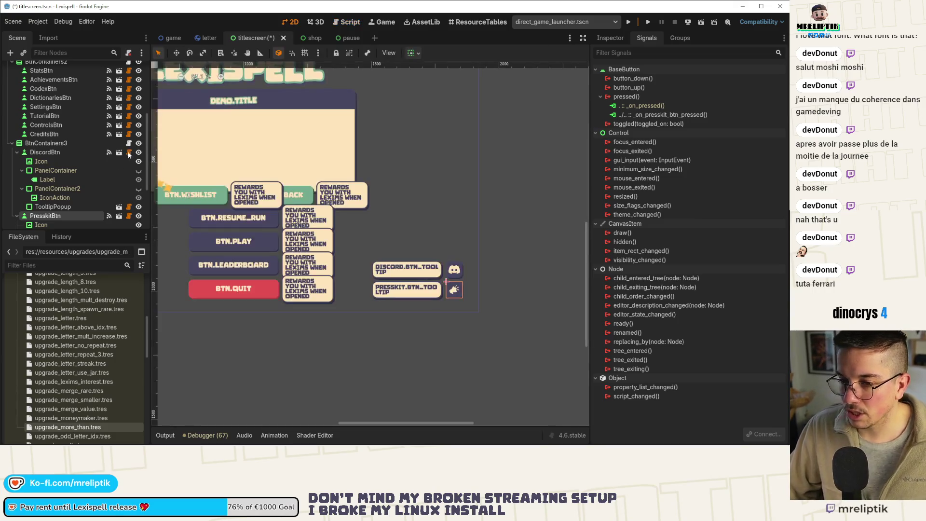
key(ctrl+s)
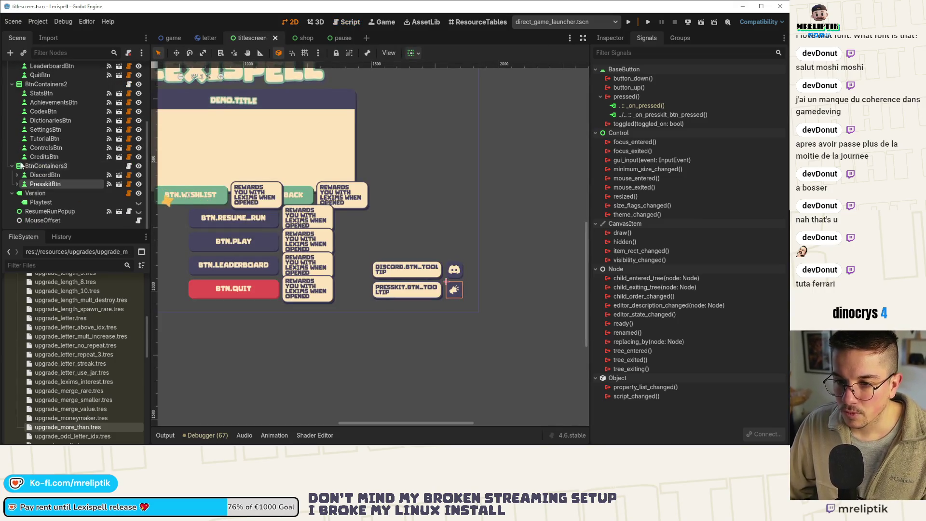
ctrl+click(52, 175)
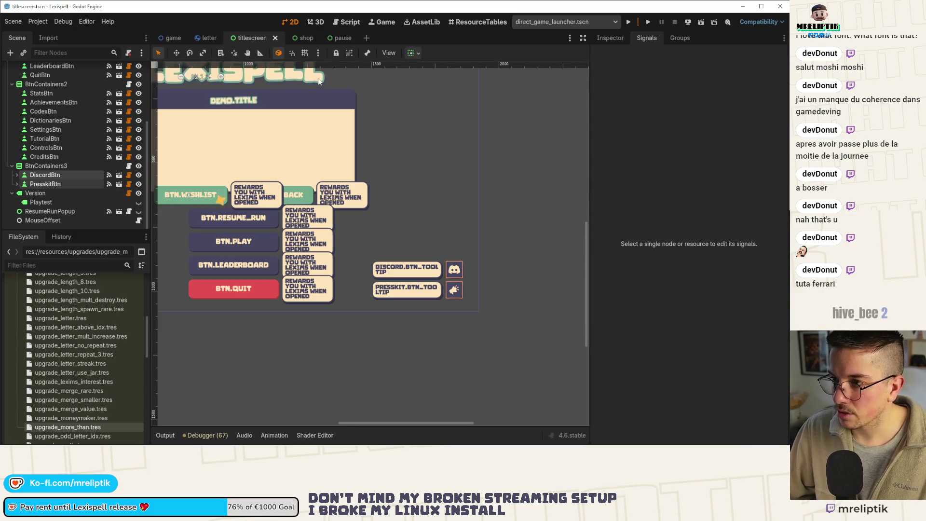
click(304, 38)
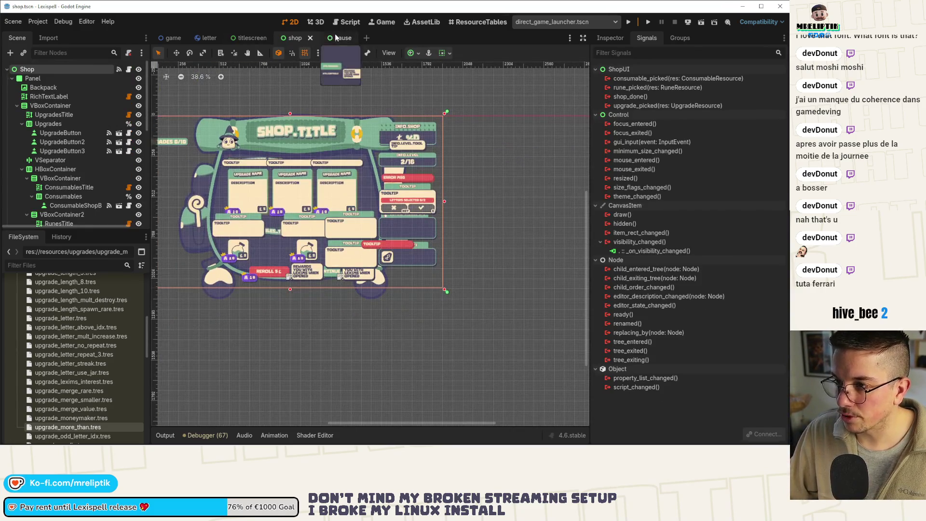
Paste the Discord and Presskit buttons into the pause scene's BtnContainers3, above the feedback button
click(338, 39)
click(46, 151)
key(ctrl+v)
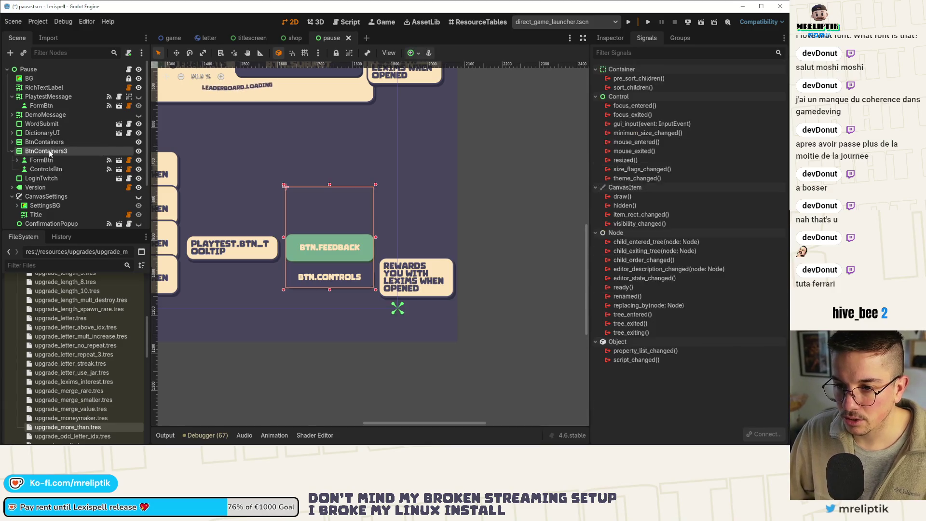
drag(45, 180, 43, 154)
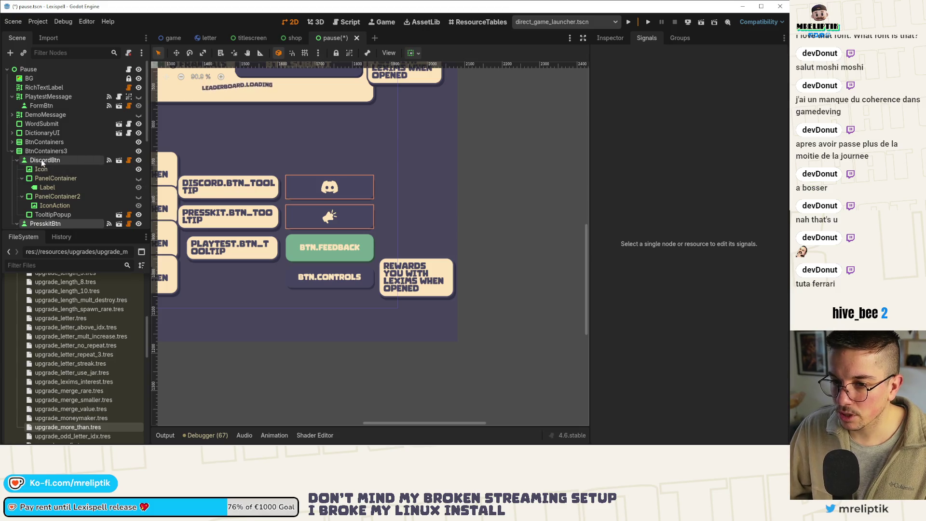
click(336, 203)
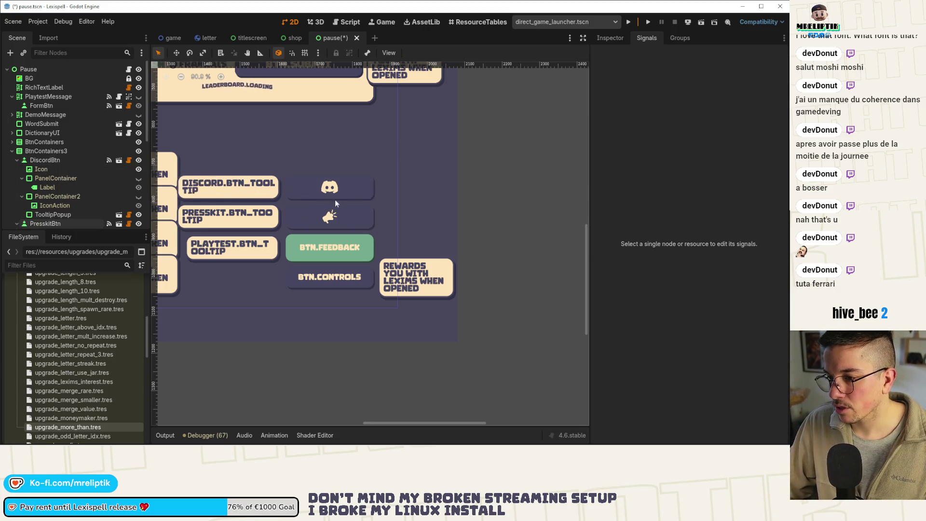
Set both buttons' horizontal container sizing to Shrink End with Fill unchecked
click(63, 161)
scroll(59, 206, down, 2)
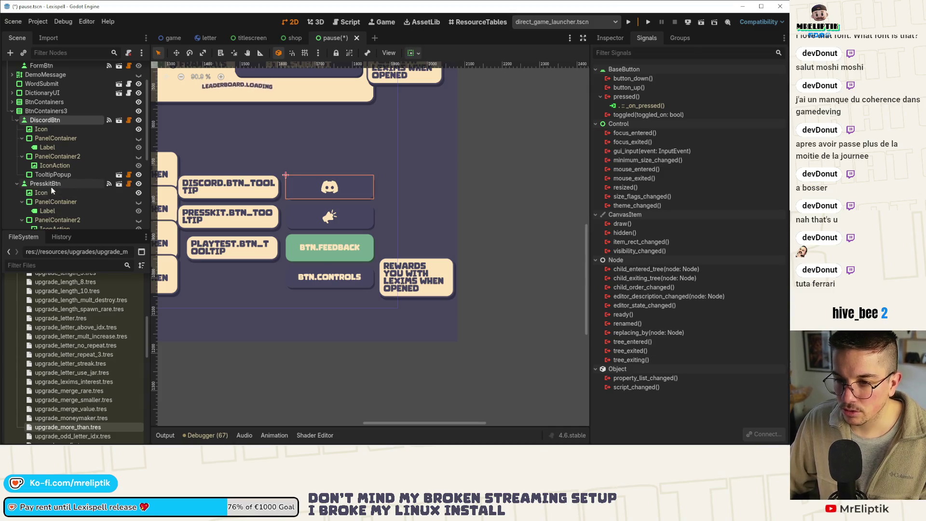
ctrl+click(52, 186)
click(611, 37)
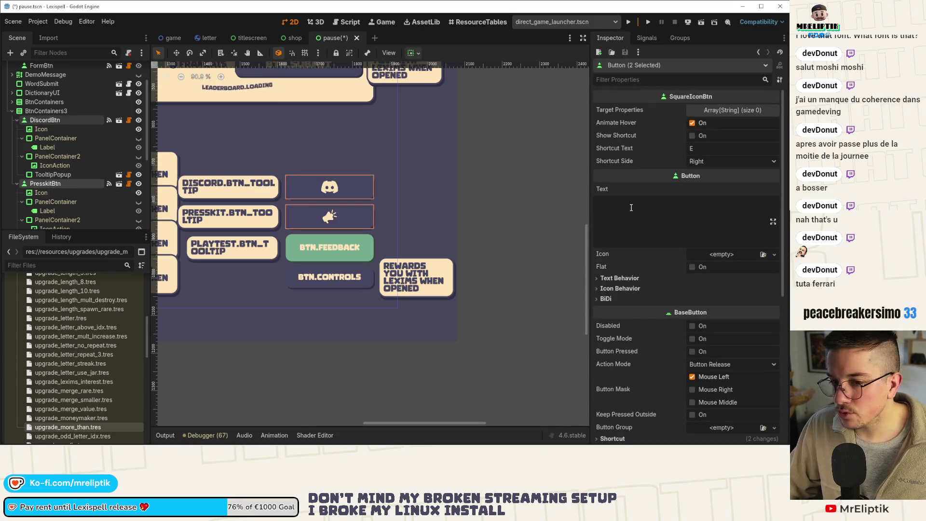
scroll(637, 290, down, 3)
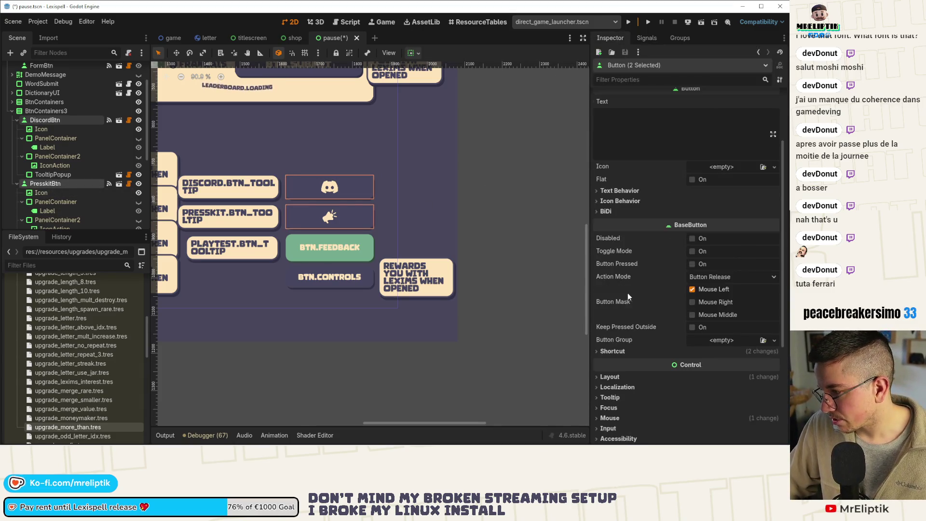
click(597, 378)
scroll(638, 329, down, 4)
click(629, 329)
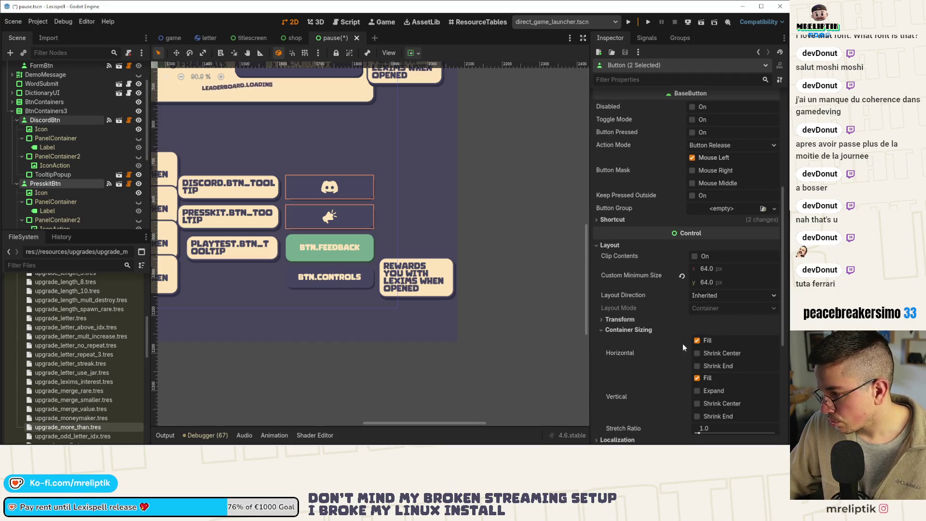
click(697, 365)
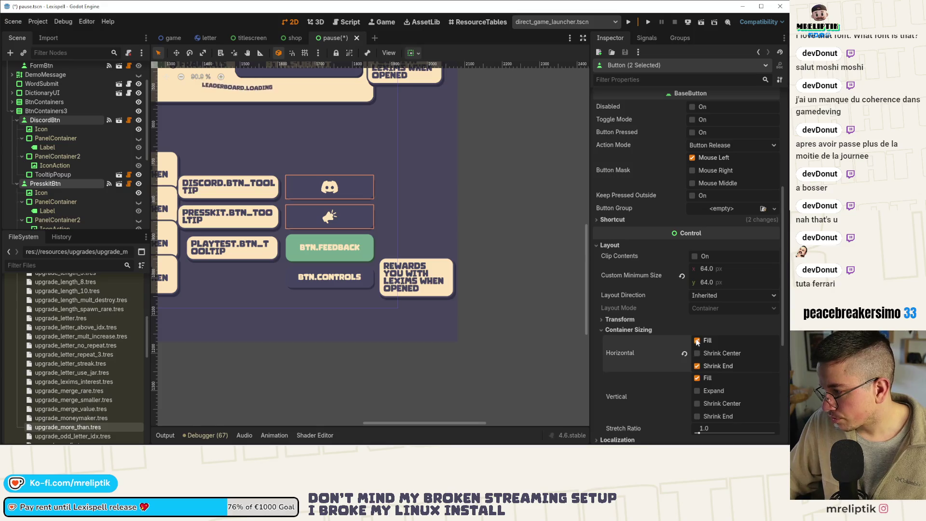
click(697, 340)
click(572, 275)
scroll(217, 170, down, 2)
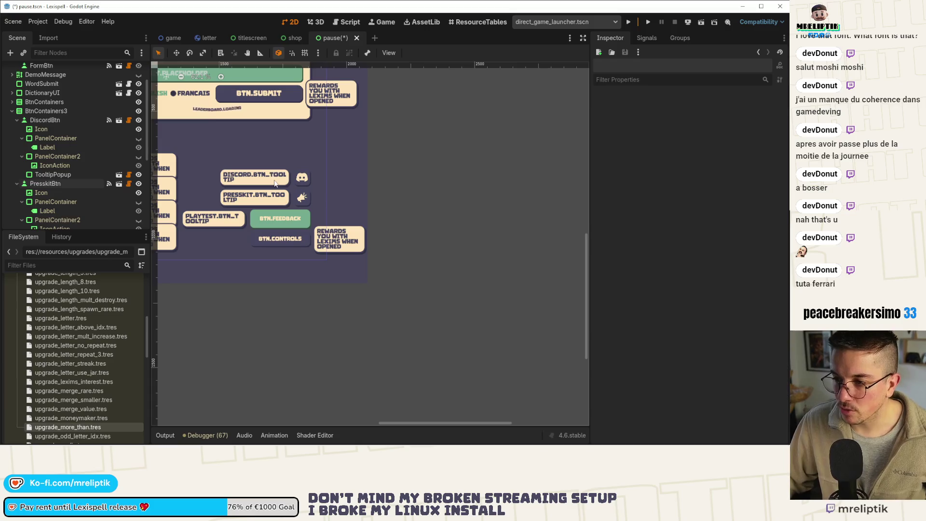
Inspect the BTN.FEEDBACK button's focus neighbour settings in the pause scene
click(275, 221)
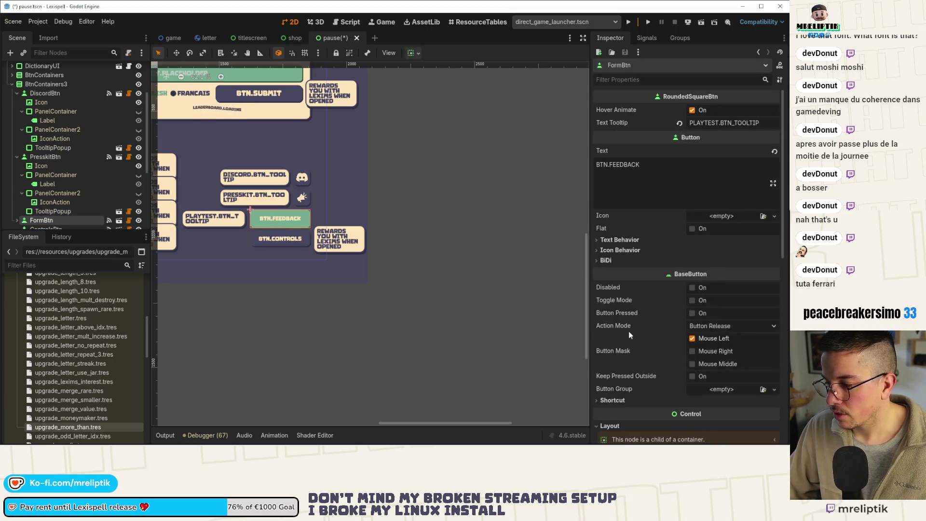
scroll(629, 331, down, 5)
click(609, 296)
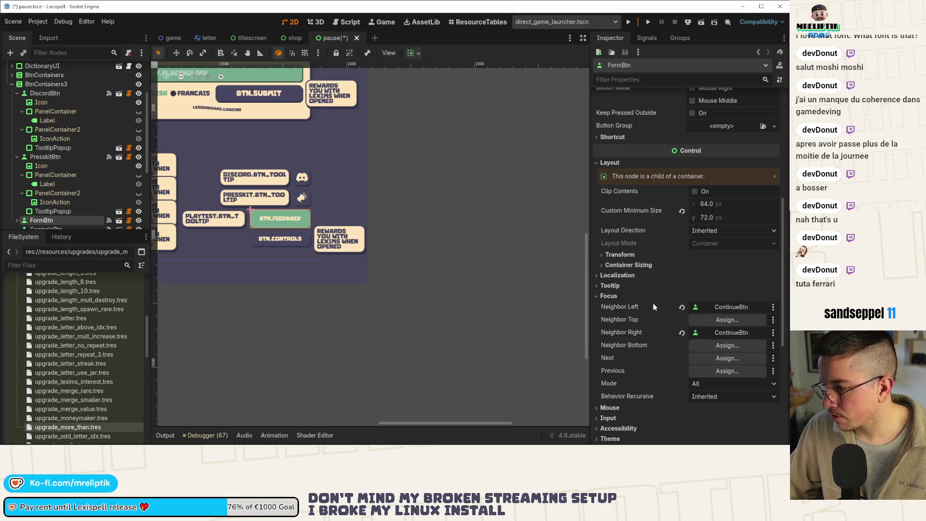
drag(321, 197, 476, 210)
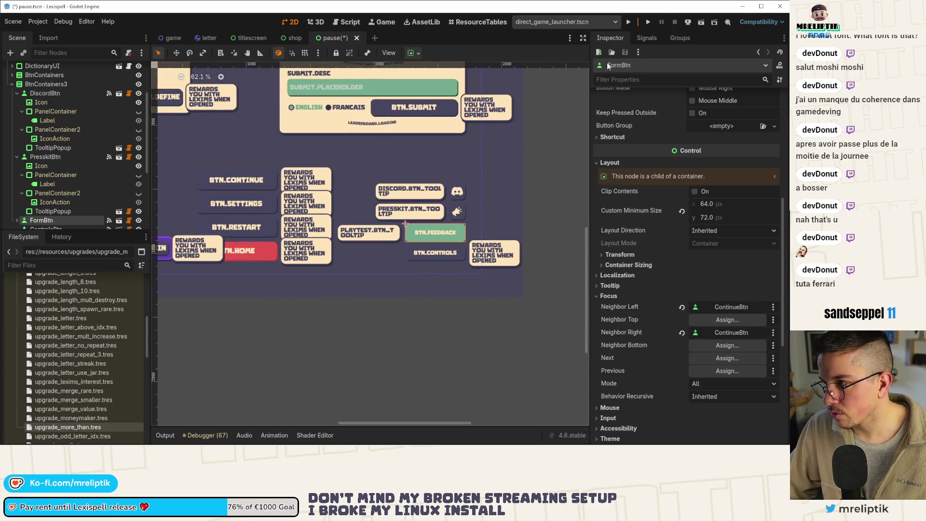
Save and test-run the pause scene, then stop it and bring up DiscordBtn's signals
click(648, 22)
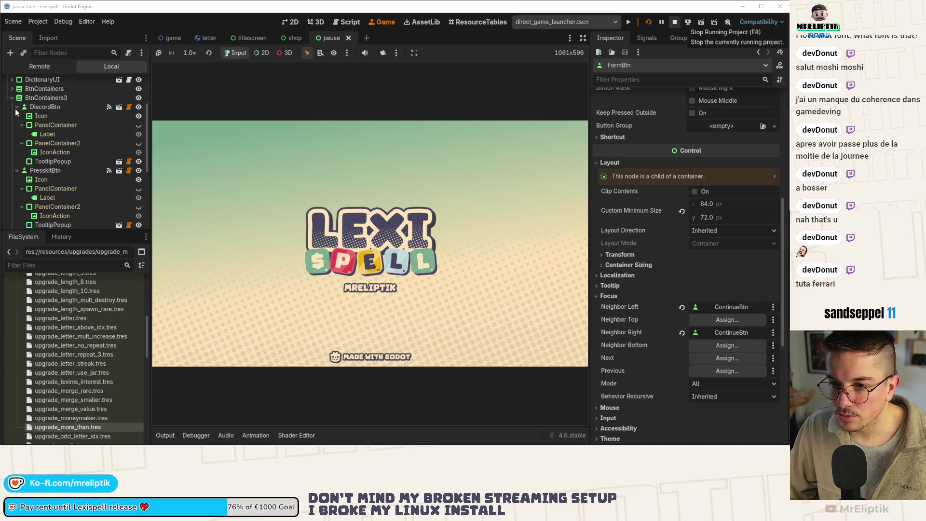
key(F8)
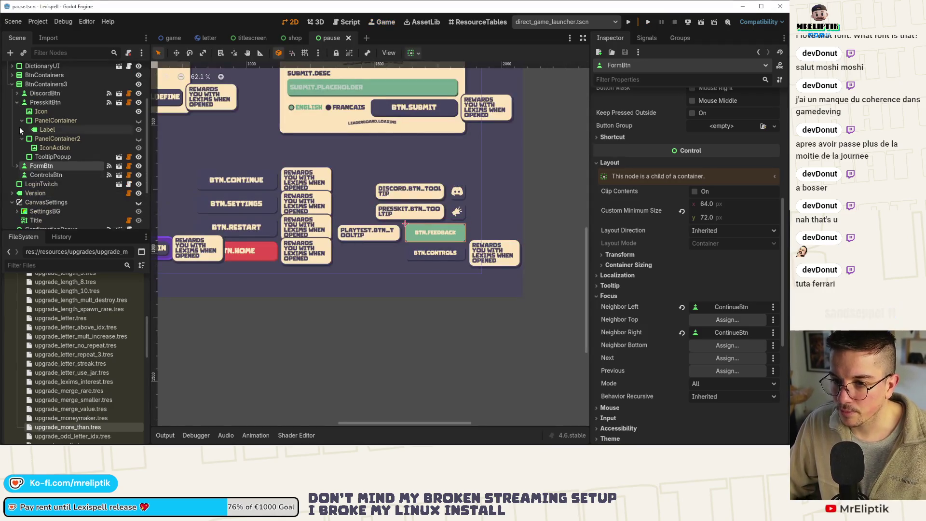
click(17, 102)
click(44, 93)
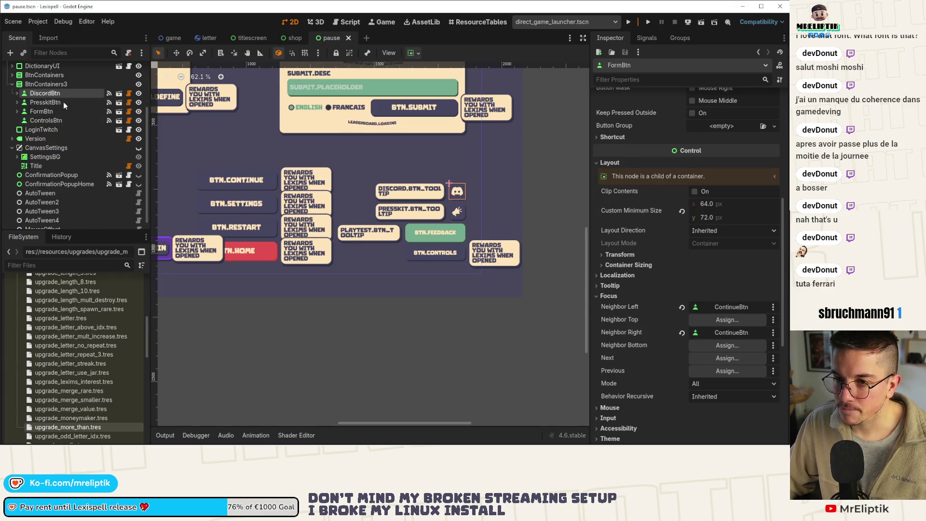
click(646, 39)
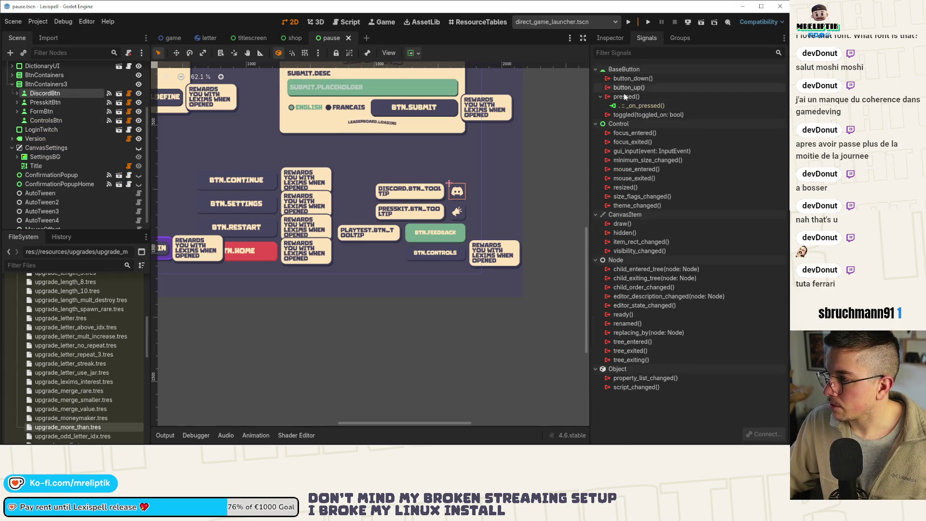
Connect DiscordBtn's and PresskitBtn's pressed() signals to their handlers and save the pause scene
double_click(625, 96)
click(243, 320)
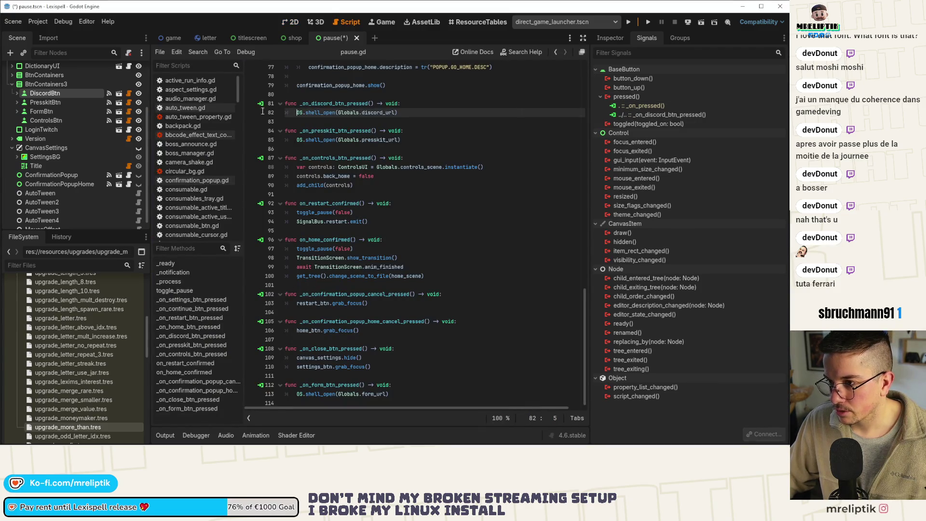
click(54, 102)
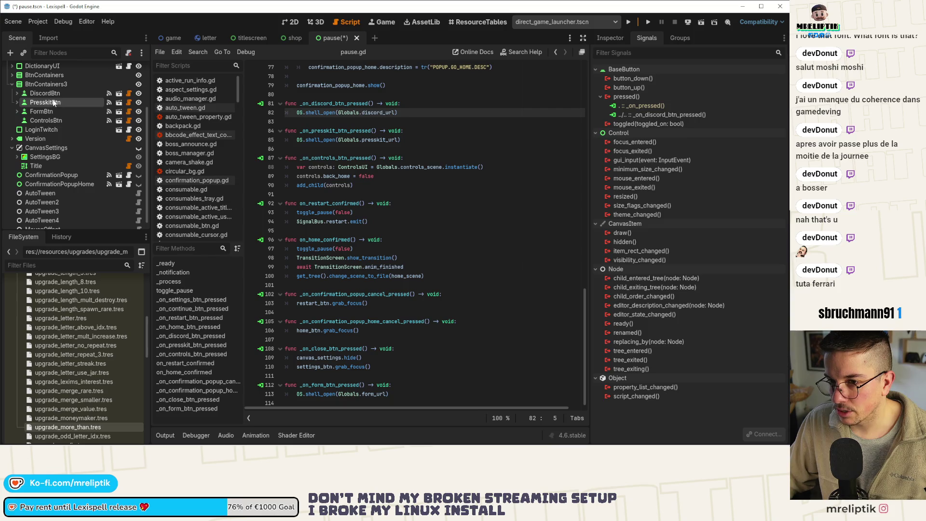
double_click(626, 97)
click(233, 315)
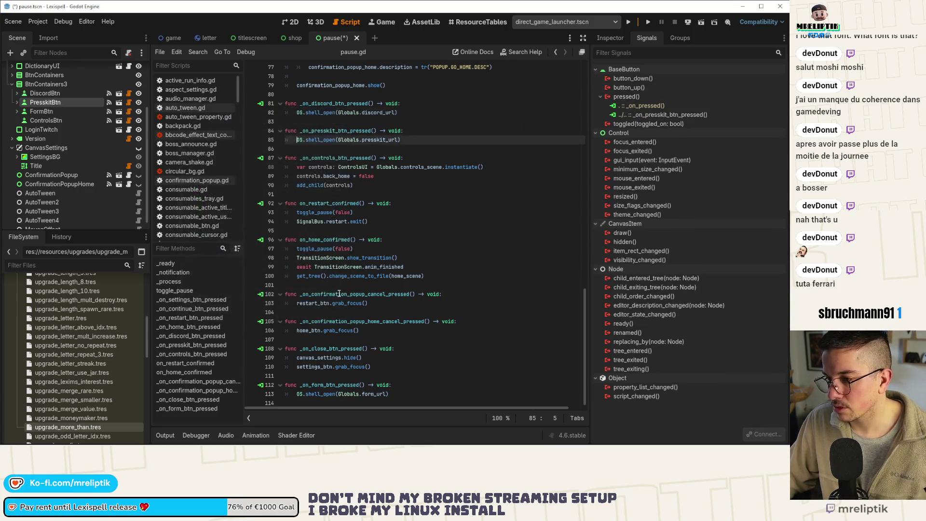
key(ctrl+s)
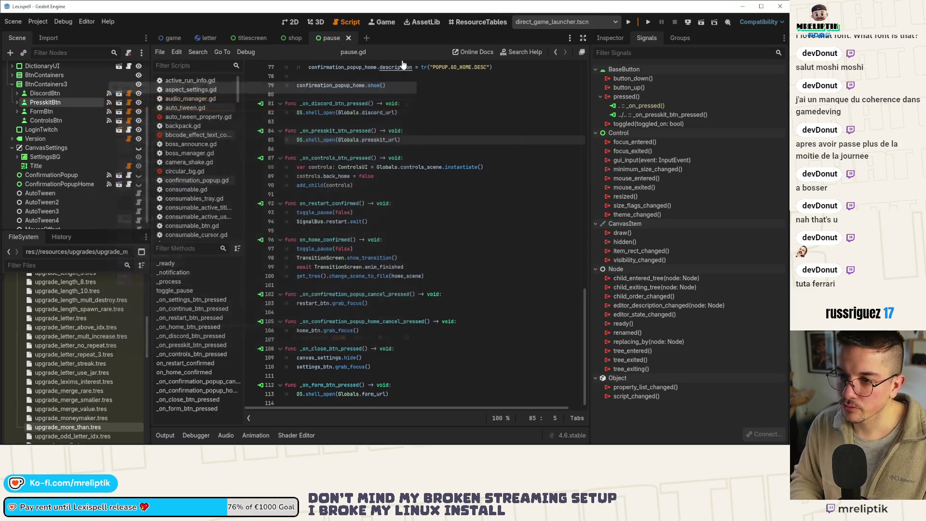
click(292, 22)
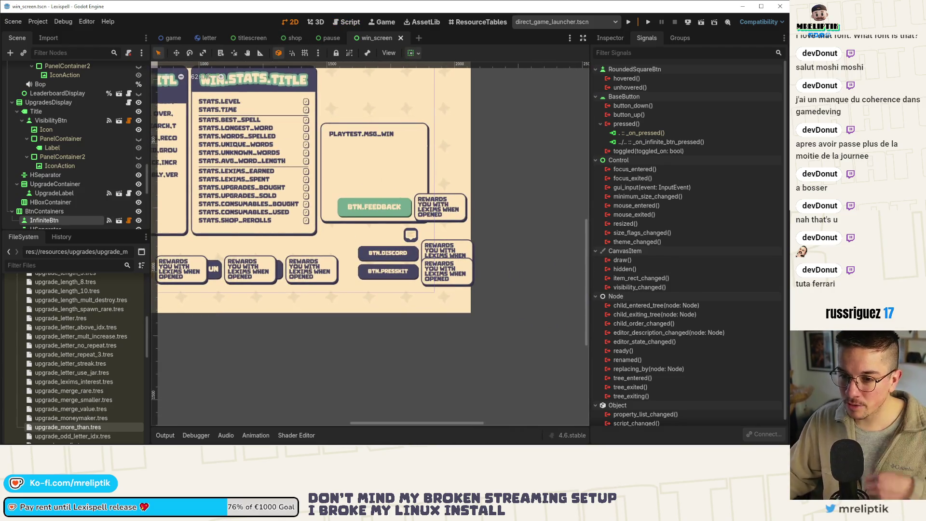
Delete the old text DiscordBtn and PresskitBtn from the win_screen scene
key(Down)
key(Down)
key(Down)
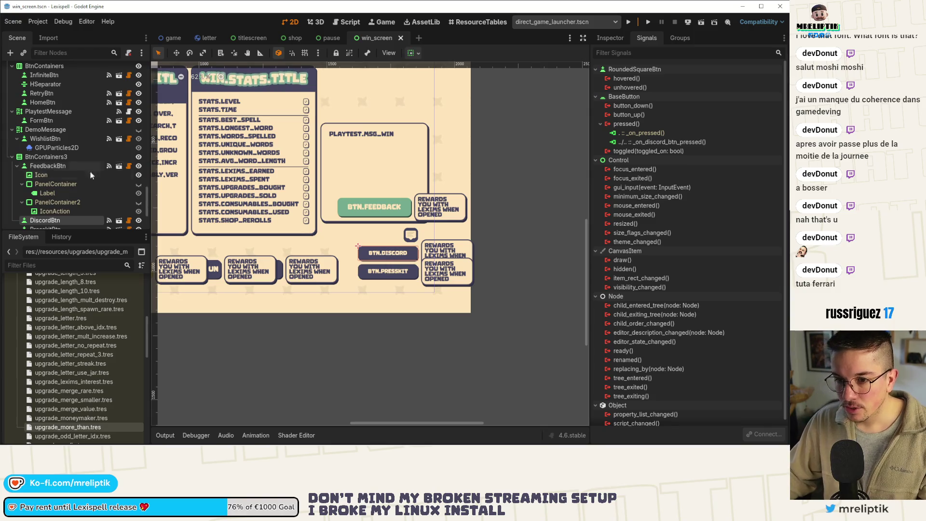
scroll(48, 195, down, 2)
shift+click(47, 190)
key(Delete)
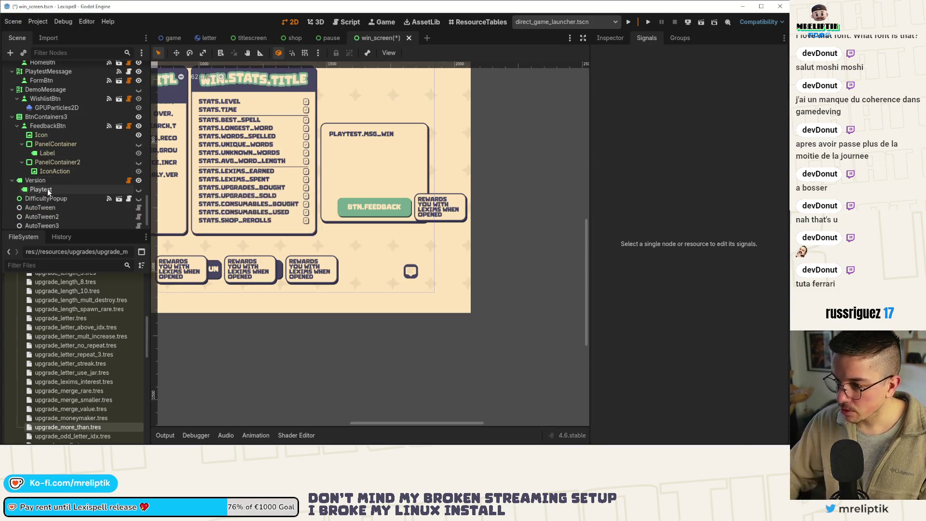
Copy the pause menu's DiscordBtn and PresskitBtn into win_screen's BtnContainers3
click(329, 38)
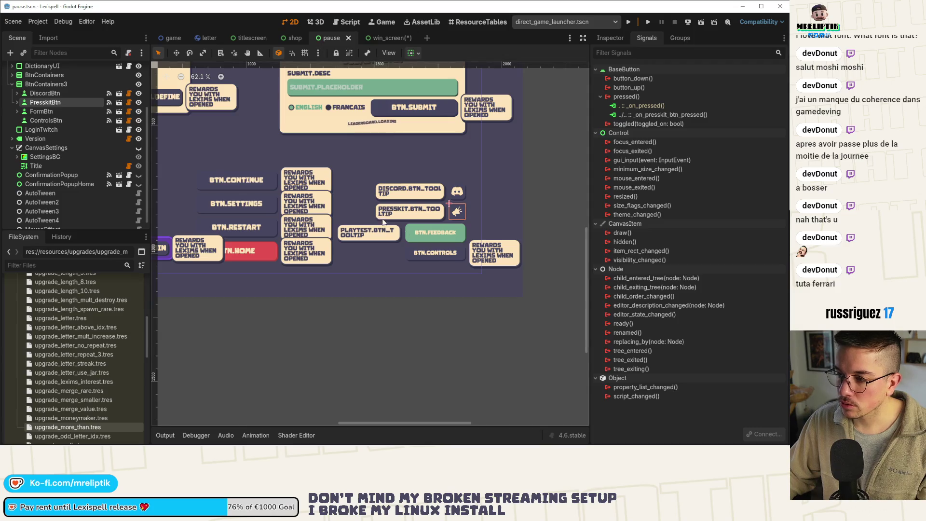
click(45, 94)
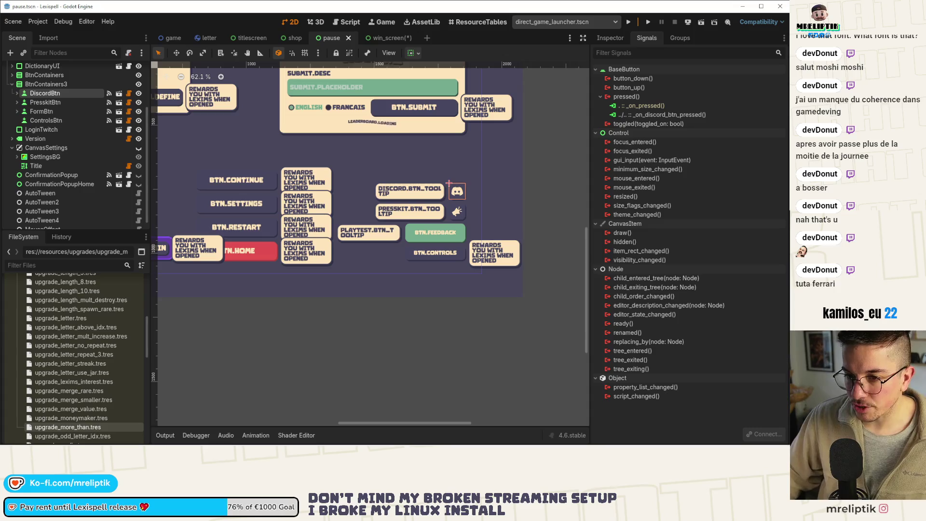
ctrl+click(45, 102)
click(386, 38)
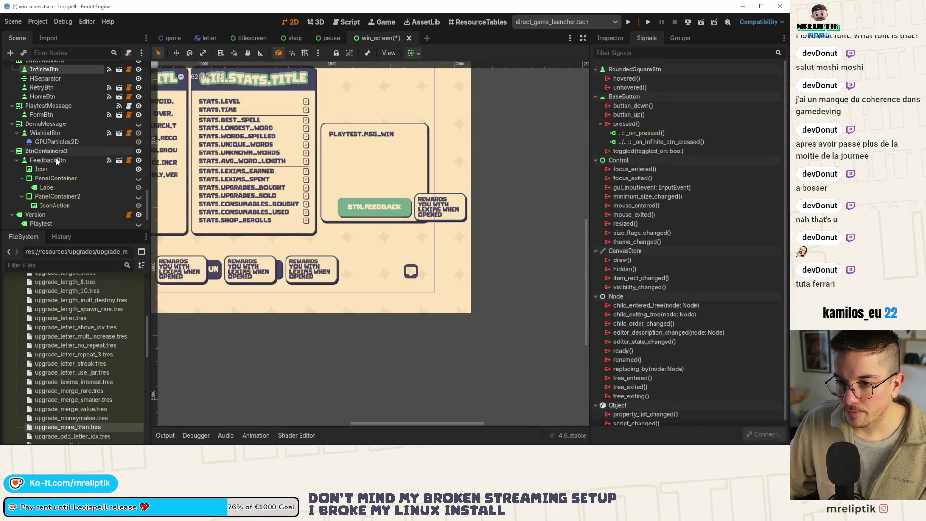
click(45, 153)
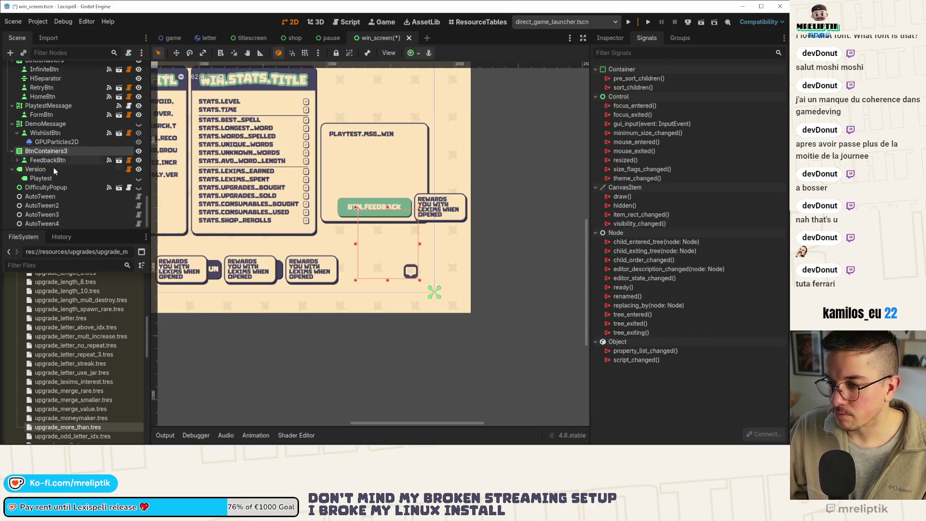
key(ctrl+v)
scroll(351, 254, up, 3)
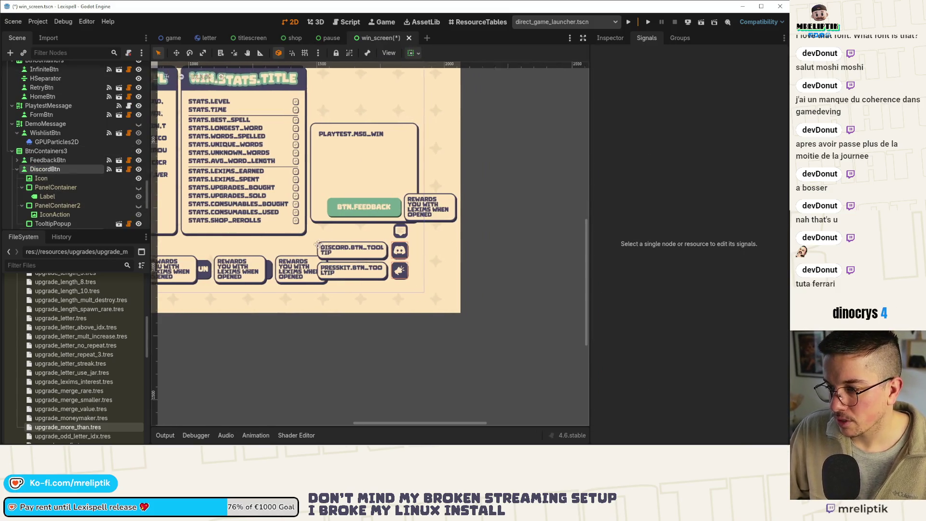
drag(350, 254, 456, 227)
click(17, 170)
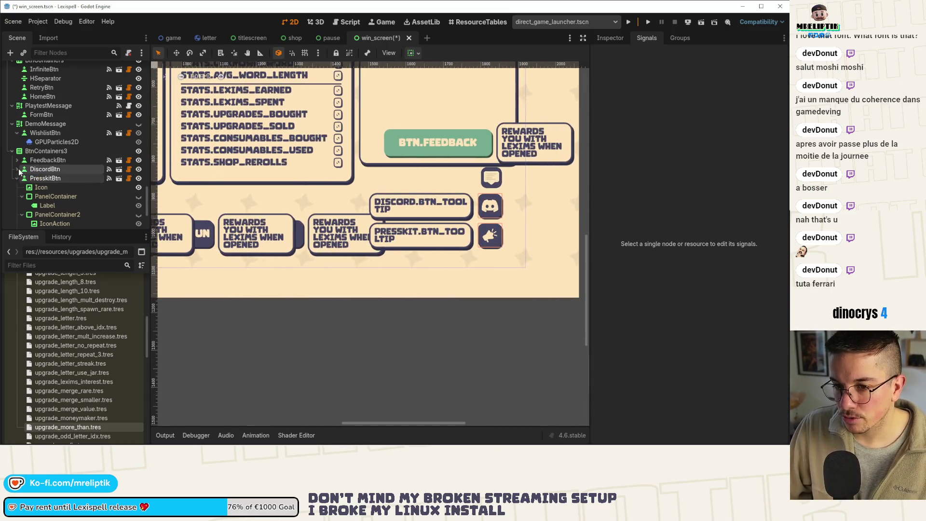
click(17, 178)
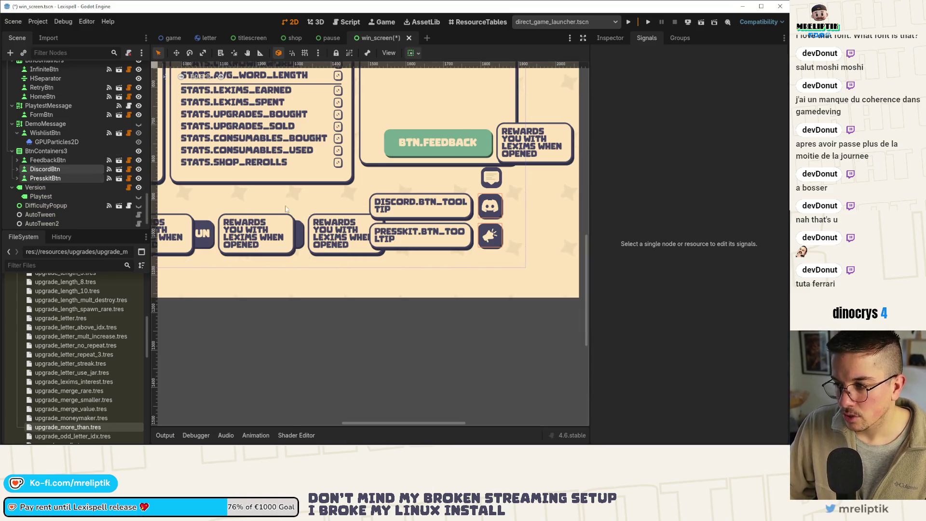
click(48, 152)
drag(363, 218, 281, 219)
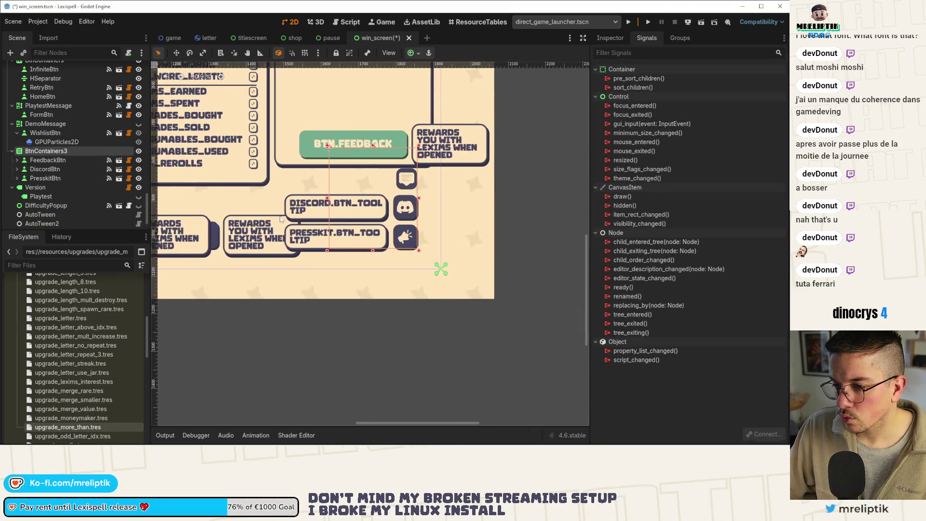
scroll(317, 252, down, 1)
drag(317, 251, 365, 227)
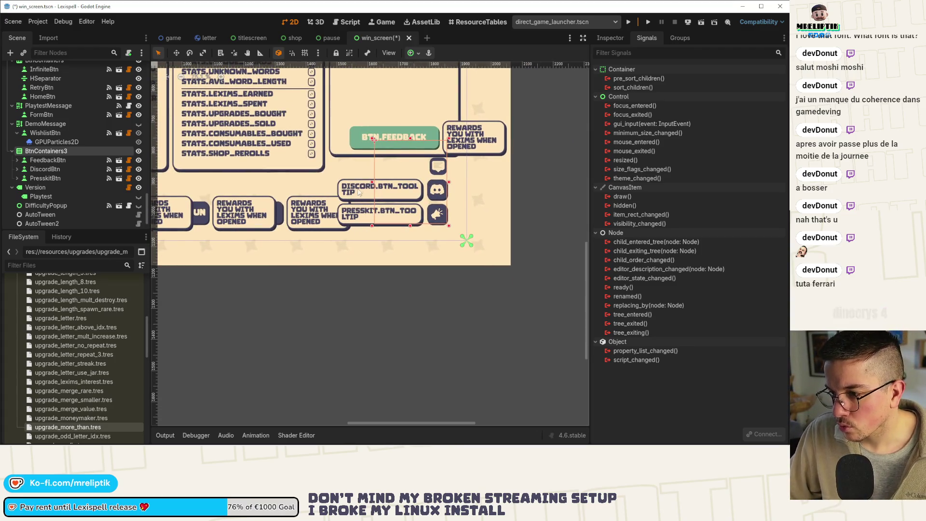
drag(370, 185, 290, 195)
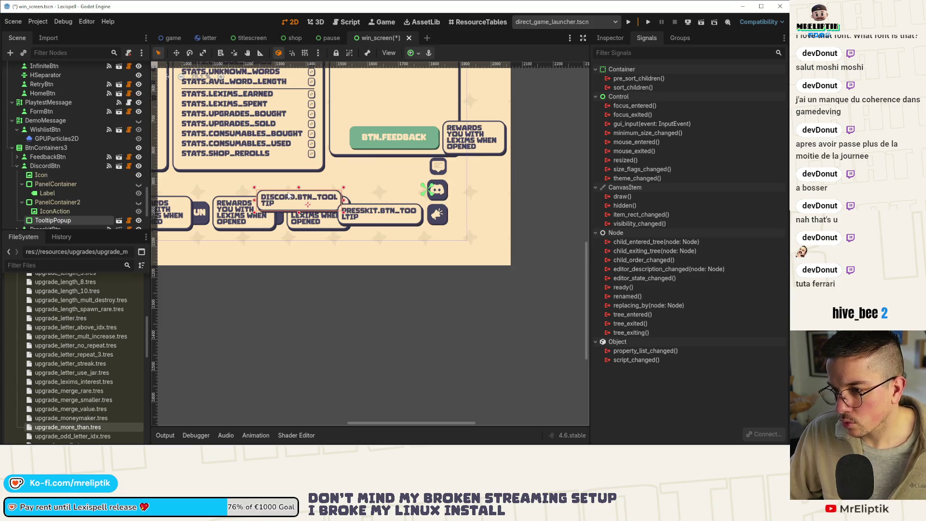
key(ctrl+z)
click(436, 214)
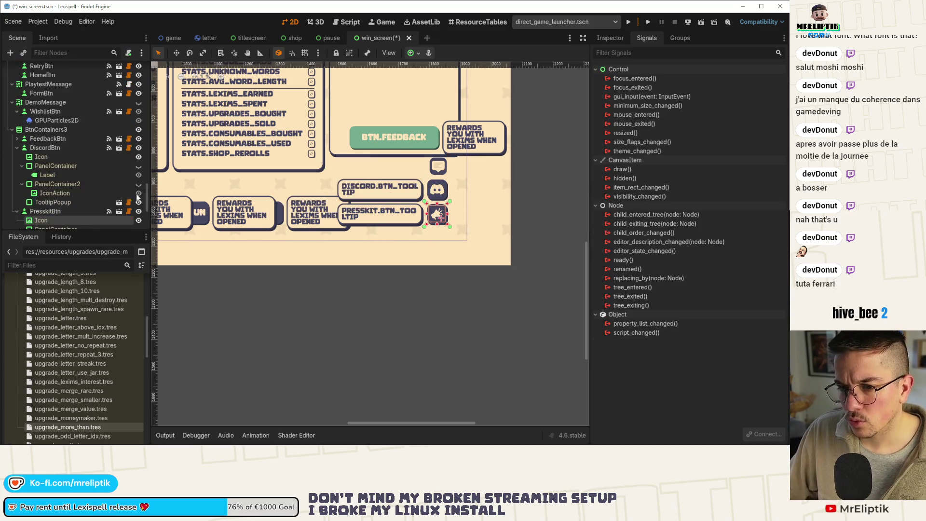
click(46, 130)
drag(373, 185, 264, 187)
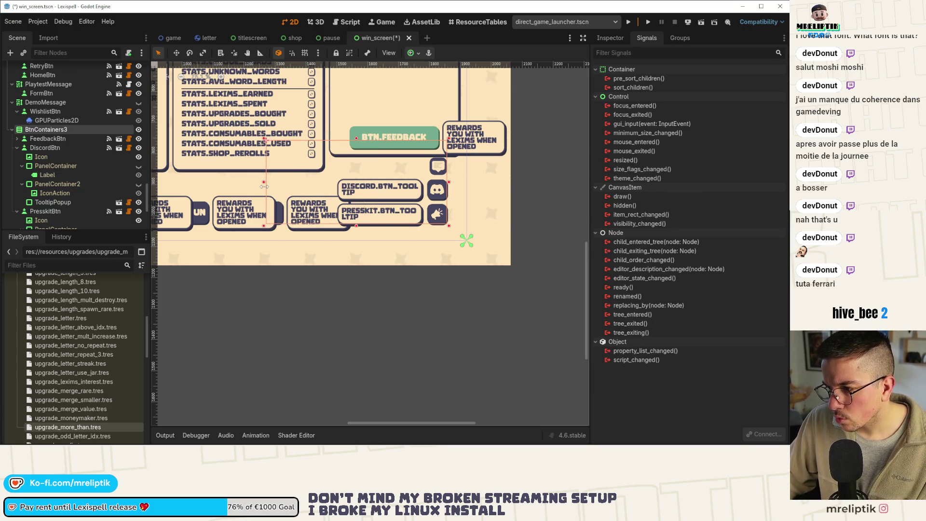
key(ctrl+z)
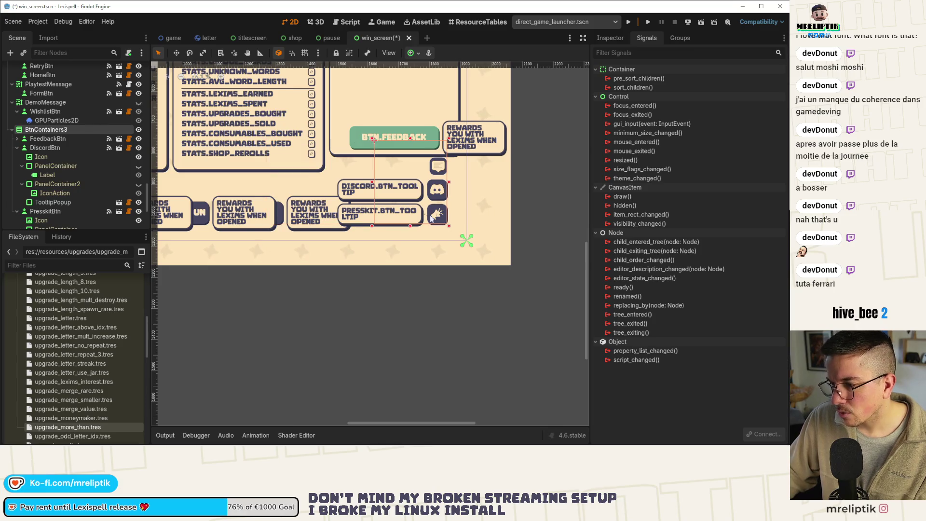
scroll(431, 219, up, 4)
click(322, 168)
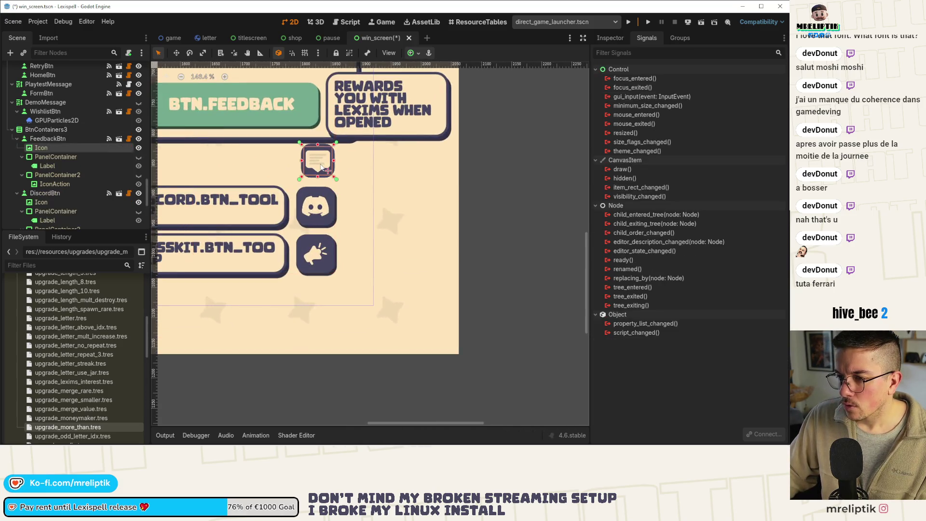
click(61, 139)
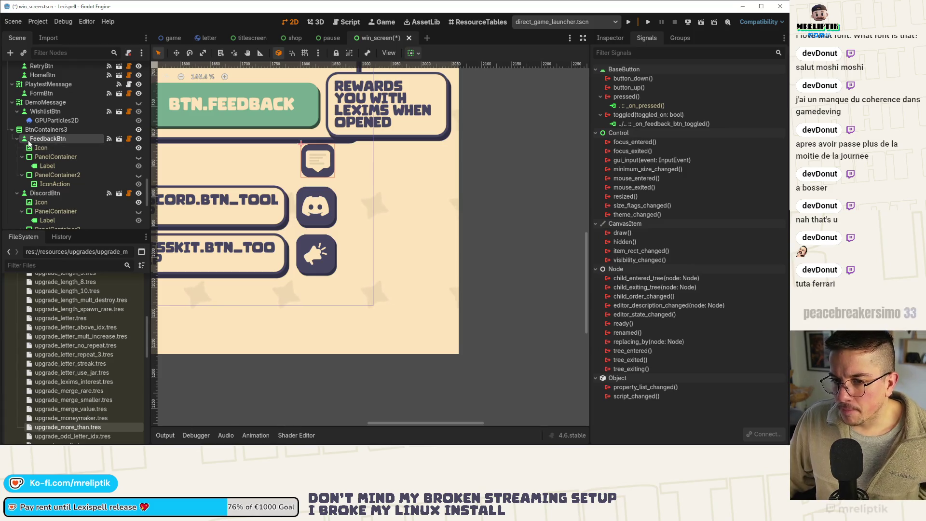
click(17, 139)
click(42, 129)
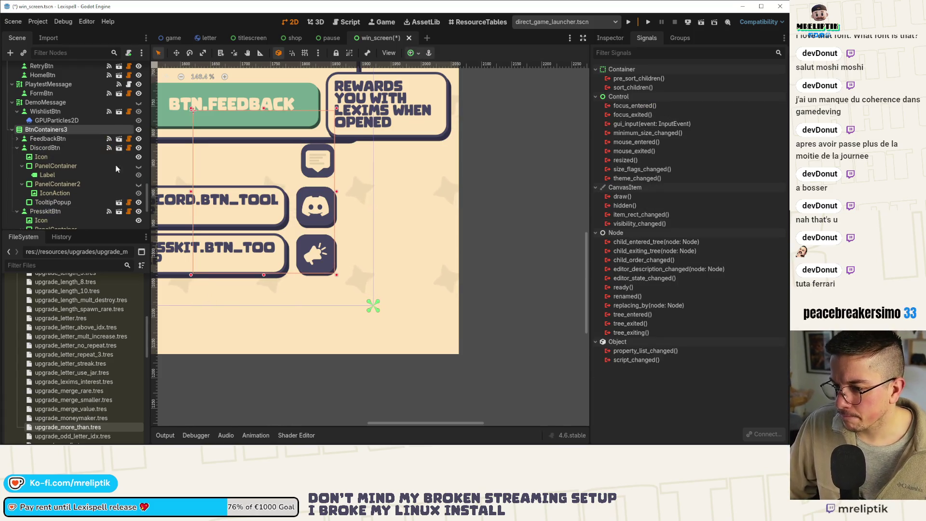
scroll(332, 210, down, 4)
scroll(332, 210, up, 2)
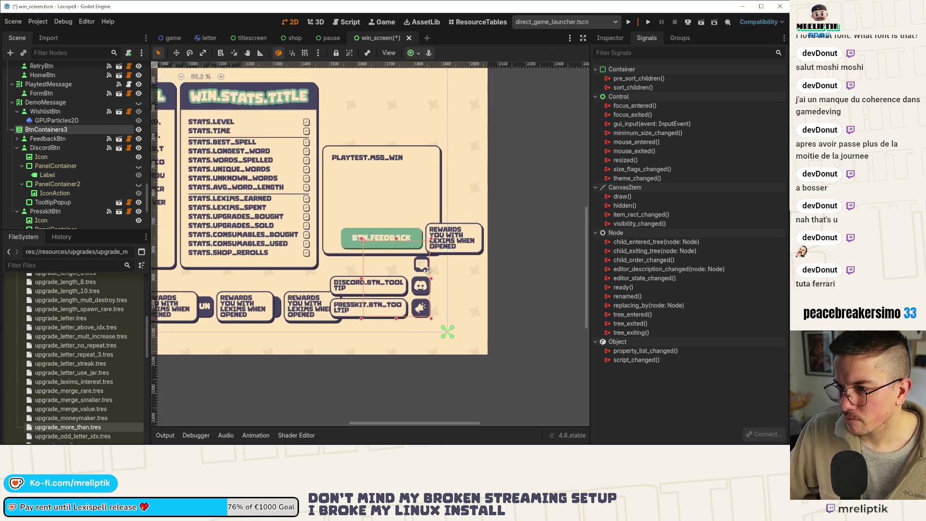
click(378, 180)
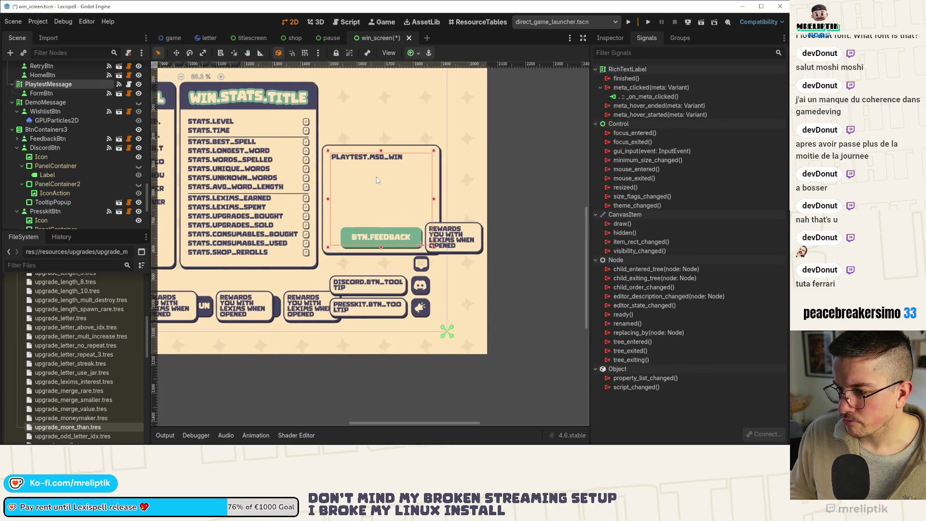
scroll(410, 198, down, 2)
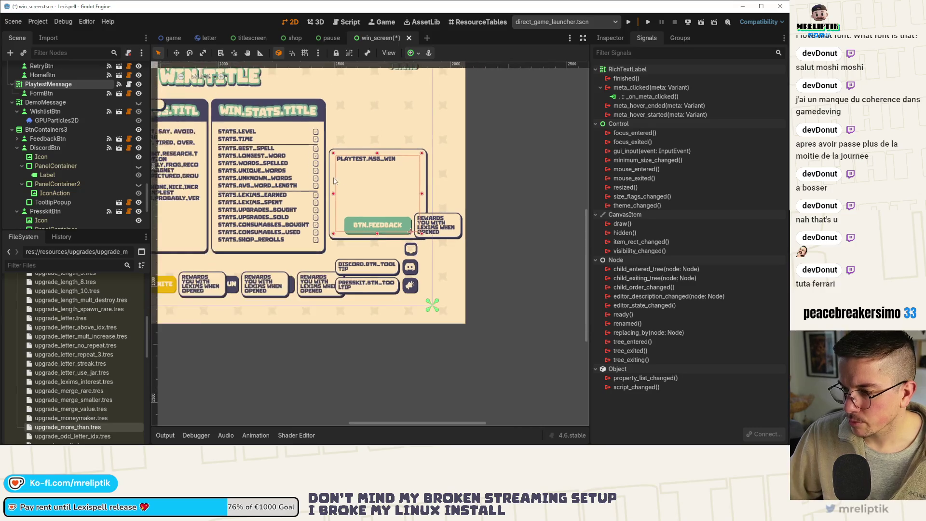
click(431, 212)
scroll(349, 266, up, 2)
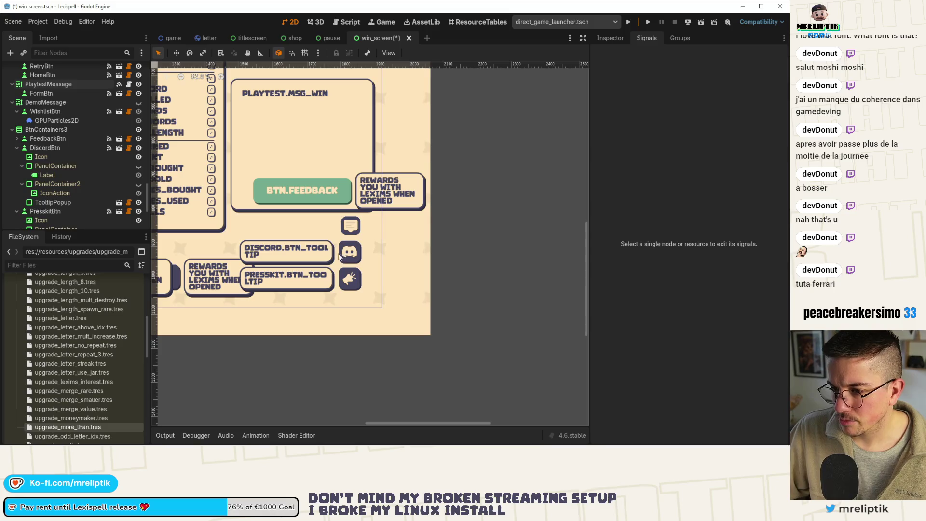
click(311, 254)
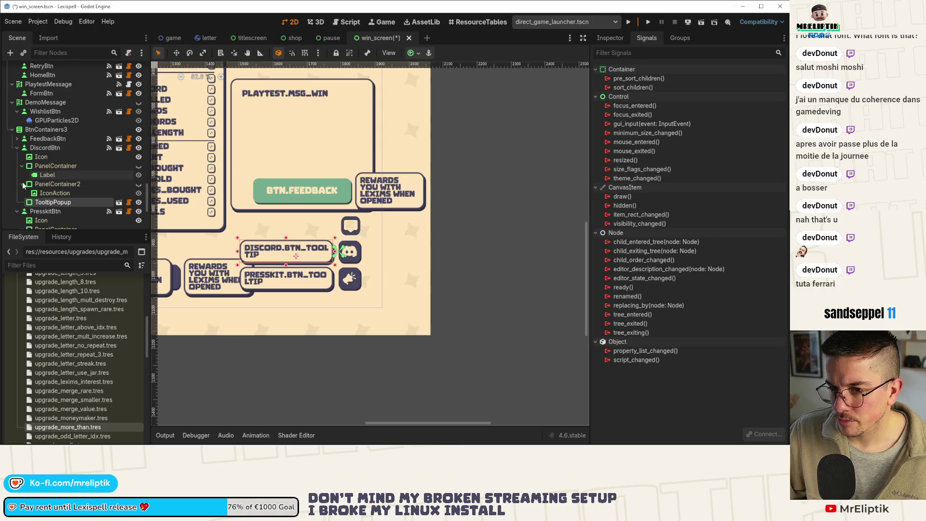
click(20, 167)
Connect the Discord and Presskit pressed signals to _on_discord_btn_pressed and _on_presskit_btn_pressed
click(44, 147)
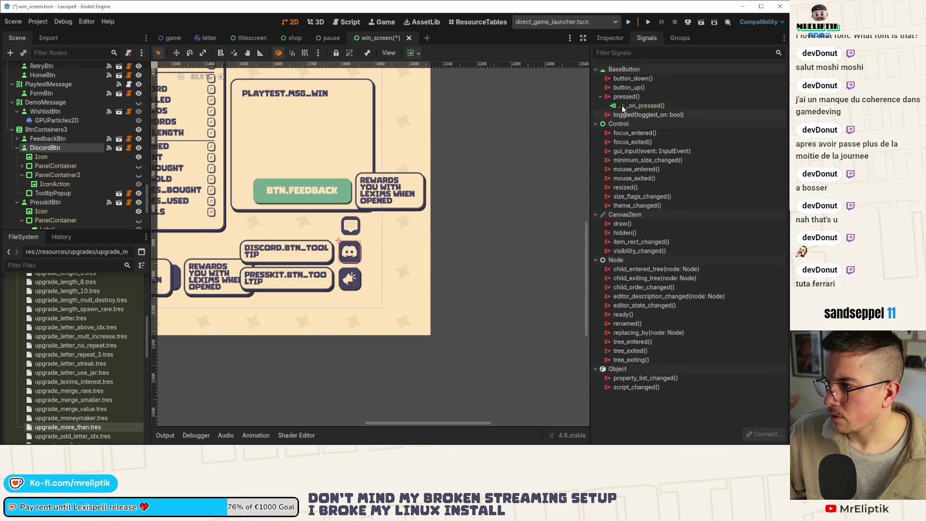
double_click(626, 96)
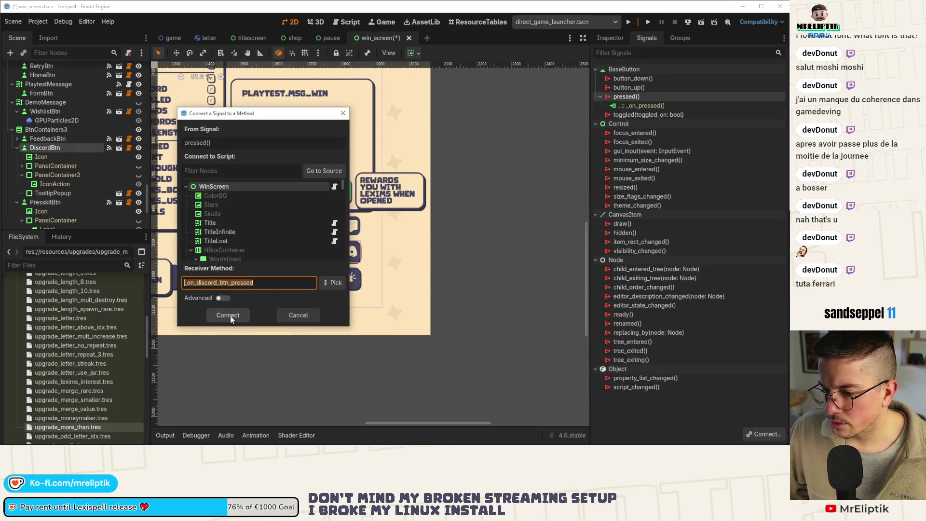
click(230, 316)
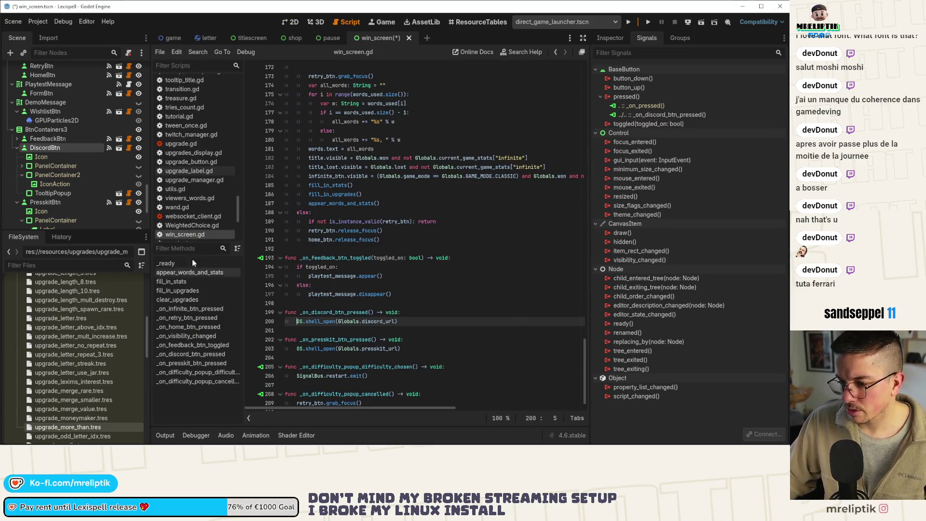
click(57, 202)
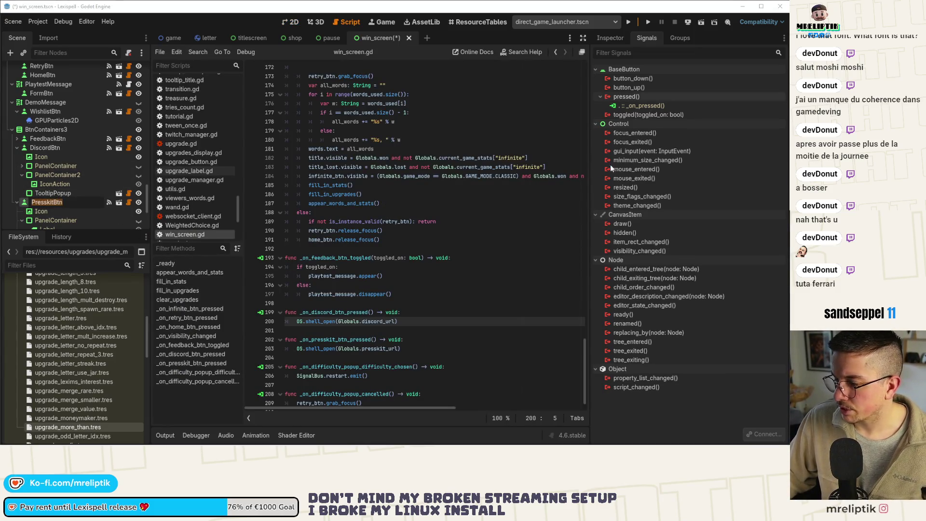
click(633, 98)
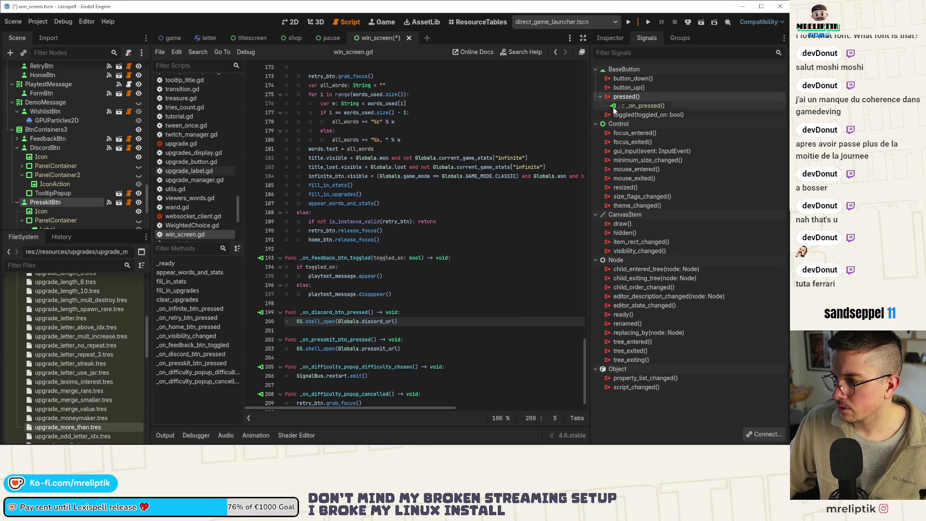
double_click(612, 96)
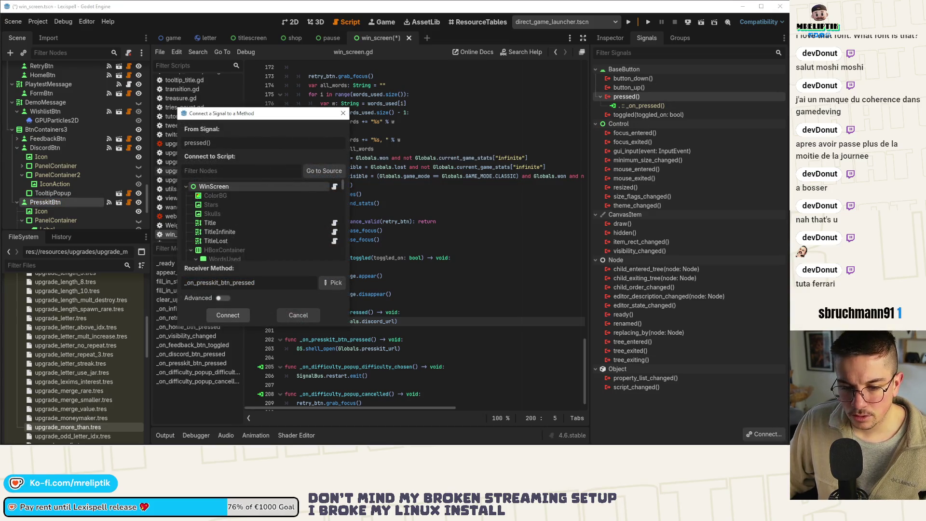
click(228, 315)
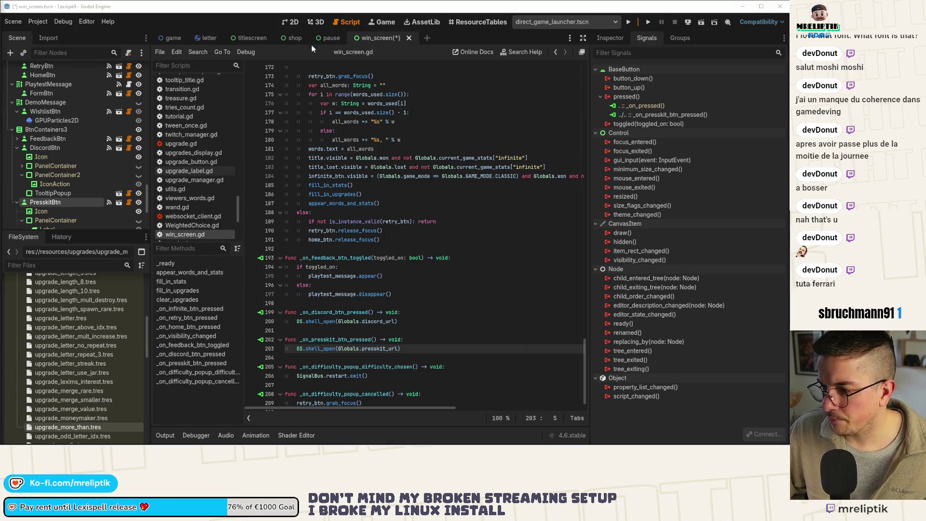
Save the win_screen scene from the 2D view
click(290, 22)
key(ctrl+s)
scroll(358, 223, down, 4)
drag(424, 230, 420, 227)
scroll(361, 152, up, 2)
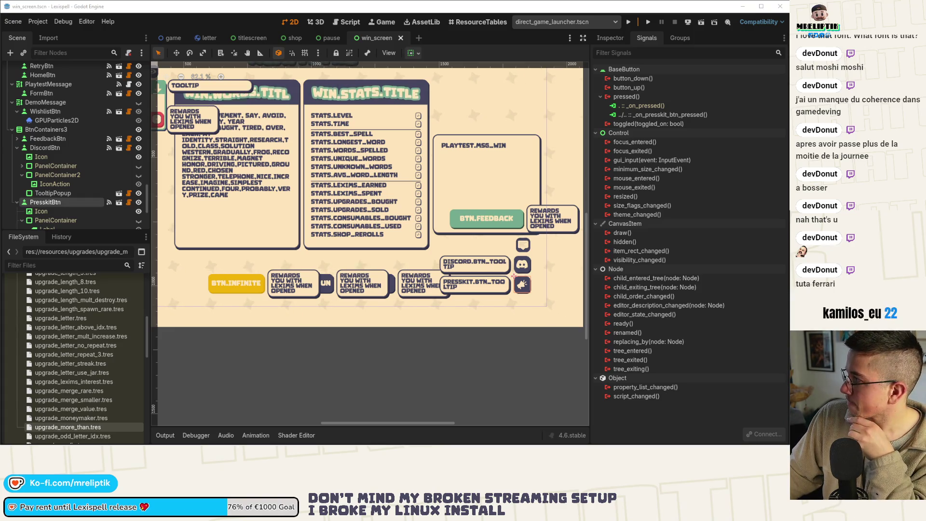
key(alt+Tab)
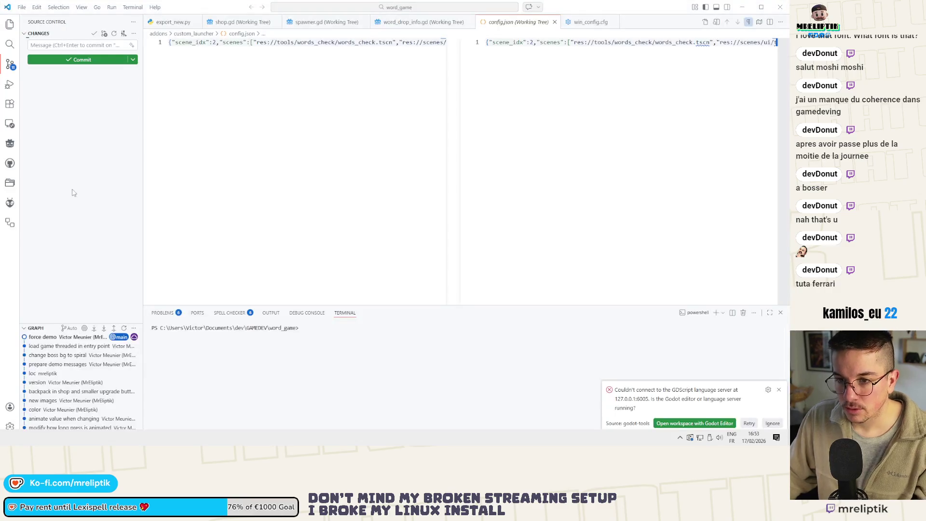
Stage all changes and commit them as 'turn discord and presskit button into icon btn'
click(72, 90)
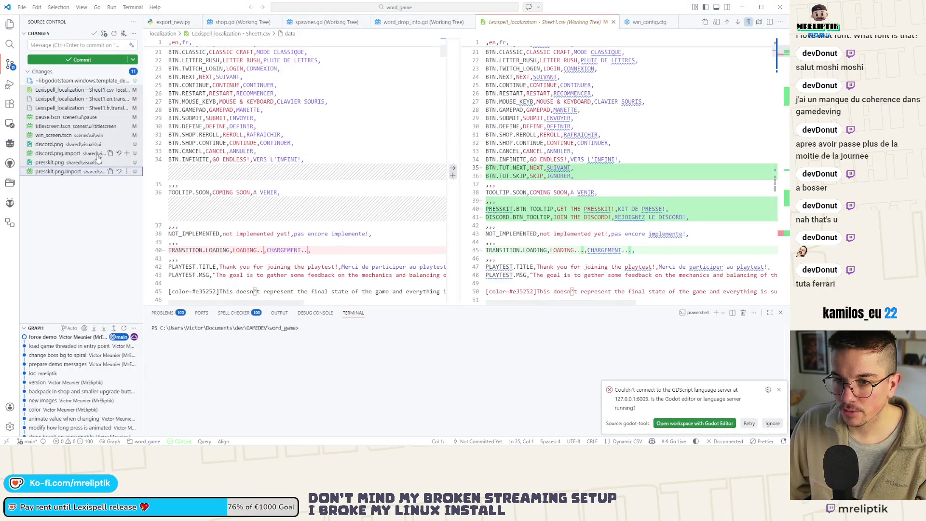
click(127, 153)
click(67, 49)
text(turn discord and presskit button int)
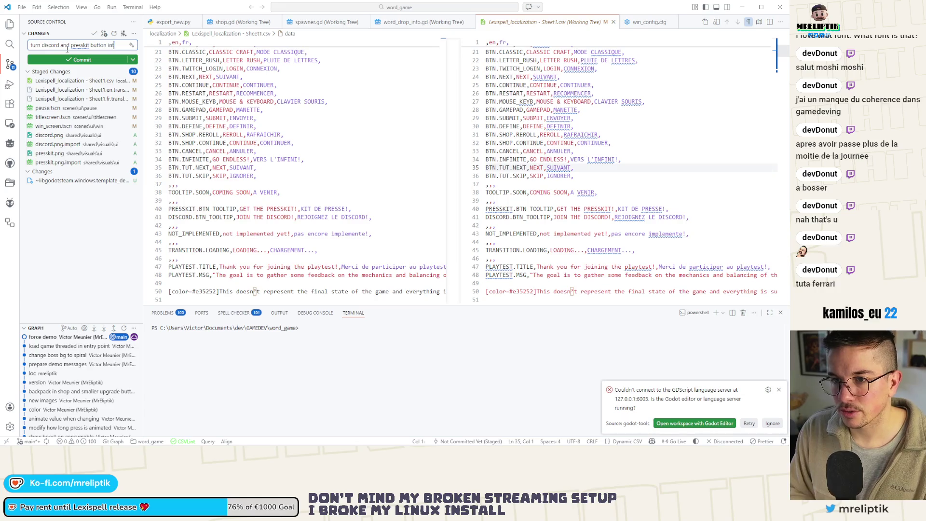
text(o icon btn)
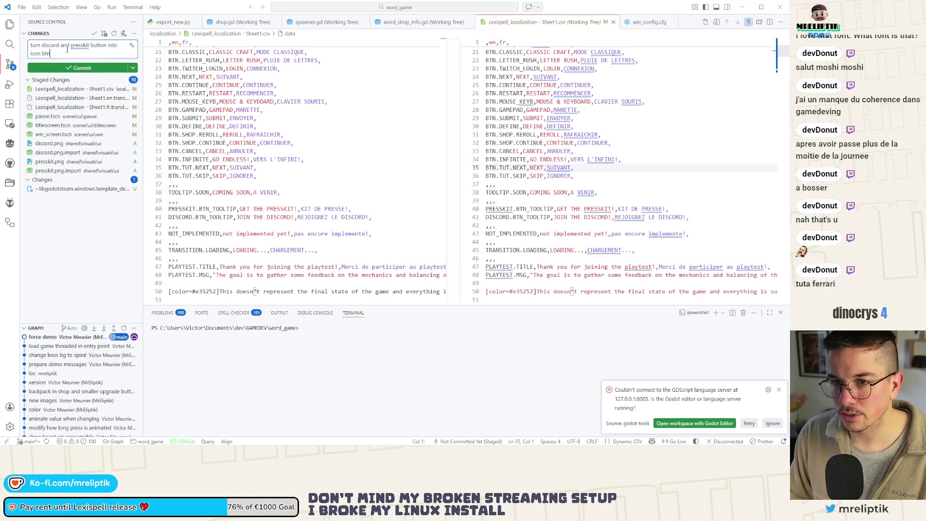
key(ctrl+Return)
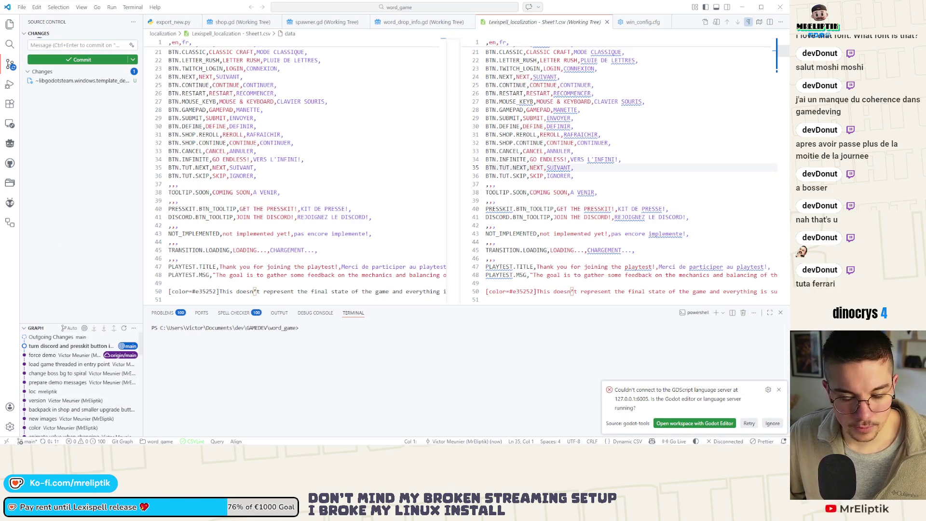
key(alt+Tab)
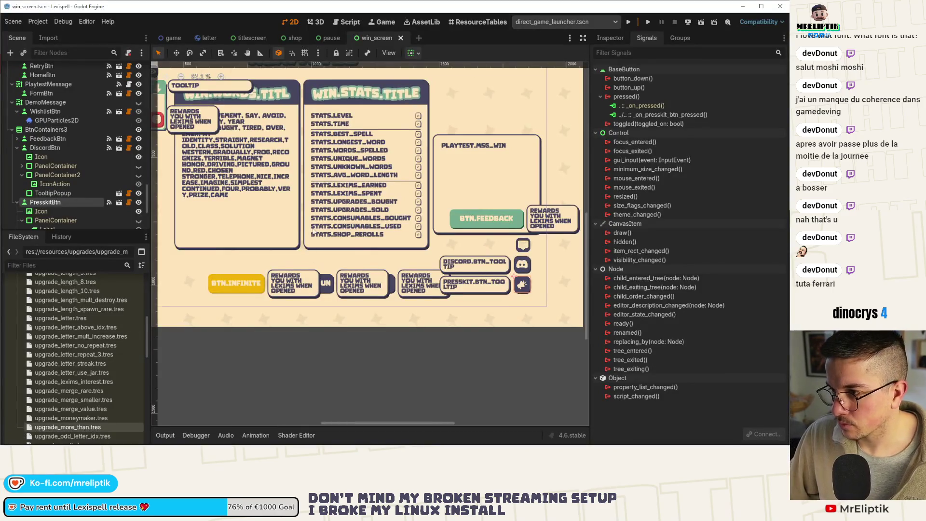
Close the pause and shop scene tabs
click(338, 39)
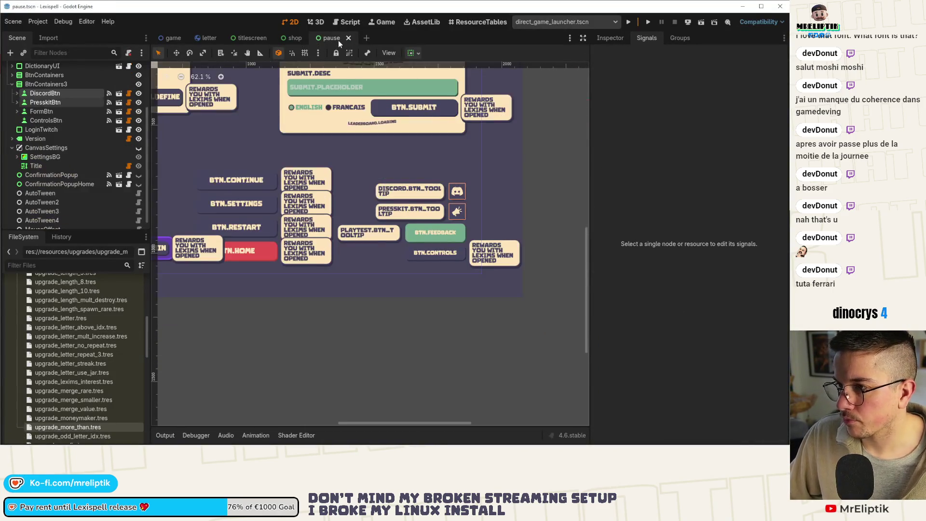
middle_click(337, 40)
middle_click(291, 38)
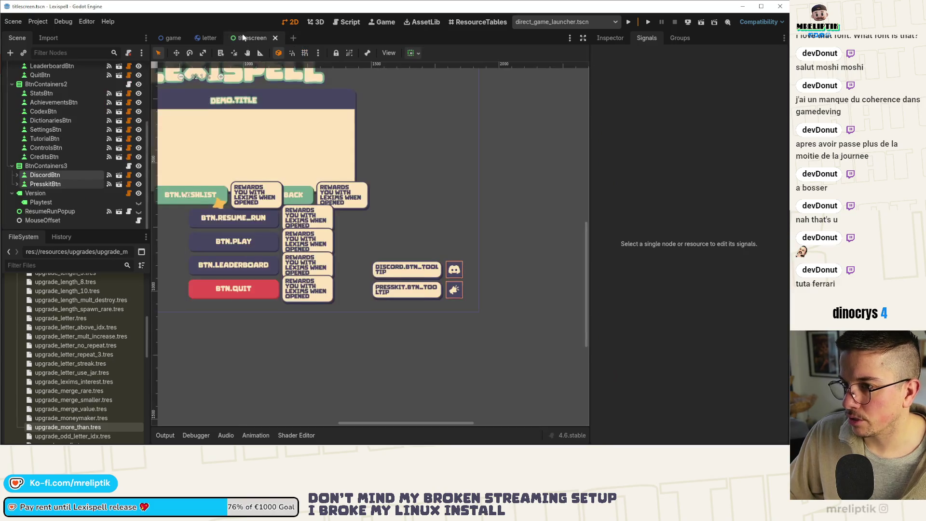
scroll(334, 218, down, 2)
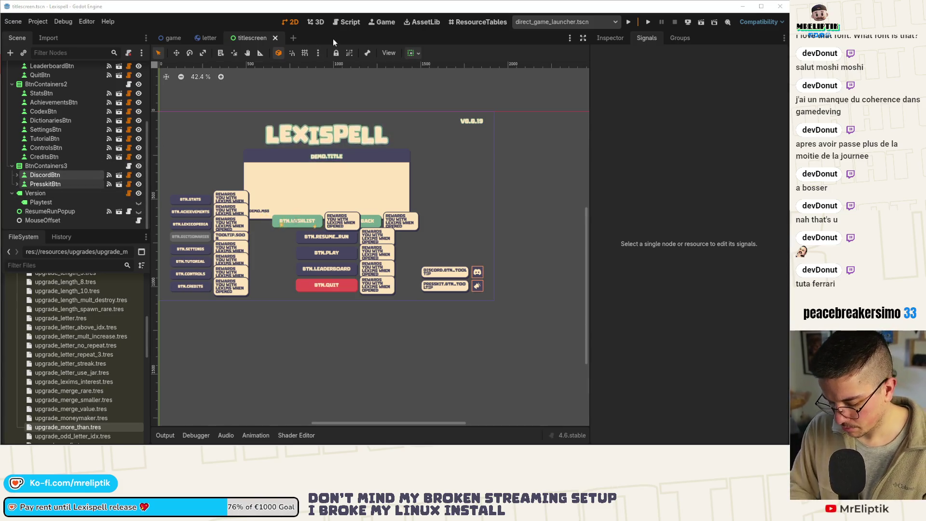
Open square_icon_btn.tscn through quick scene search with 'sq'
key(ctrl+shift+o)
text(sq)
key(Return)
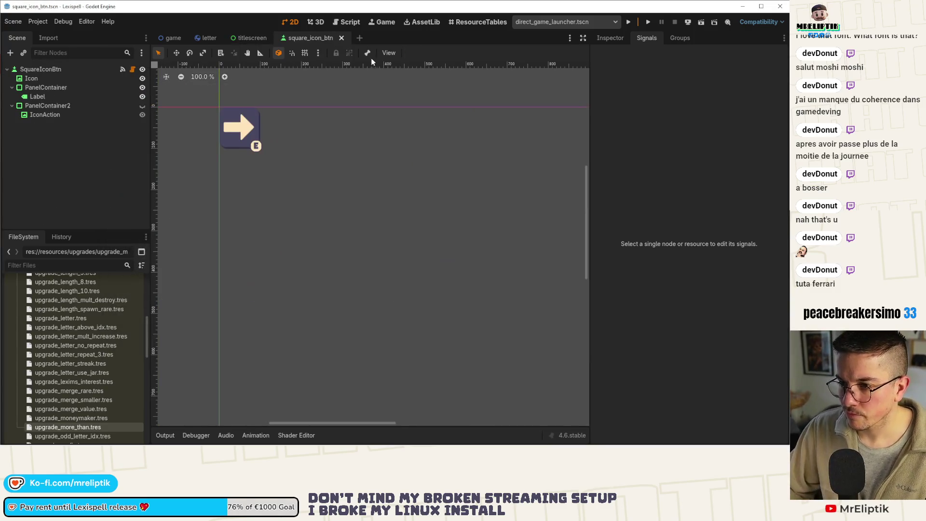
Select PanelContainer2 and unhide it to show the ringed E badge
click(255, 146)
scroll(191, 75, up, 5)
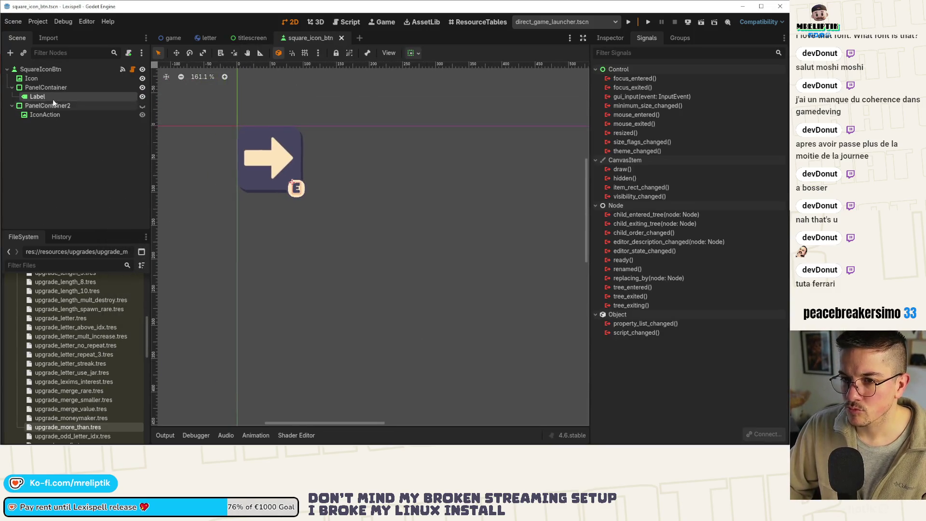
click(42, 105)
scroll(197, 193, up, 2)
click(142, 105)
click(143, 105)
scroll(297, 165, up, 7)
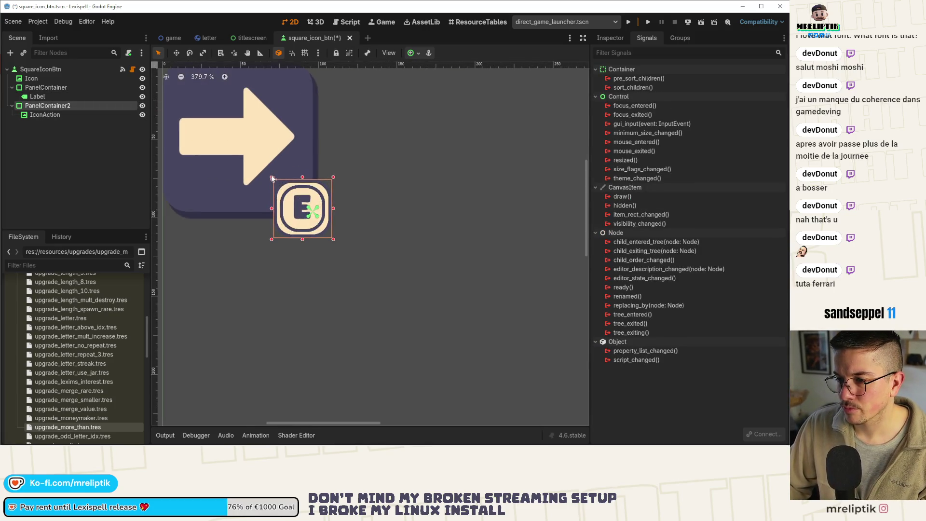
Enlarge the E badge slightly, hide it again, then save and close square_icon_btn
drag(272, 180, 266, 171)
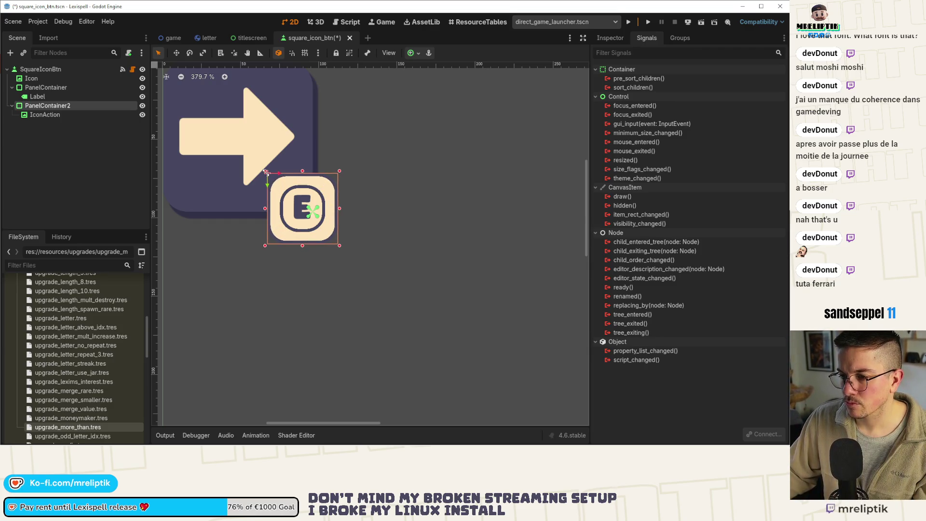
click(142, 105)
key(ctrl+s)
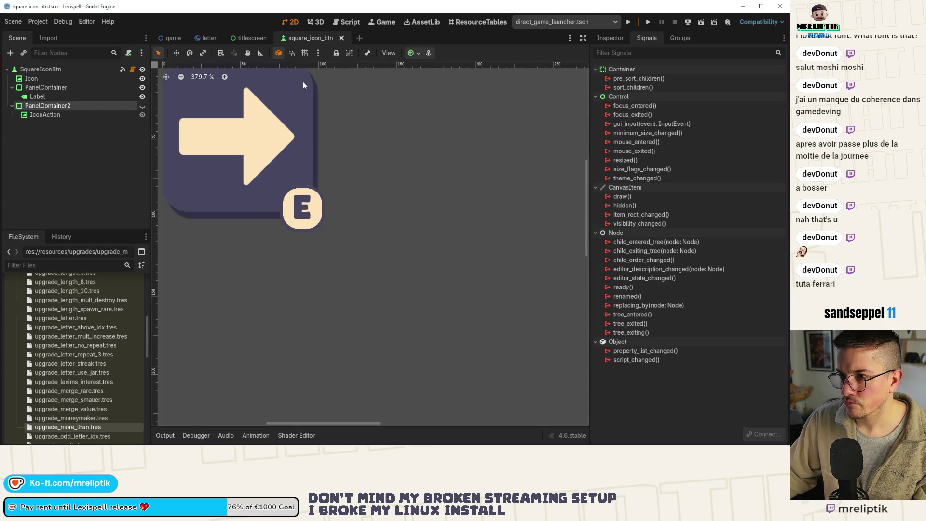
middle_click(305, 39)
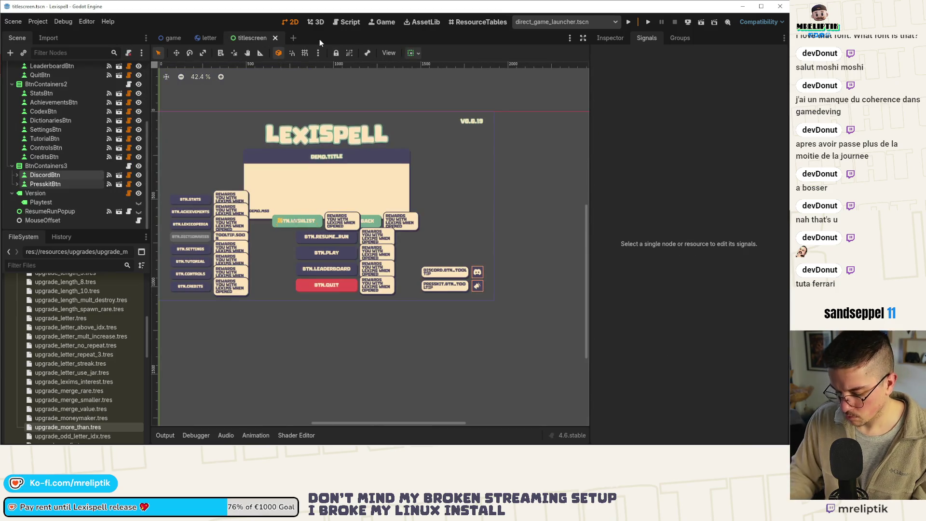
Open shop.tscn and inspect the IconAction beside the Reroll button
key(ctrl+shift+o)
text(shop)
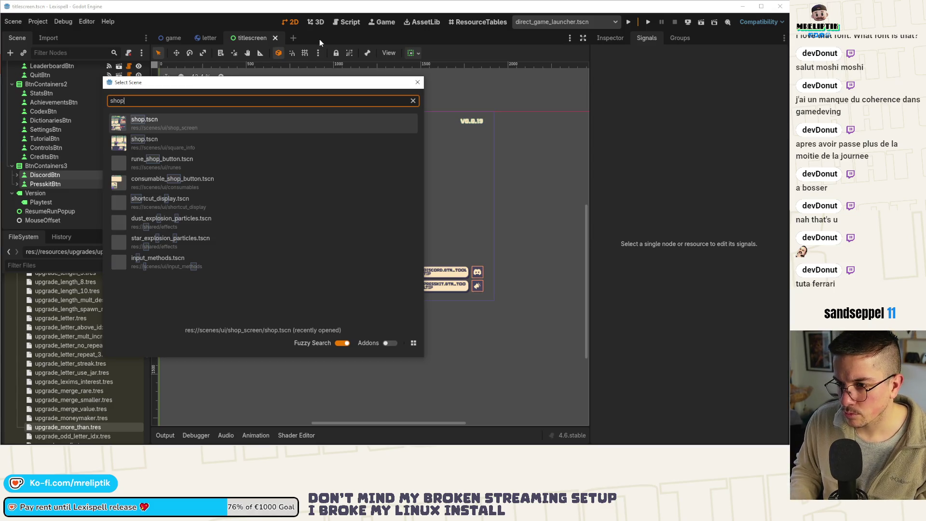
key(Return)
scroll(362, 314, up, 3)
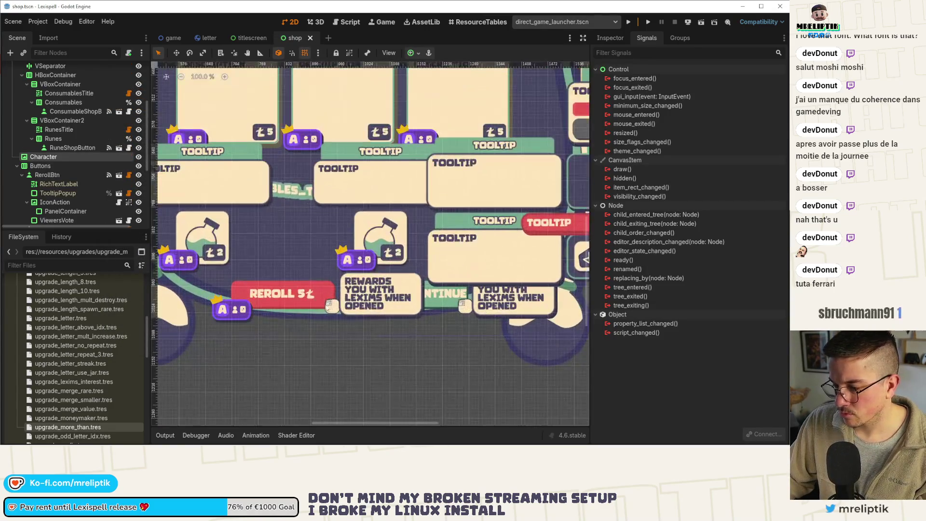
click(330, 304)
drag(331, 320, 298, 294)
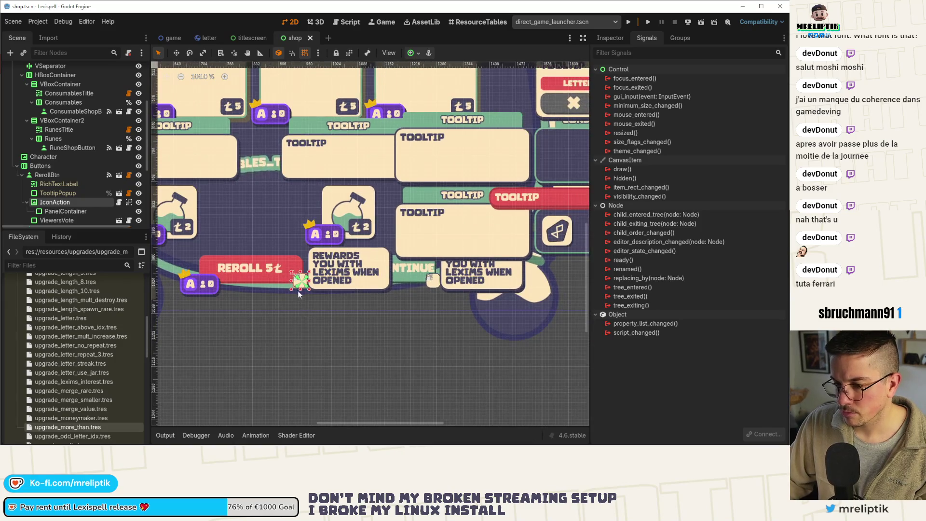
Reopen the square_icon_btn scene via quick open
key(ctrl+shift+o)
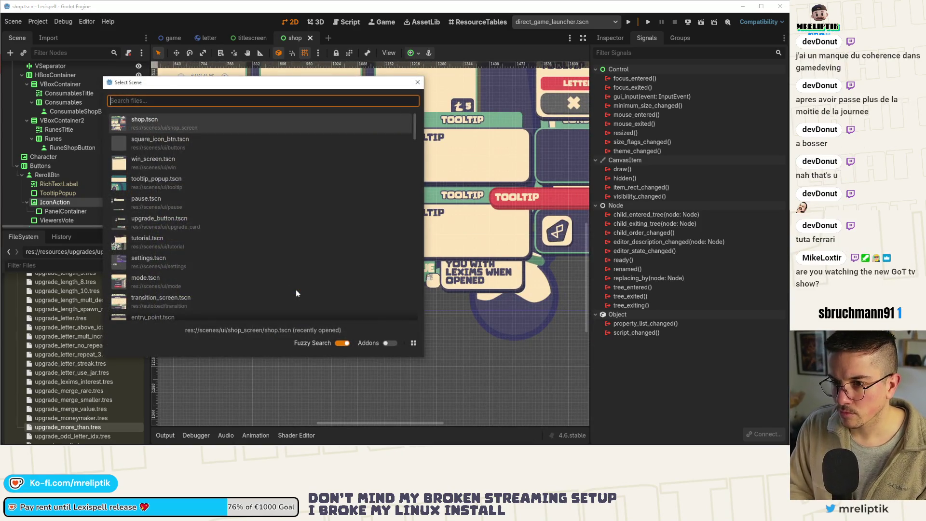
text(square)
key(Return)
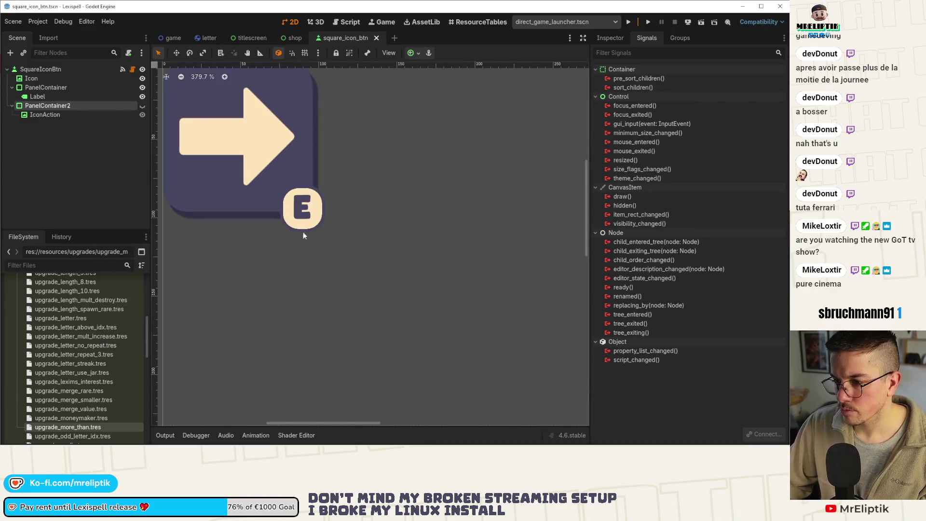
Set PanelContainer2's Transform Size height to 45 px, making it 45×45, and save
click(610, 39)
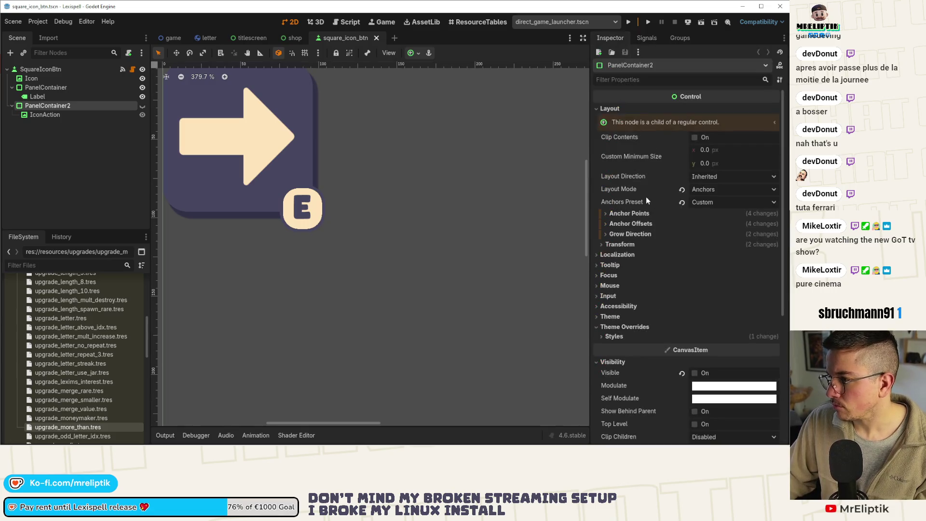
scroll(637, 286, down, 5)
scroll(624, 183, up, 3)
click(623, 200)
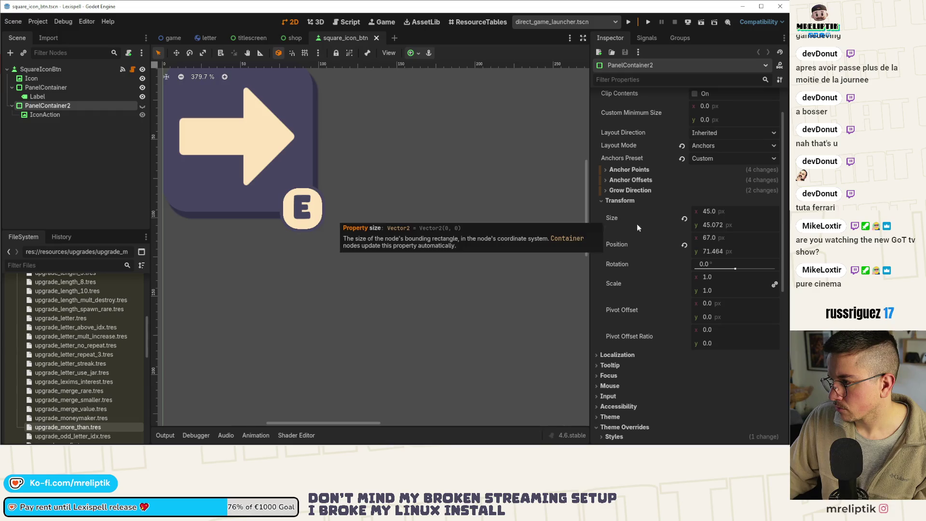
click(744, 225)
key(BackSpace)
key(Return)
key(ctrl+s)
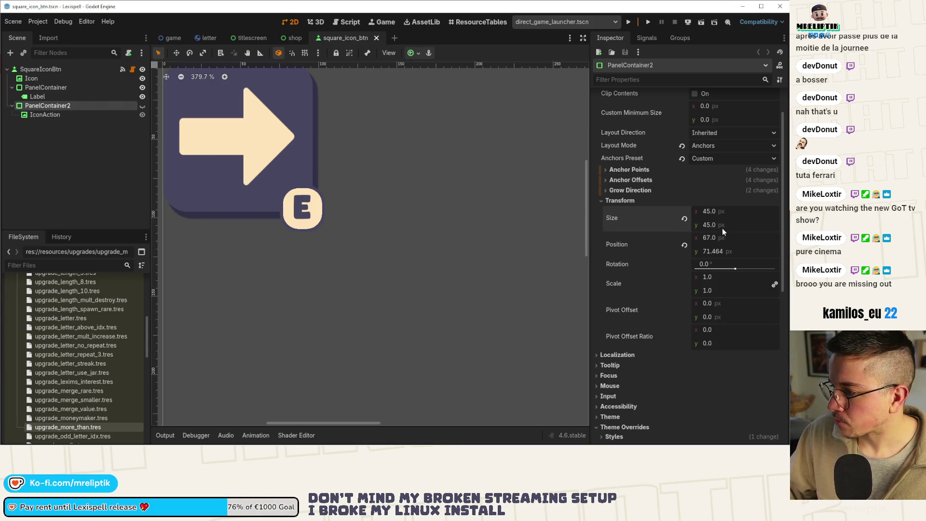
In the shop scene, expand the Reroll IconAction, try enlarging it, then undo
click(295, 38)
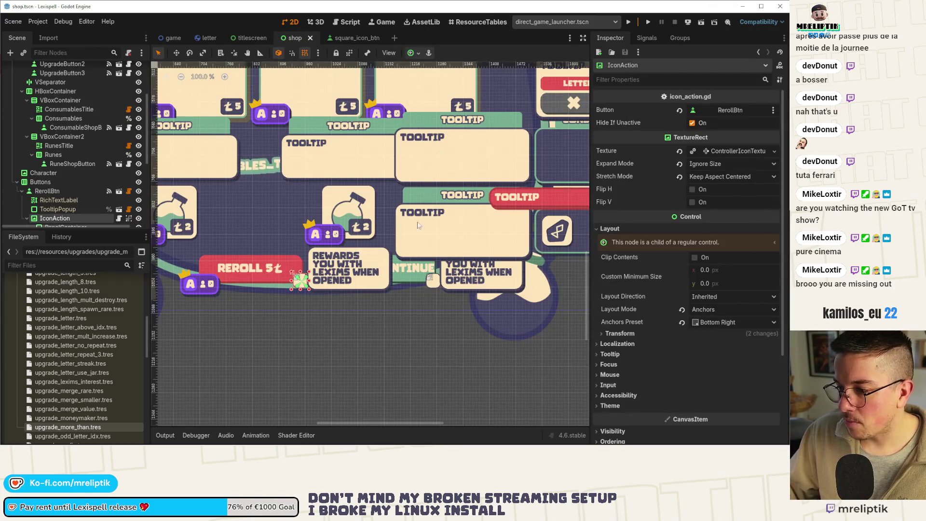
scroll(338, 295, up, 9)
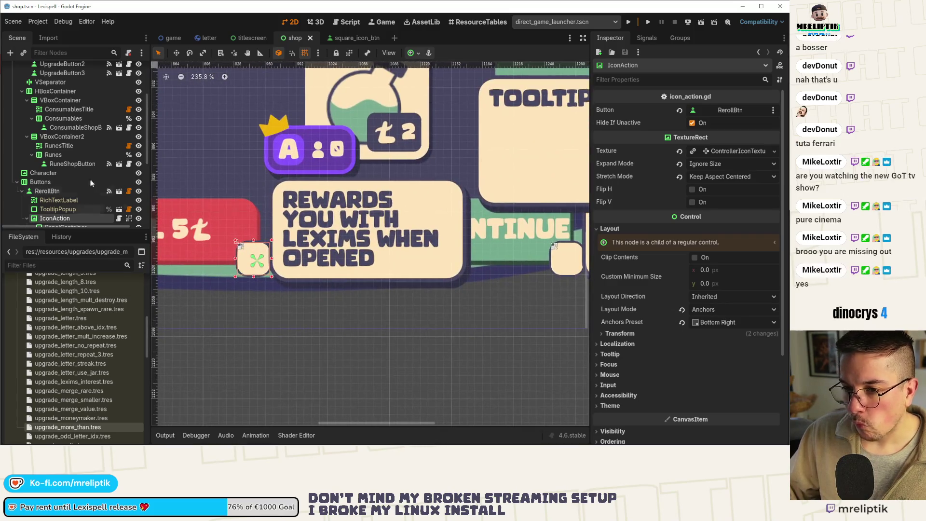
scroll(78, 208, down, 1)
click(54, 201)
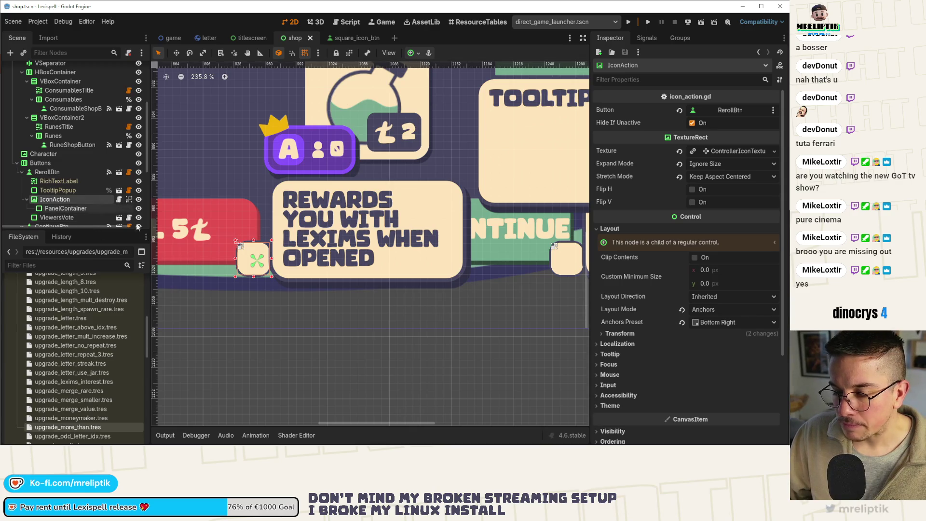
scroll(243, 263, up, 8)
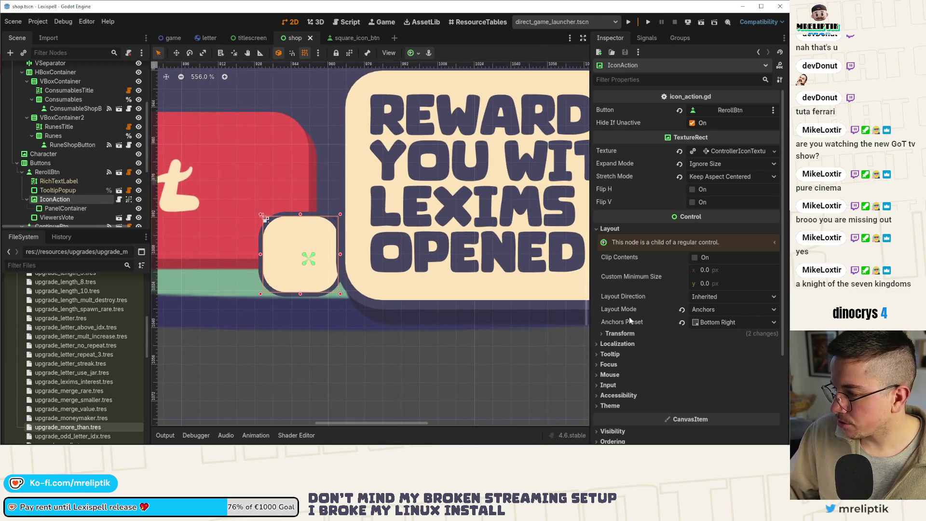
click(616, 334)
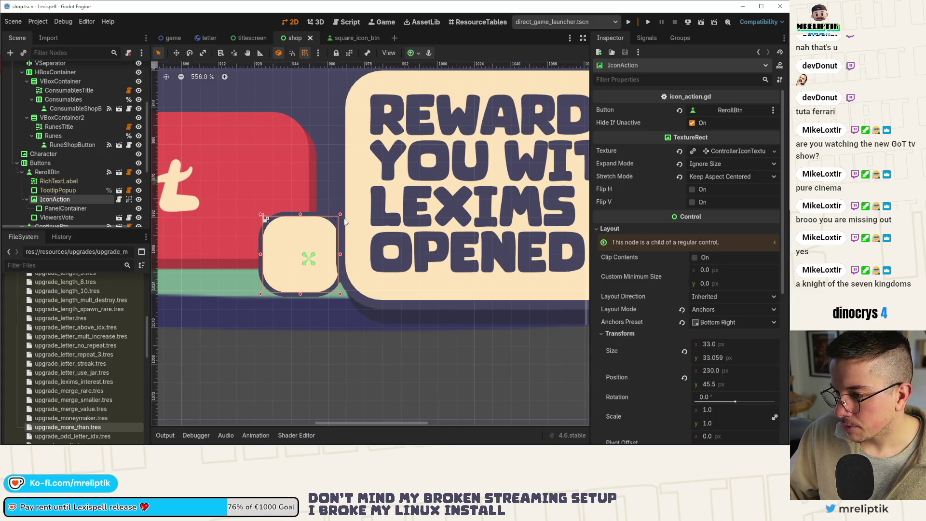
drag(341, 214, 372, 186)
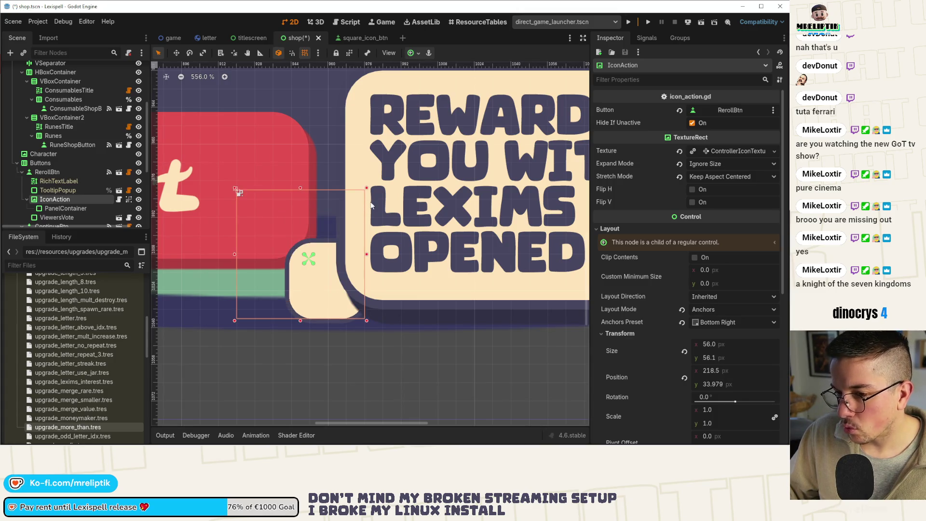
key(ctrl+z)
Apply the Full Rect anchor preset to the Reroll icon's PanelContainer
click(70, 209)
click(68, 200)
click(68, 207)
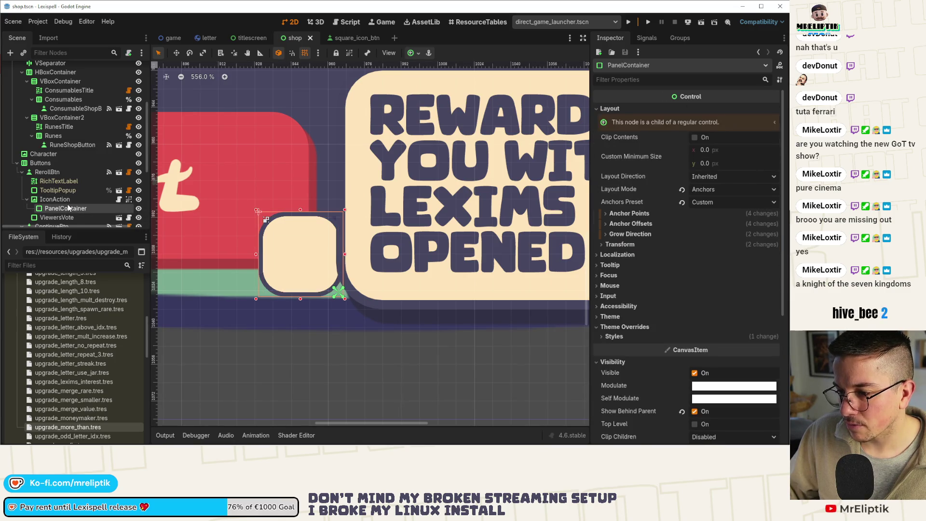
click(412, 53)
click(461, 128)
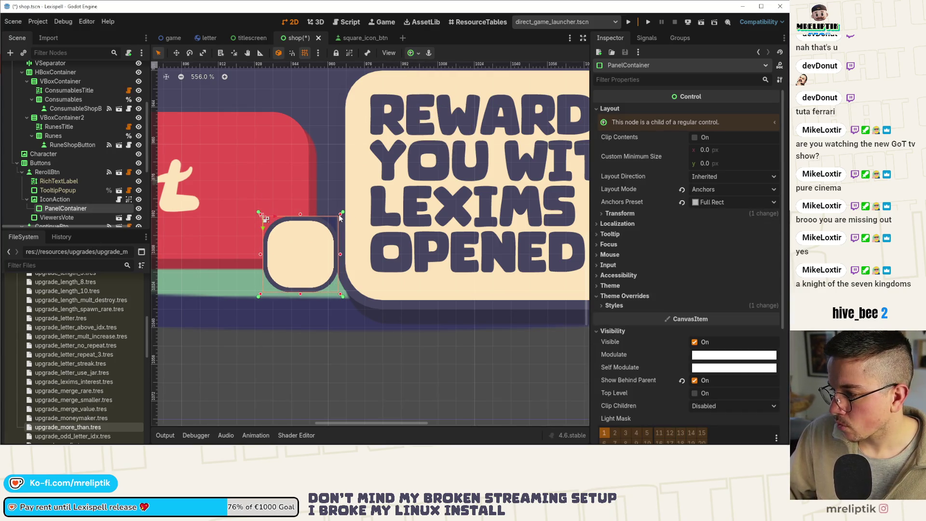
Set the Reroll IconAction's Size to 45×45 px and save the shop scene
click(324, 218)
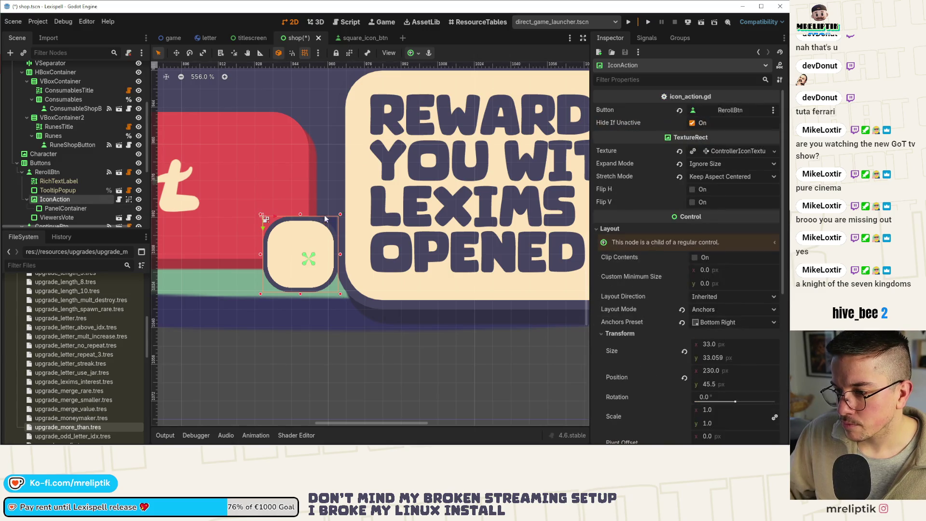
drag(343, 218, 350, 201)
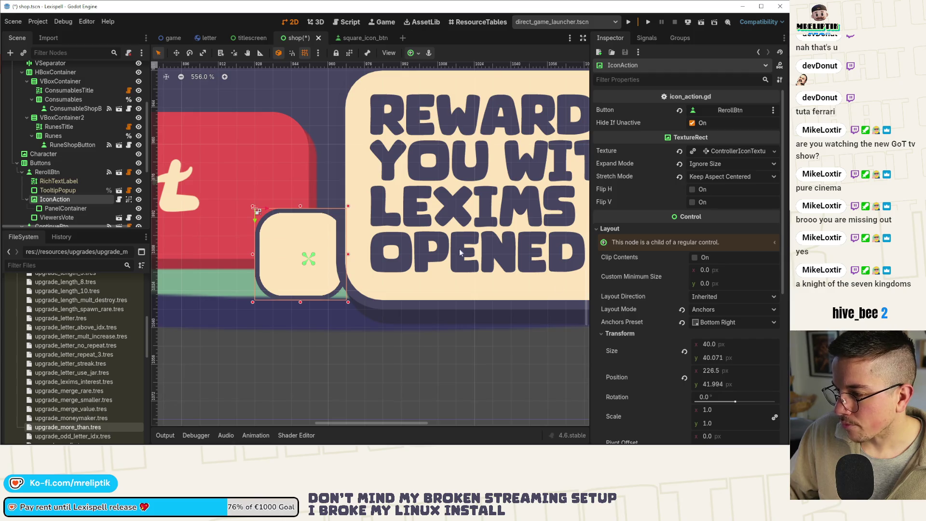
click(710, 345)
text(45)
key(Tab)
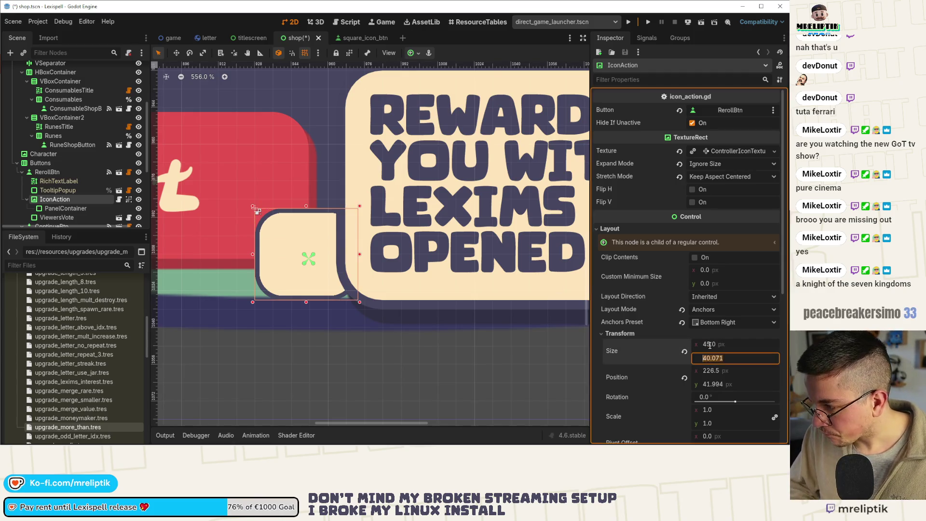
text(45)
key(Return)
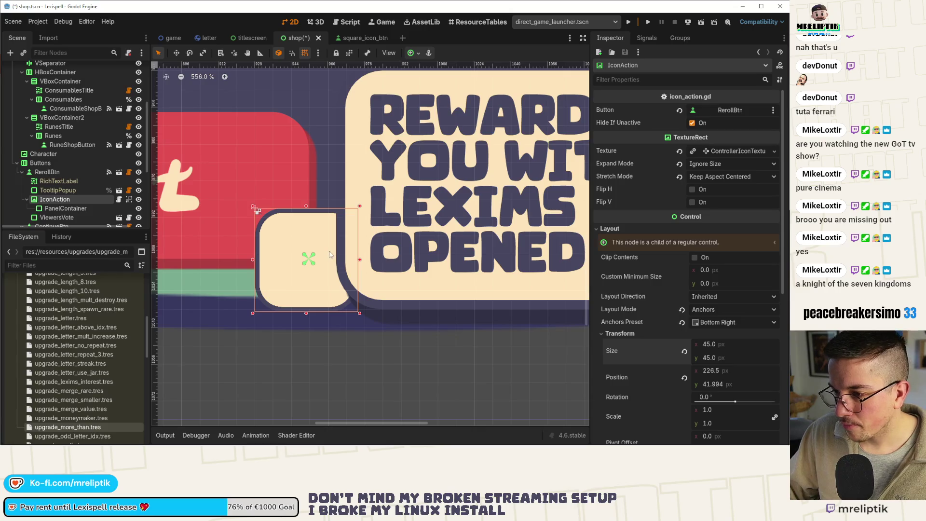
key(ctrl+s)
scroll(330, 254, down, 5)
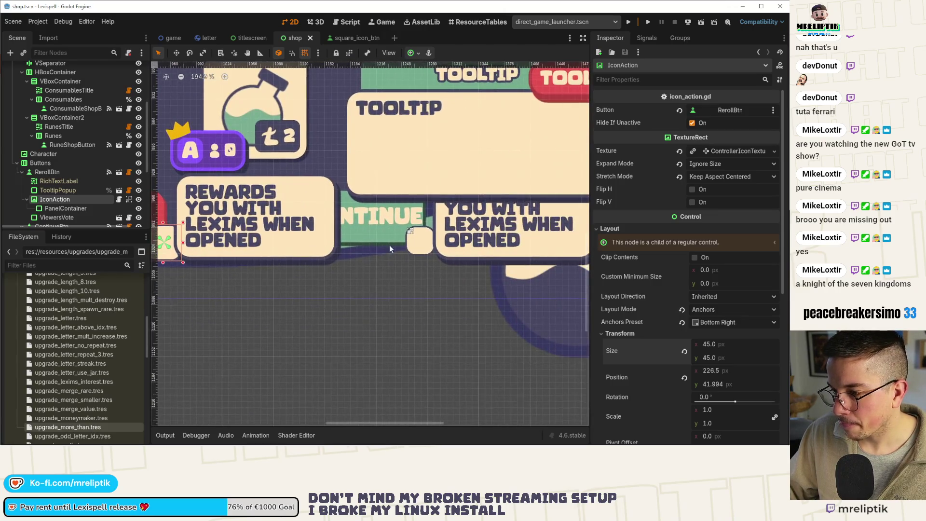
Apply the Full Rect anchor preset to the Continue icon's PanelContainer
scroll(247, 250, down, 2)
click(380, 245)
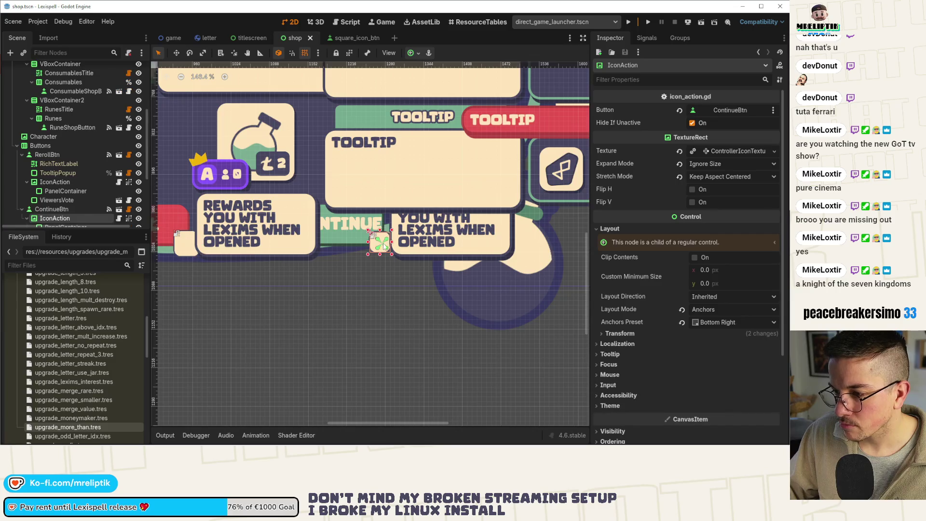
scroll(381, 244, up, 2)
scroll(73, 188, down, 3)
click(67, 170)
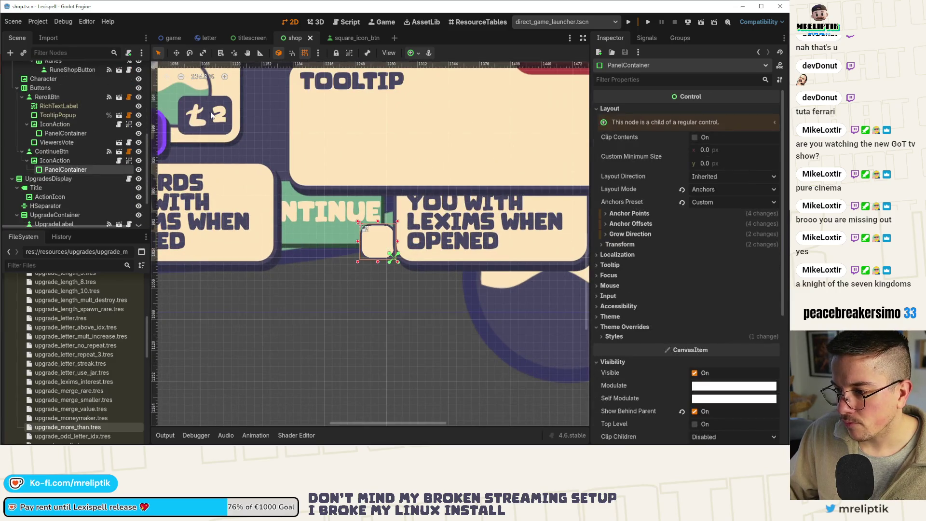
click(414, 54)
click(461, 130)
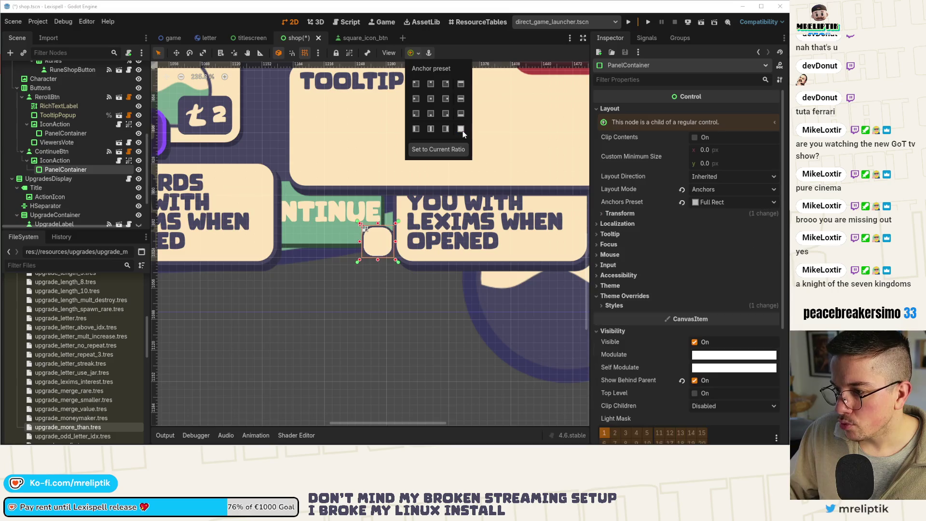
Set the Continue IconAction's Size to 45×45 px and save the shop scene
click(55, 160)
click(55, 160)
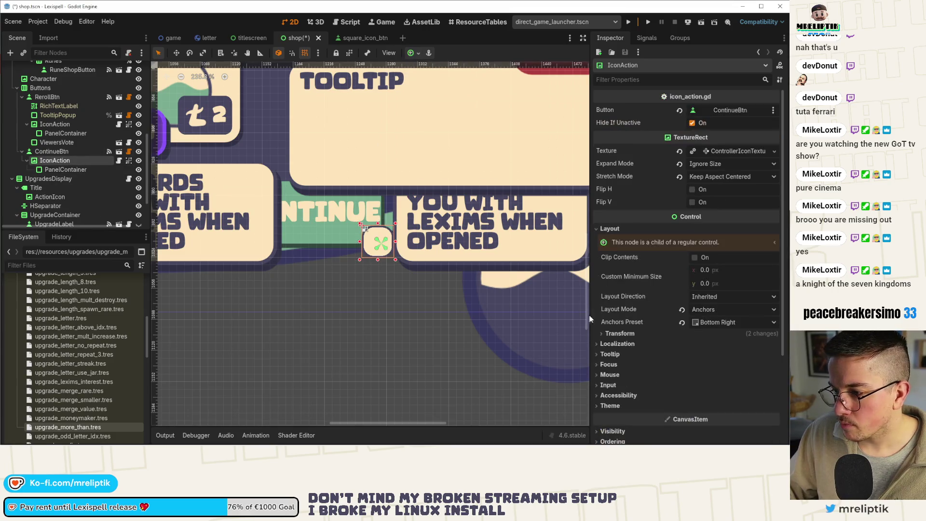
click(620, 334)
click(729, 347)
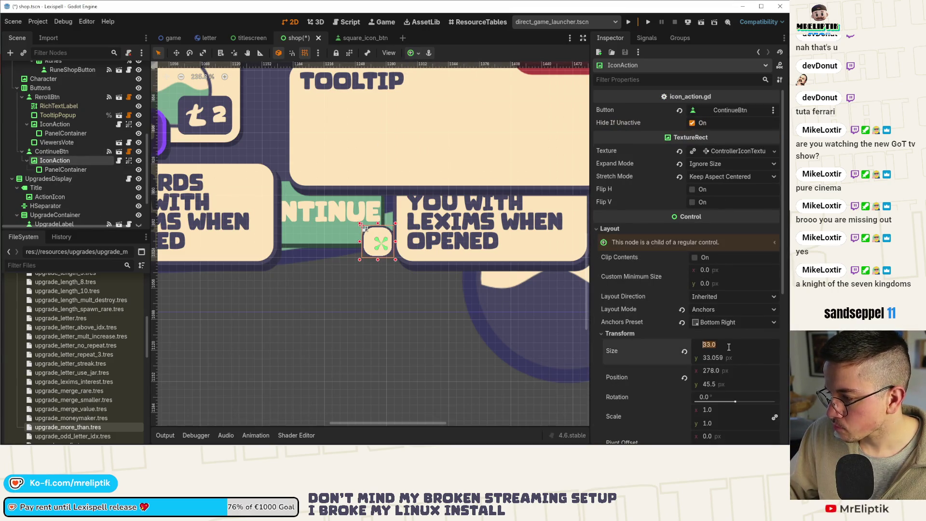
text(45)
key(Tab)
text(5)
key(Return)
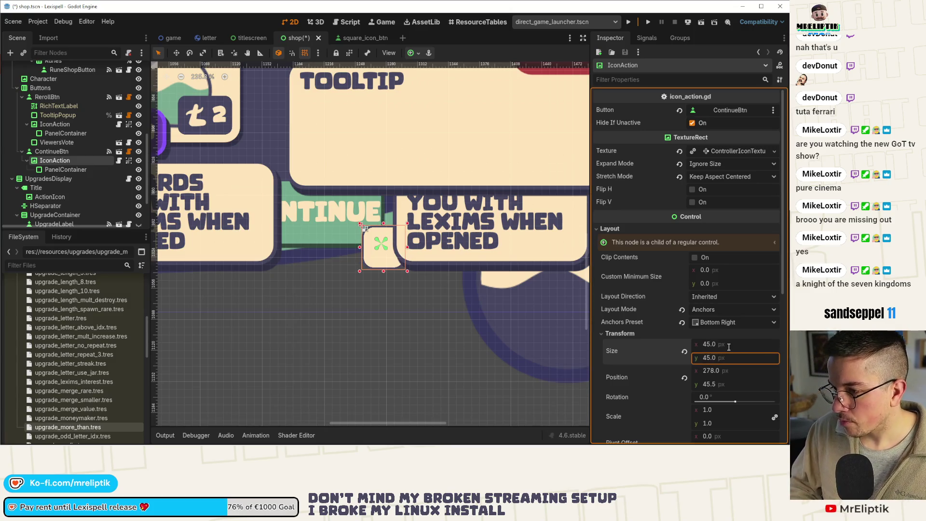
key(ctrl+s)
scroll(381, 270, down, 6)
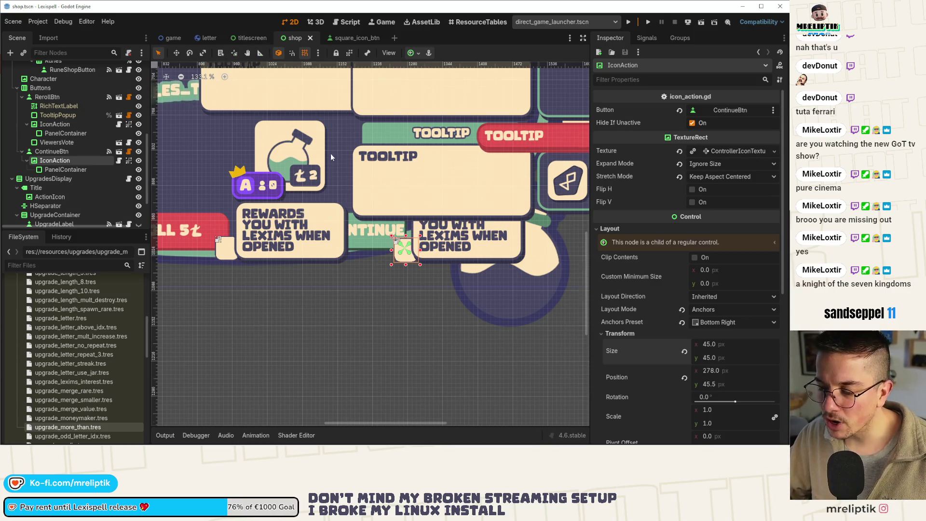
scroll(332, 157, down, 2)
scroll(331, 157, down, 3)
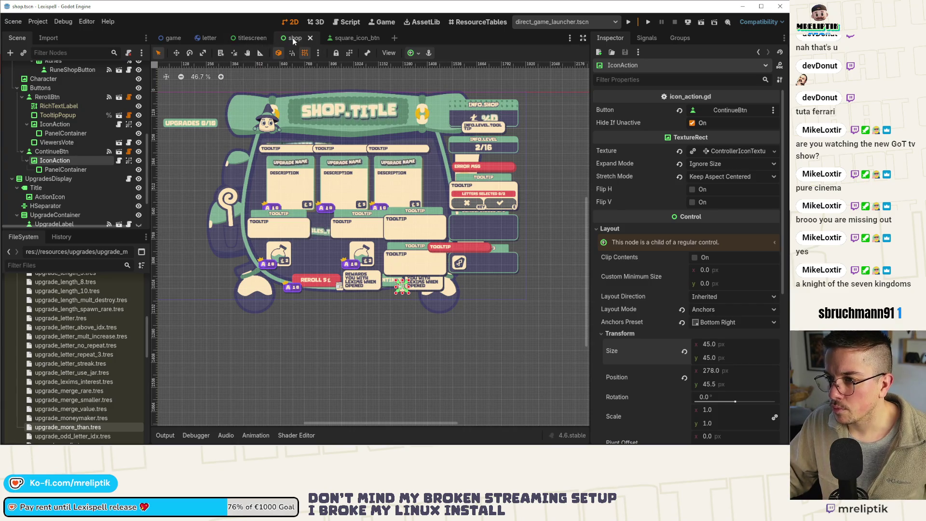
Switch to the game scene and scroll through it
click(167, 38)
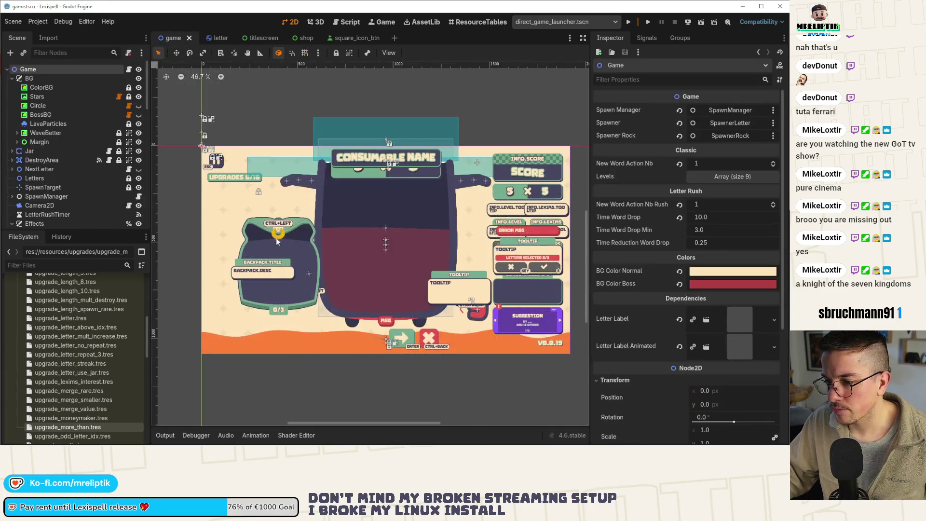
scroll(283, 219, up, 3)
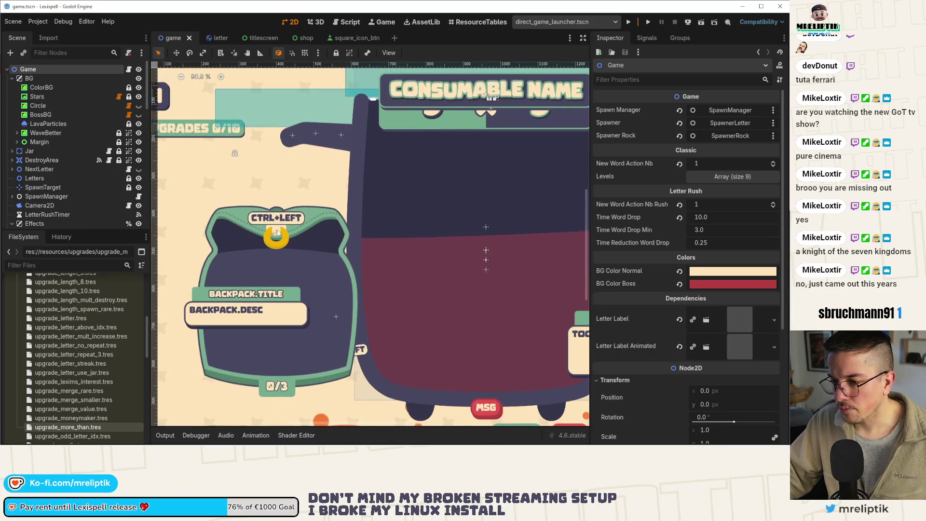
scroll(79, 172, down, 3)
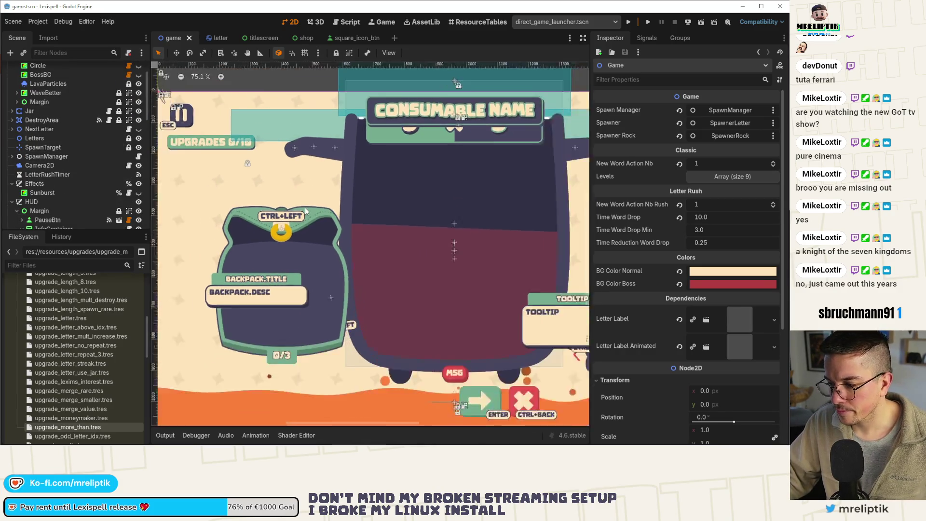
scroll(68, 182, down, 5)
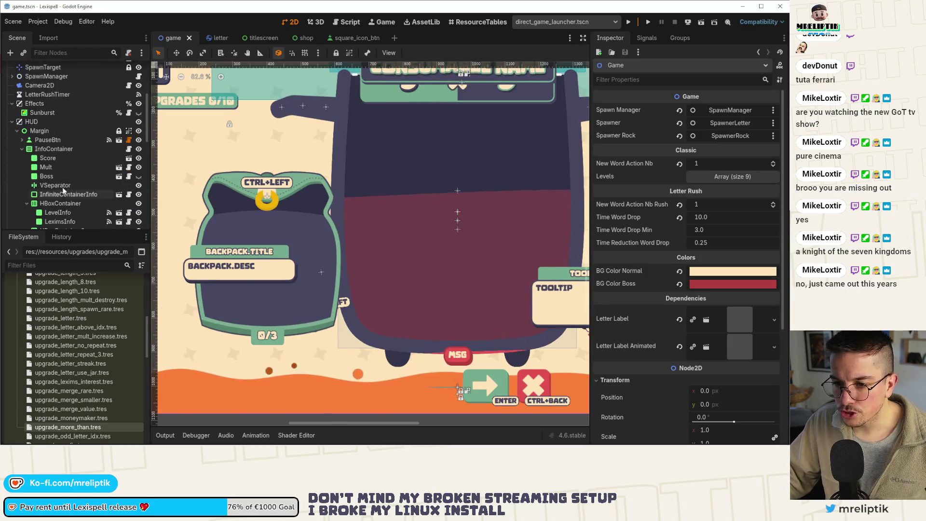
scroll(62, 166, up, 8)
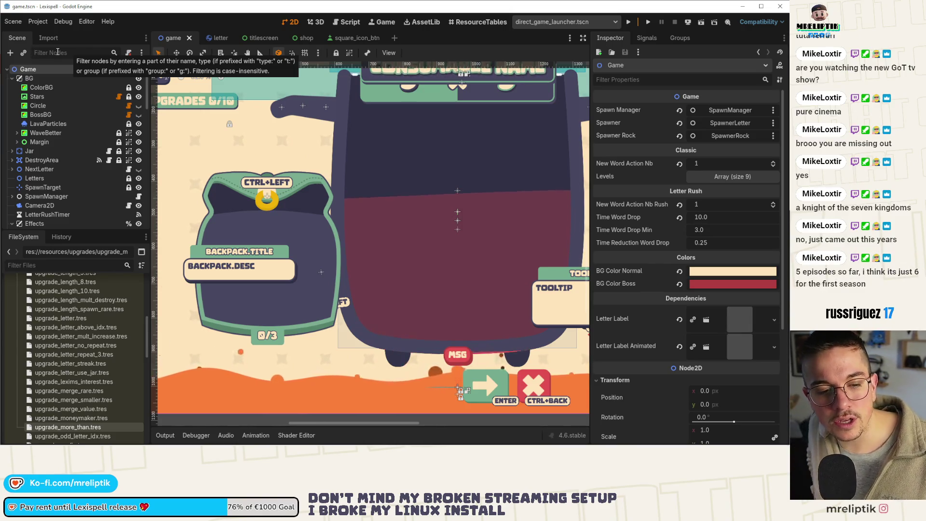
Open a maximized browser window and go to Jellyseerr from the server bookmarks
key(super+2)
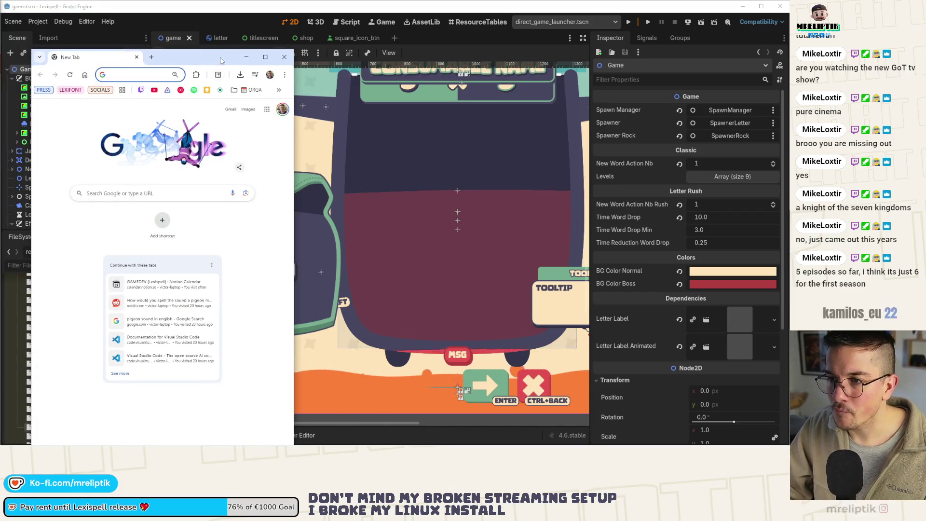
double_click(221, 61)
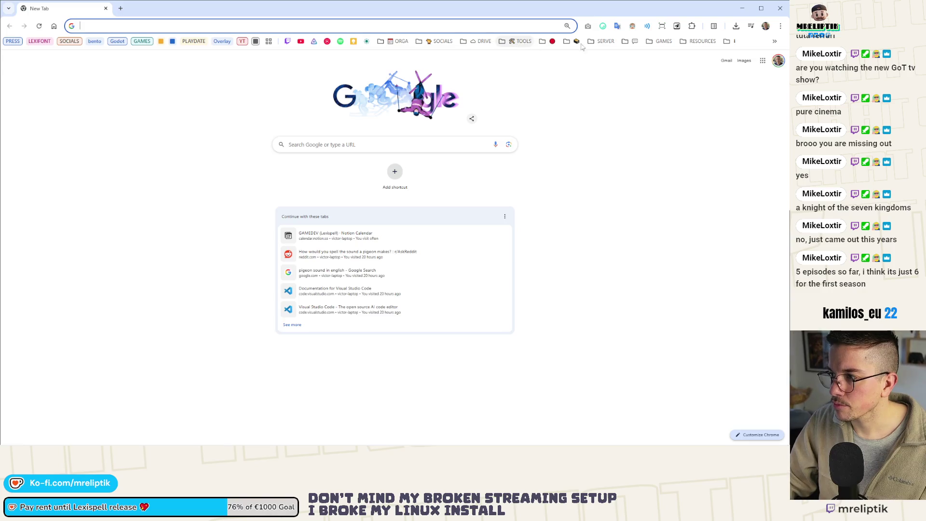
click(603, 41)
click(621, 176)
text(seven k)
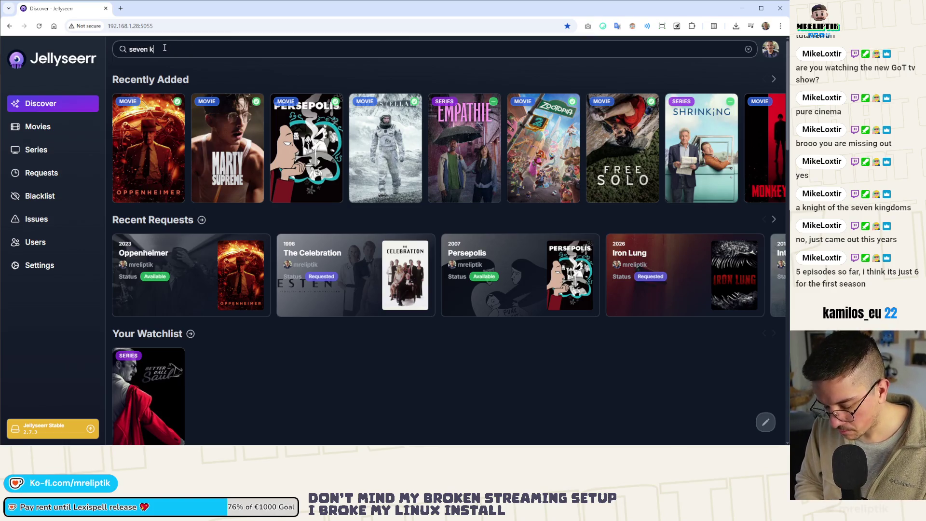
Search Jellyseerr for 'game of throne' and open the House of the Dragon (2022) result
text(in)
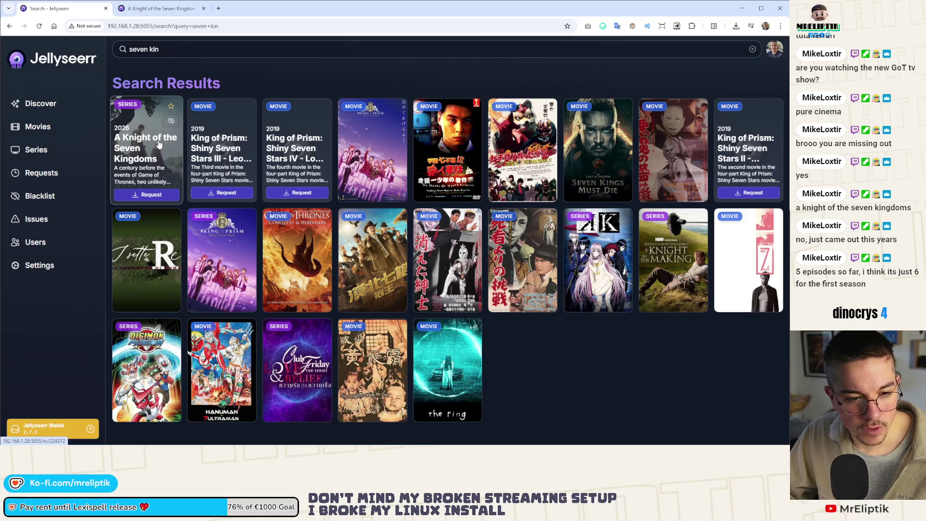
click(176, 50)
text(game of throne)
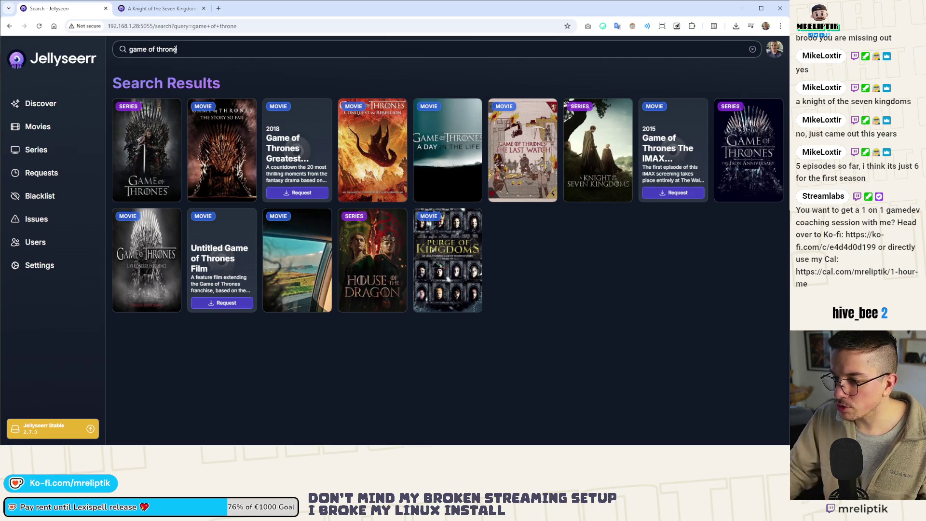
click(372, 251)
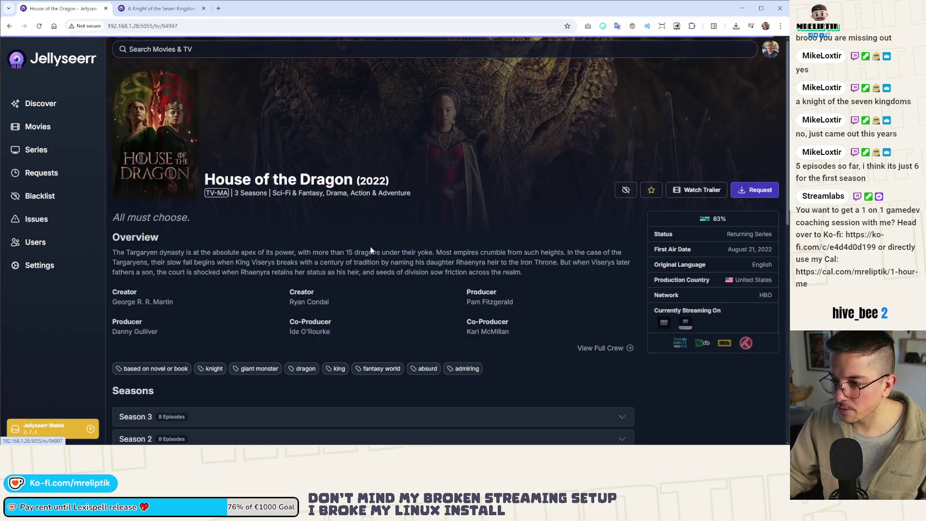